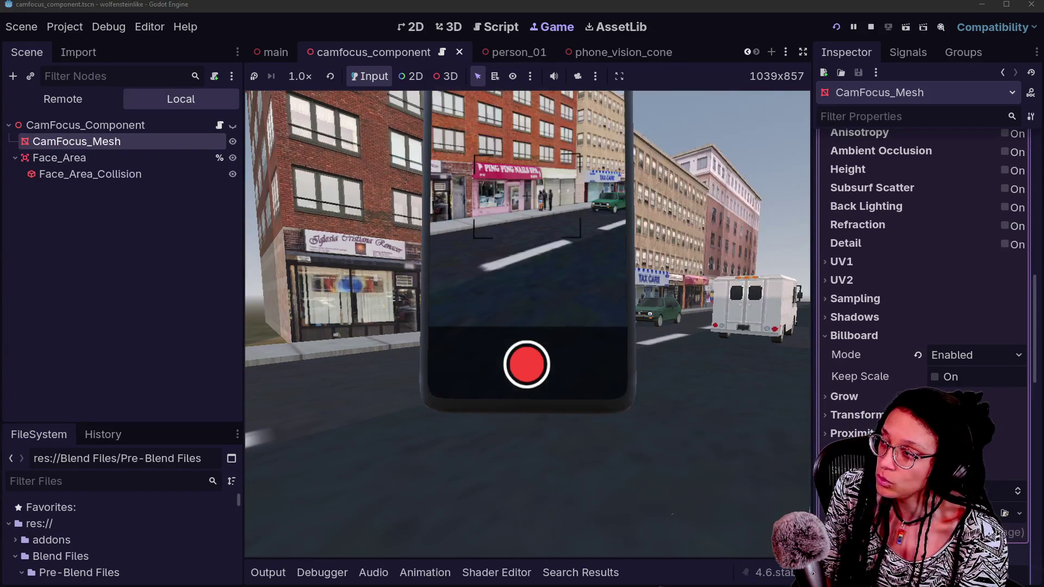
# Walk the player forward with W toward the storefronts where the three figures stand.
pyautogui.press('w')
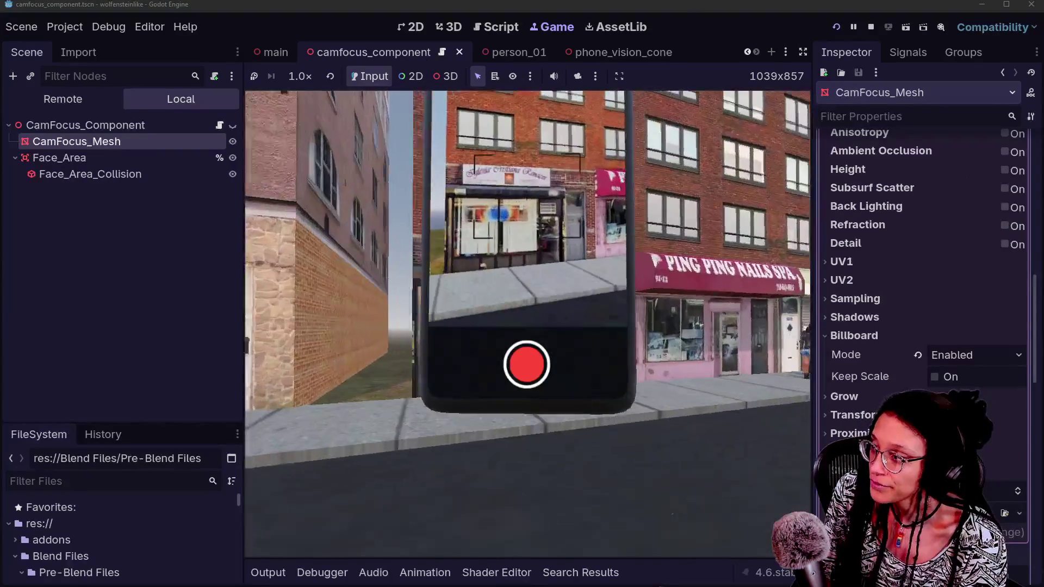
pyautogui.press('w')
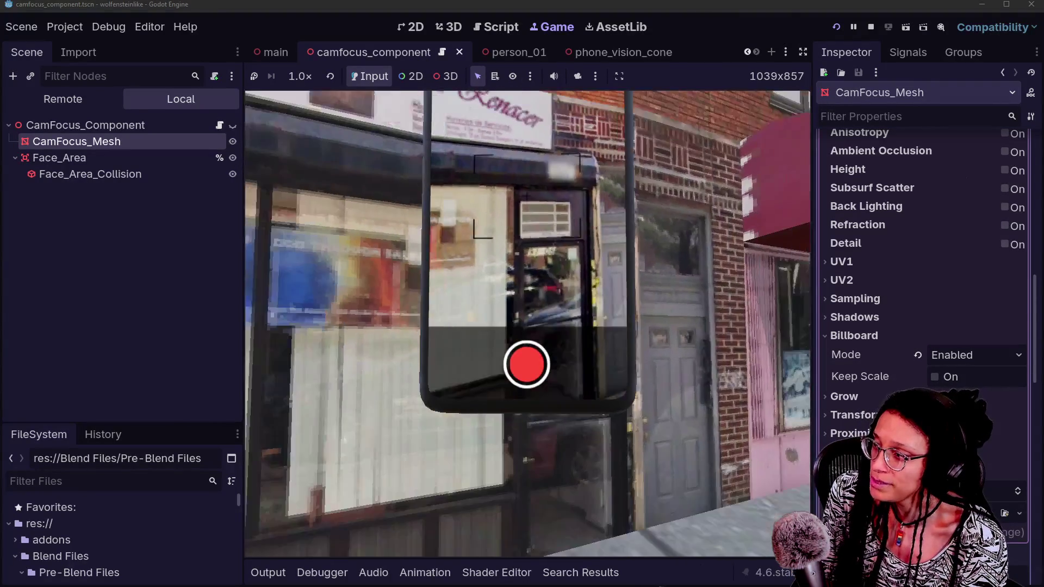
pyautogui.press('w')
pyautogui.press('w')
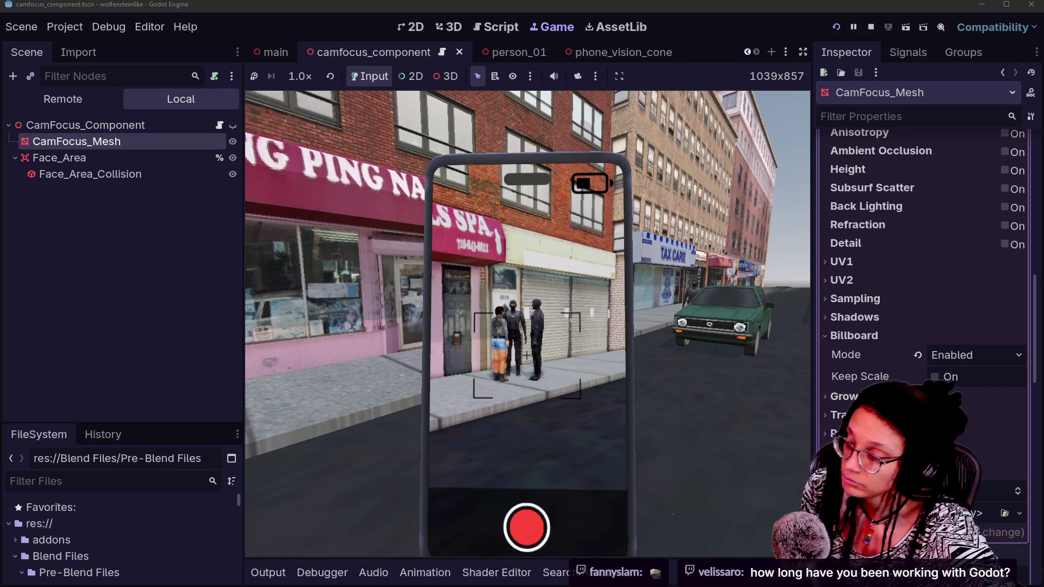
# Strafe left and right along the street toward the storefronts.
pyautogui.press('a')
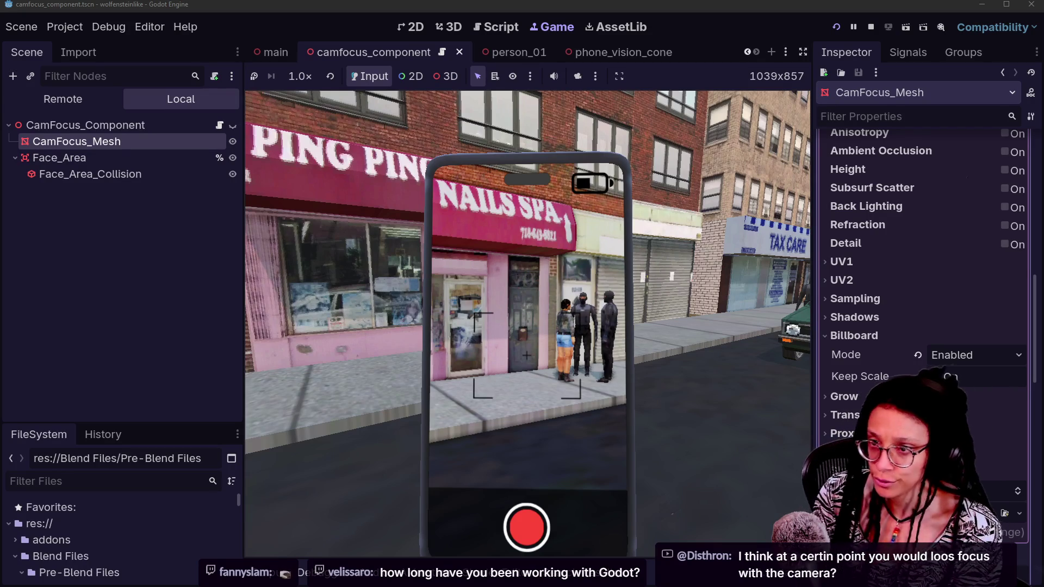
pyautogui.press('a')
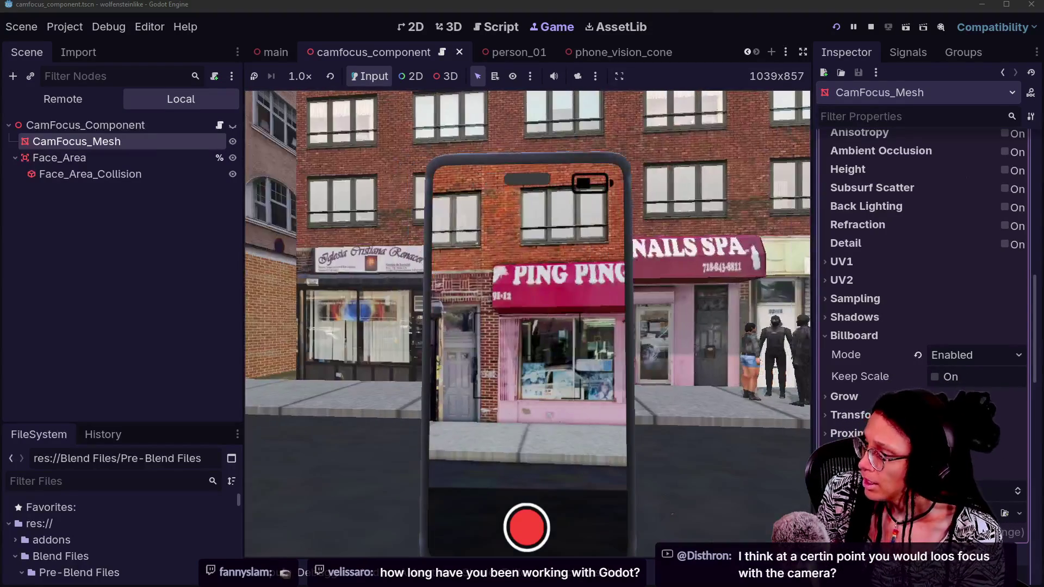
pyautogui.press('d')
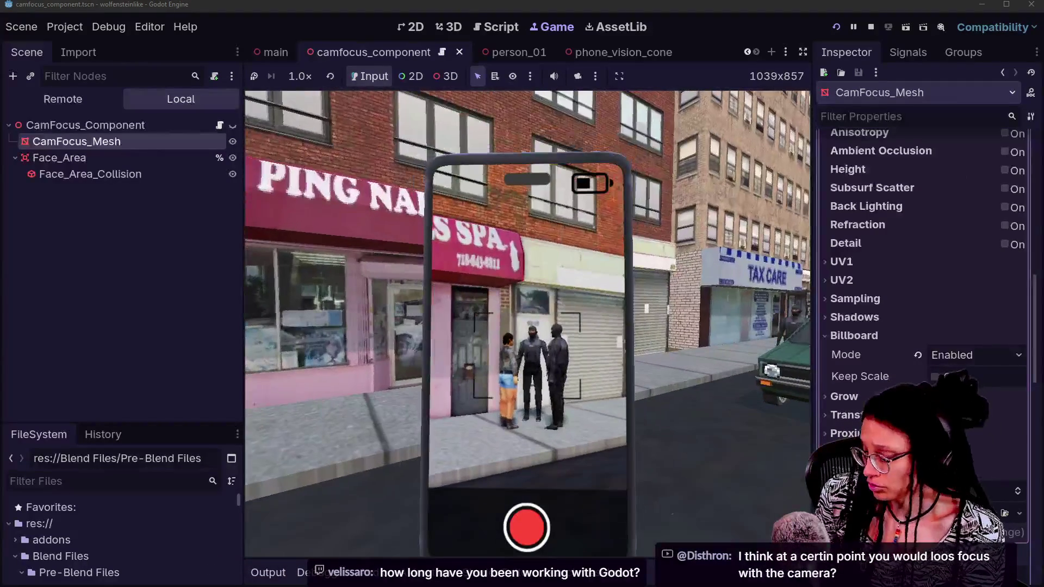
# Select CamFocus_Component and CamFocus_Mesh in the Scene dock, then return to the game view.
pyautogui.click(119, 126)
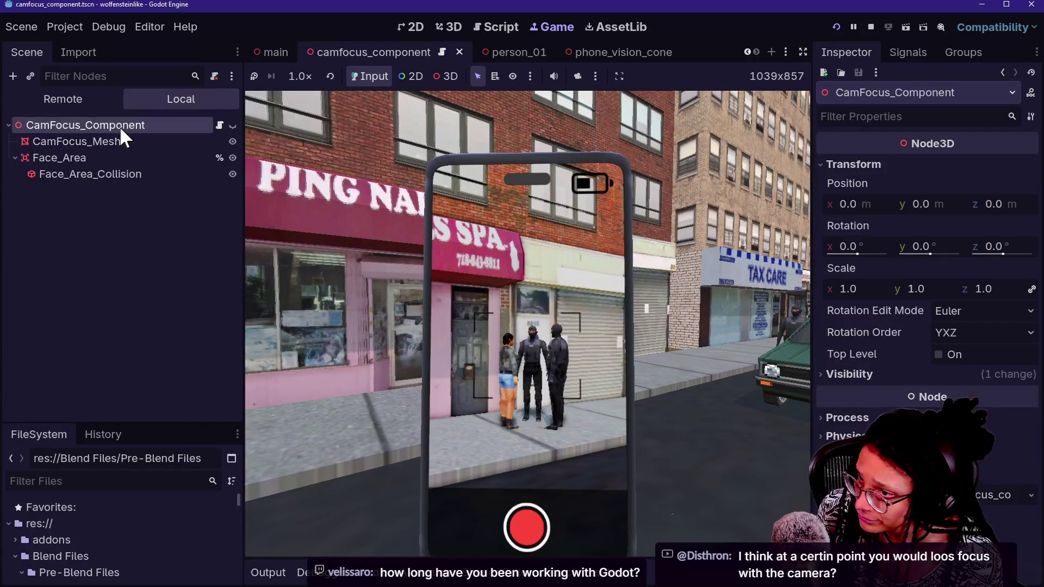
pyautogui.click(126, 142)
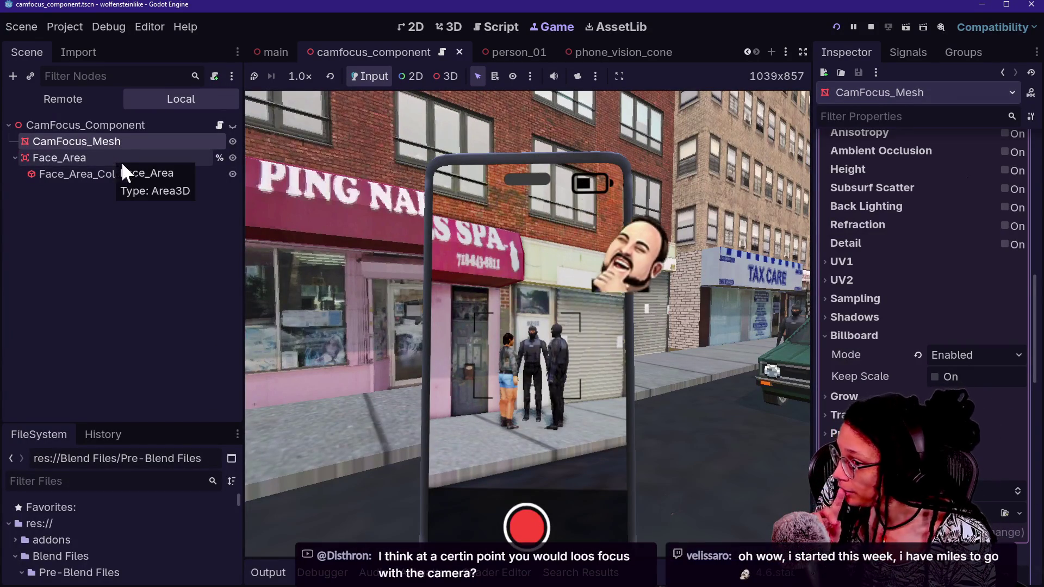
pyautogui.click(517, 276)
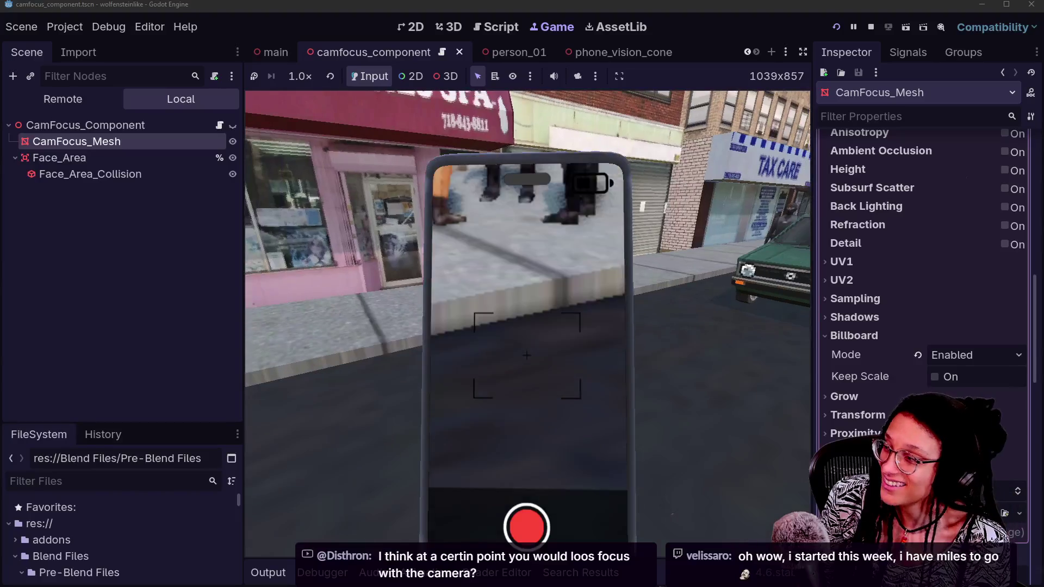
# Walk up to the figures, then back away with S until green boxes frame both faces.
pyautogui.press('w')
pyautogui.press('s')
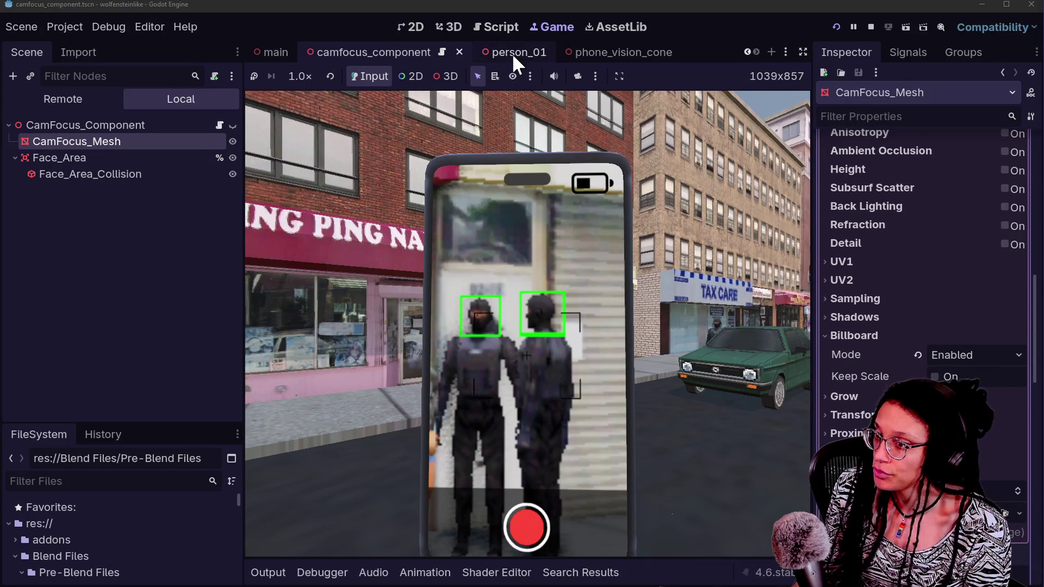
pyautogui.scroll(6, 511, 54)
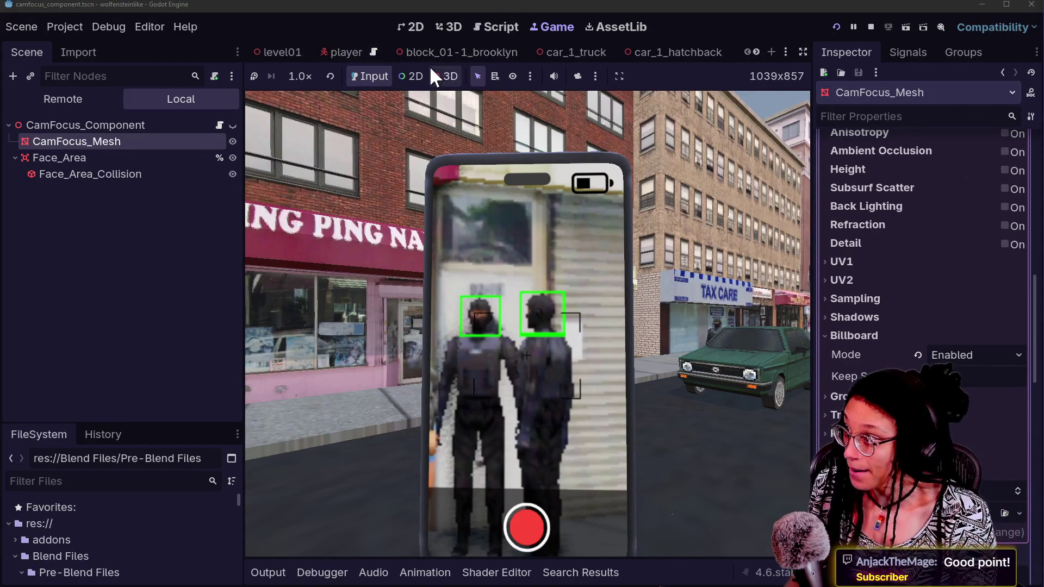
# Switch to the player scene and hide phone_model to view the game without it.
pyautogui.click(348, 54)
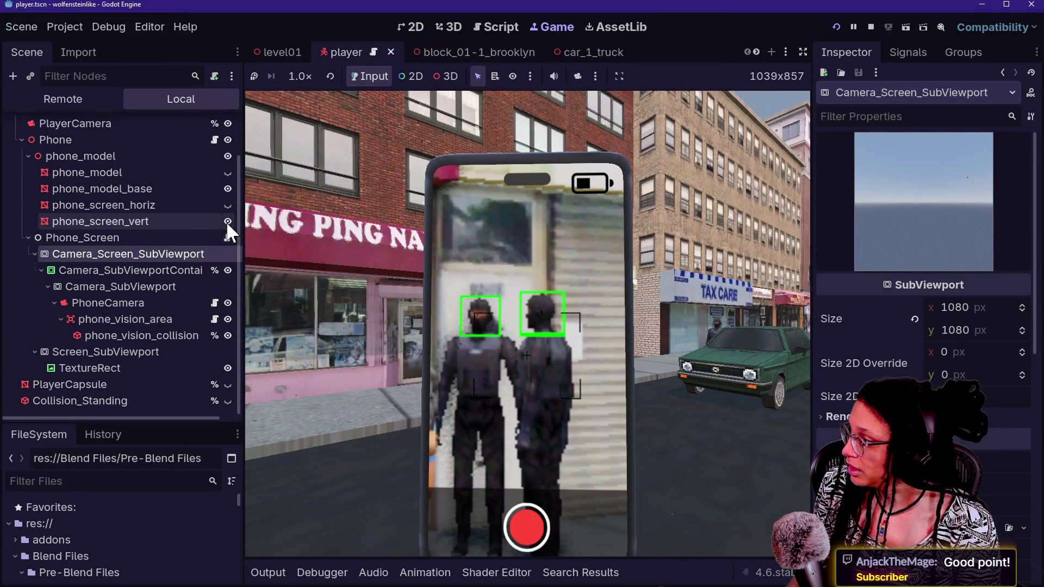
pyautogui.click(224, 157)
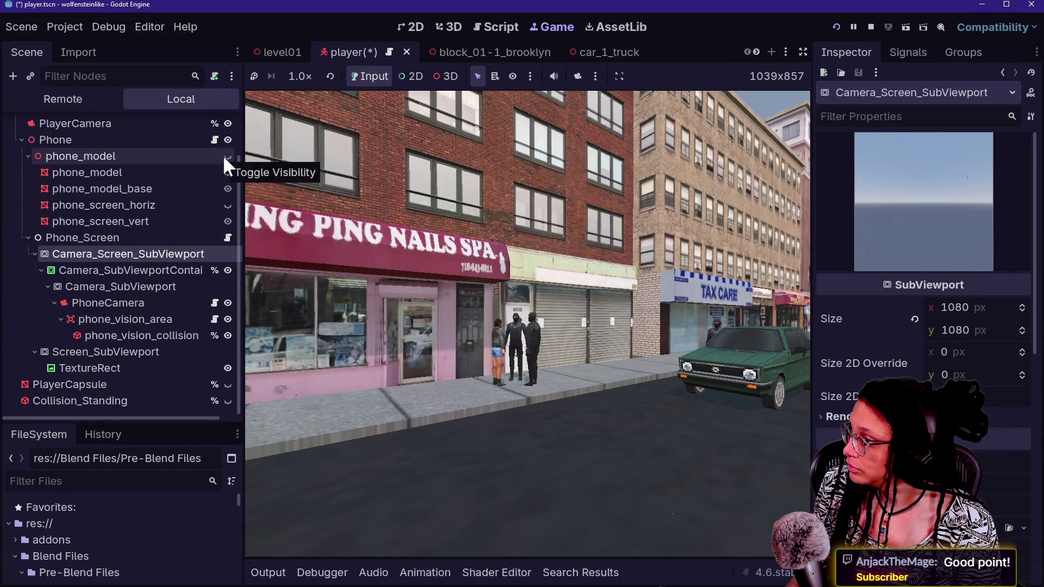
pyautogui.click(224, 156)
pyautogui.click(225, 156)
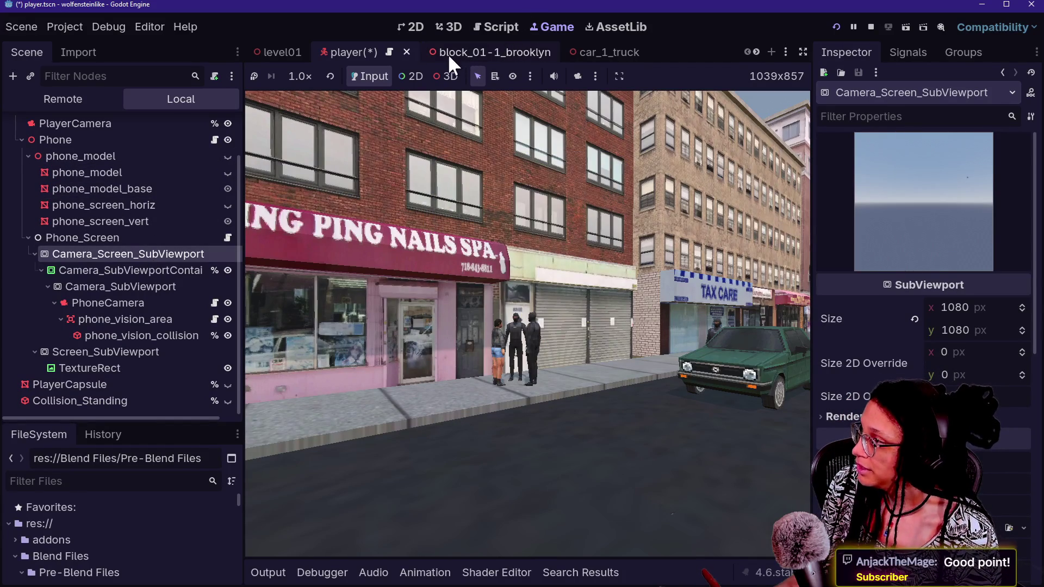
pyautogui.scroll(-5, 528, 44)
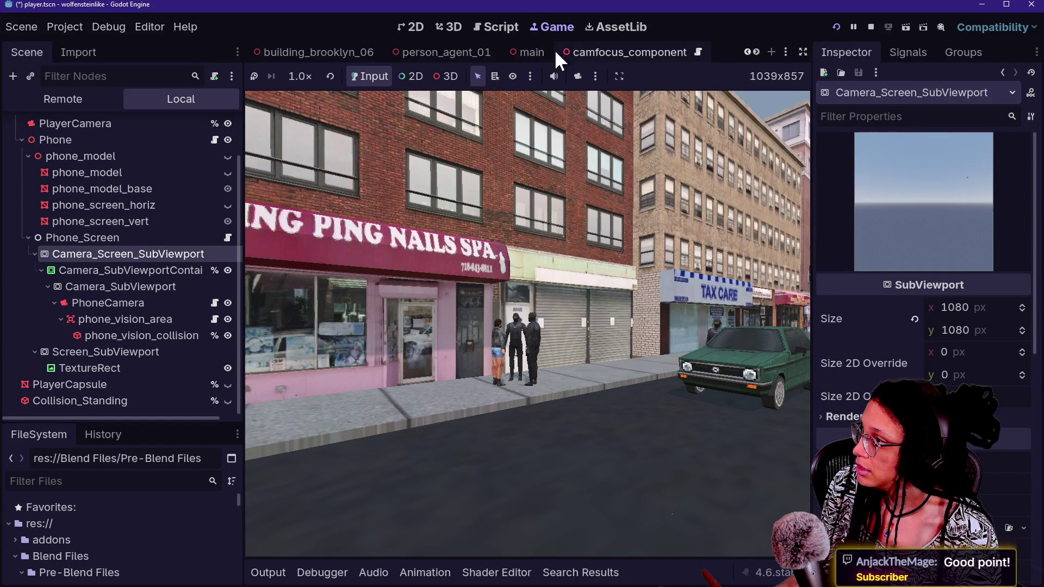
pyautogui.scroll(-1, 537, 54)
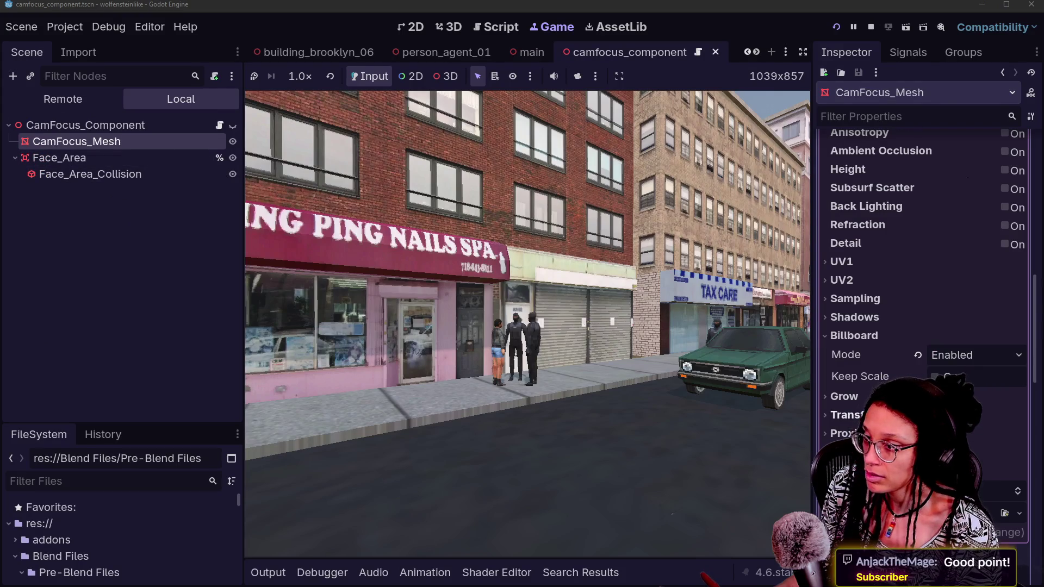
pyautogui.scroll(-10, 924, 304)
pyautogui.scroll(5, 924, 244)
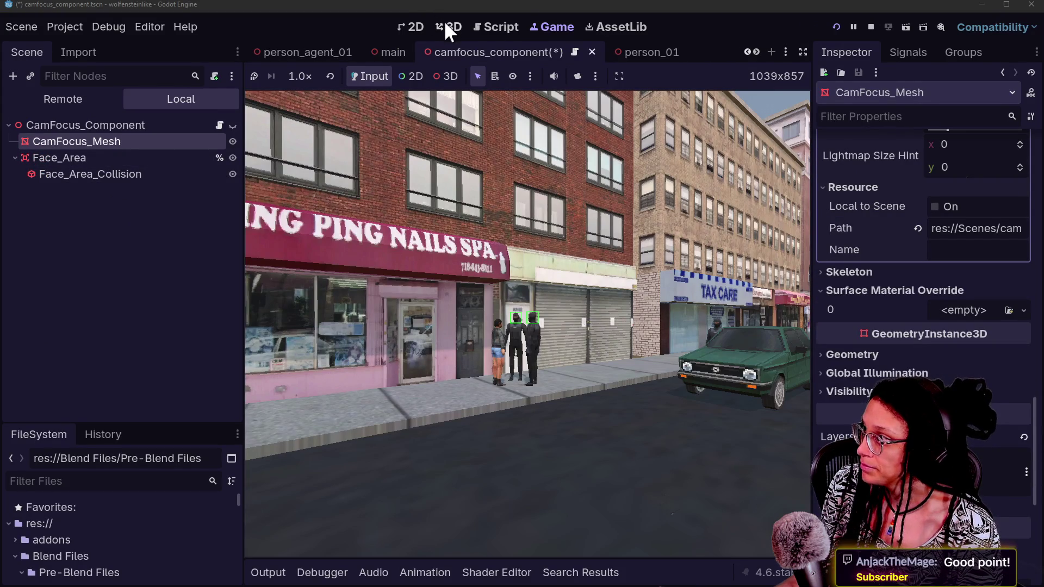
pyautogui.scroll(4, 347, 54)
# Return to the player scene and toggle phone_model's visibility, leaving it visible.
pyautogui.click(347, 55)
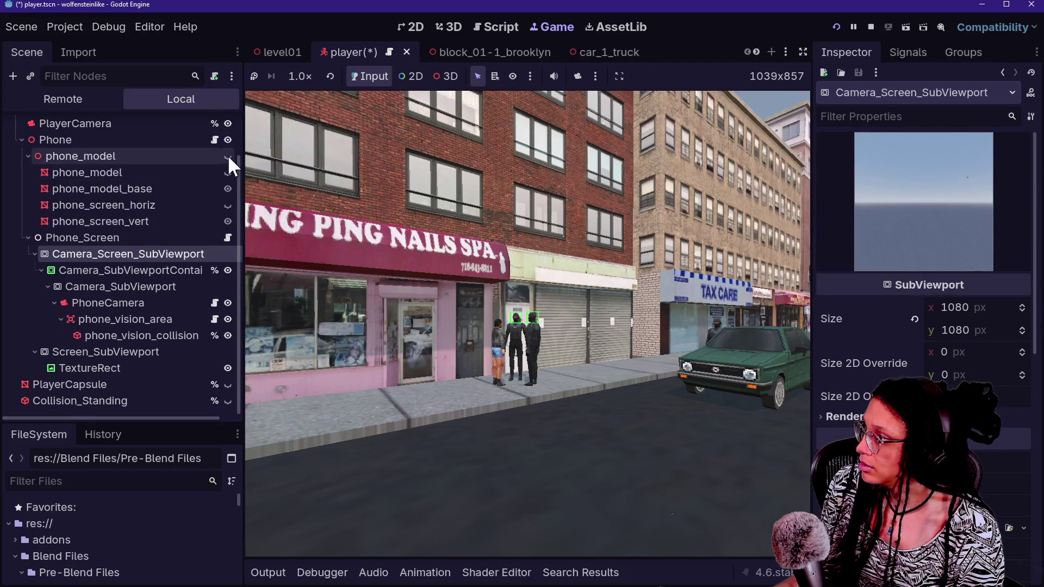
pyautogui.click(228, 156)
pyautogui.click(227, 156)
pyautogui.click(227, 156)
pyautogui.click(228, 156)
pyautogui.click(227, 156)
pyautogui.click(227, 156)
pyautogui.click(228, 156)
pyautogui.click(228, 156)
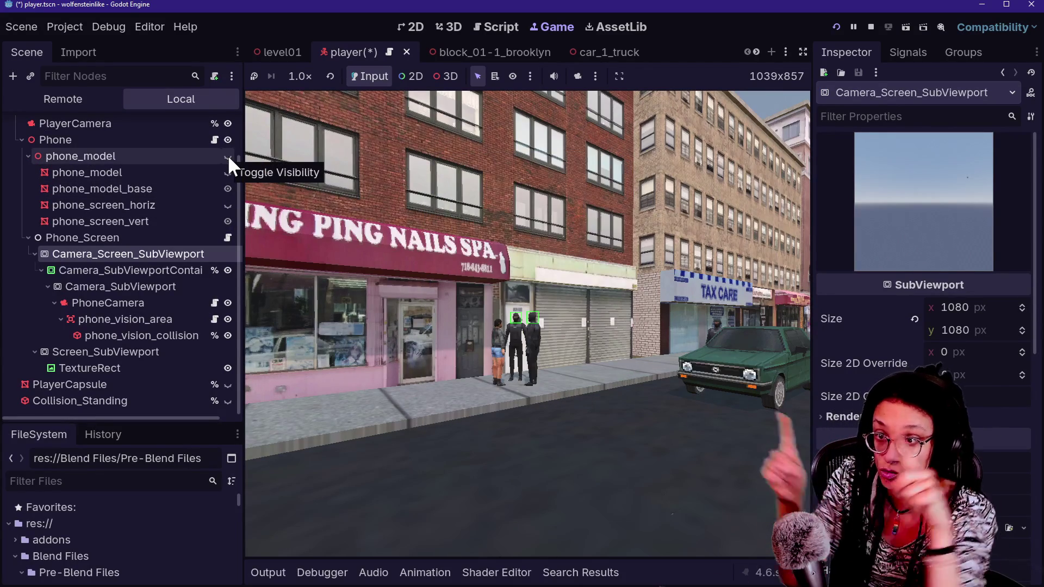
pyautogui.click(228, 156)
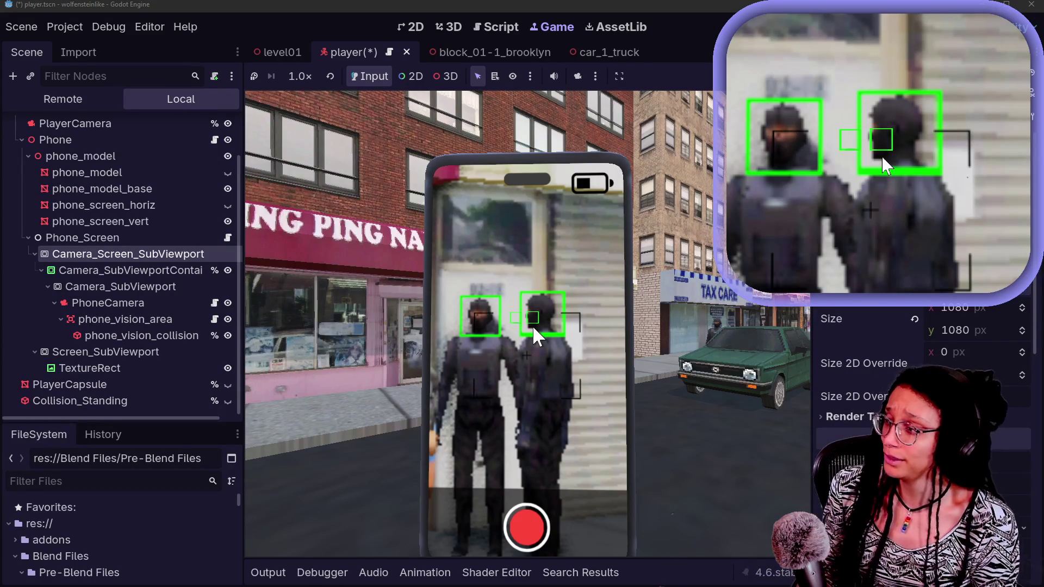
pyautogui.click(526, 367)
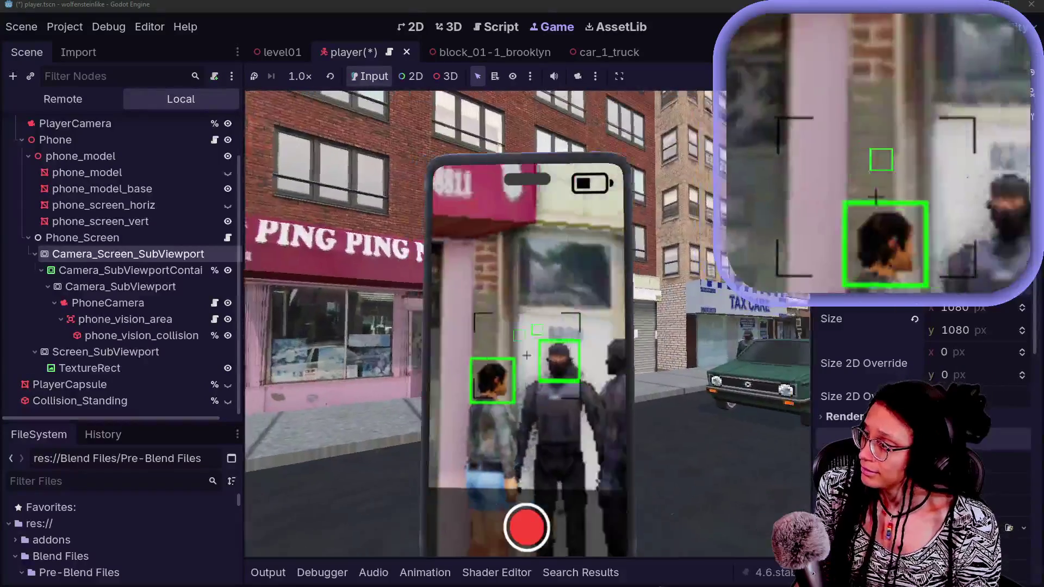
# Walk forward and back with W and S to frame the masked figures on the phone.
pyautogui.press('w')
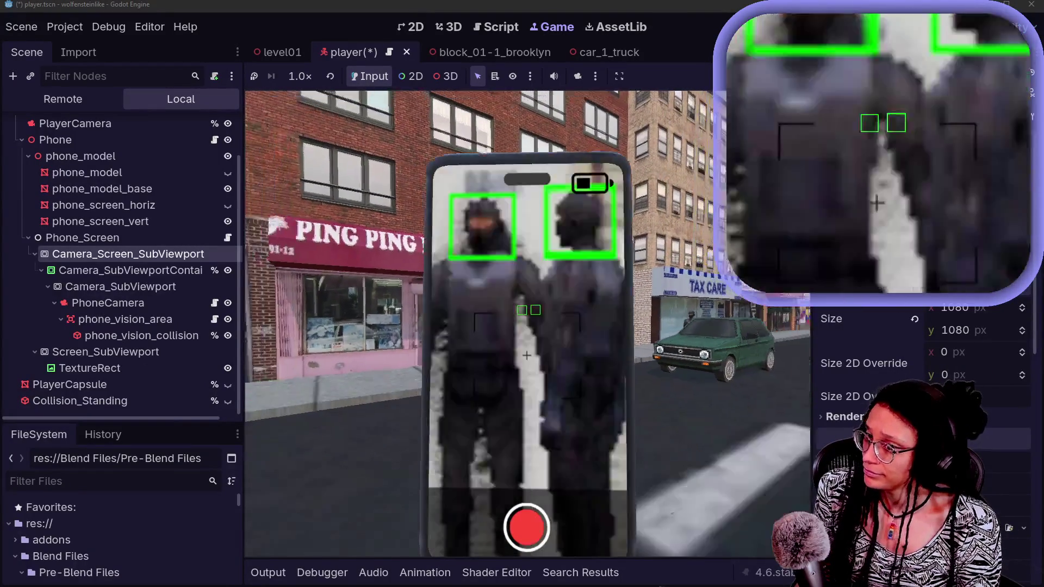
pyautogui.press('w')
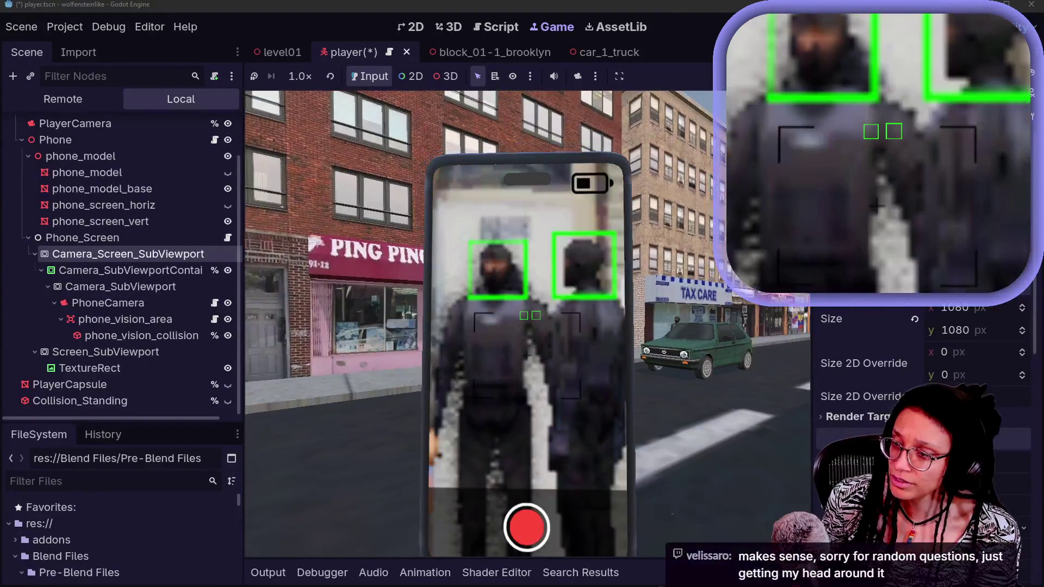
pyautogui.press('w')
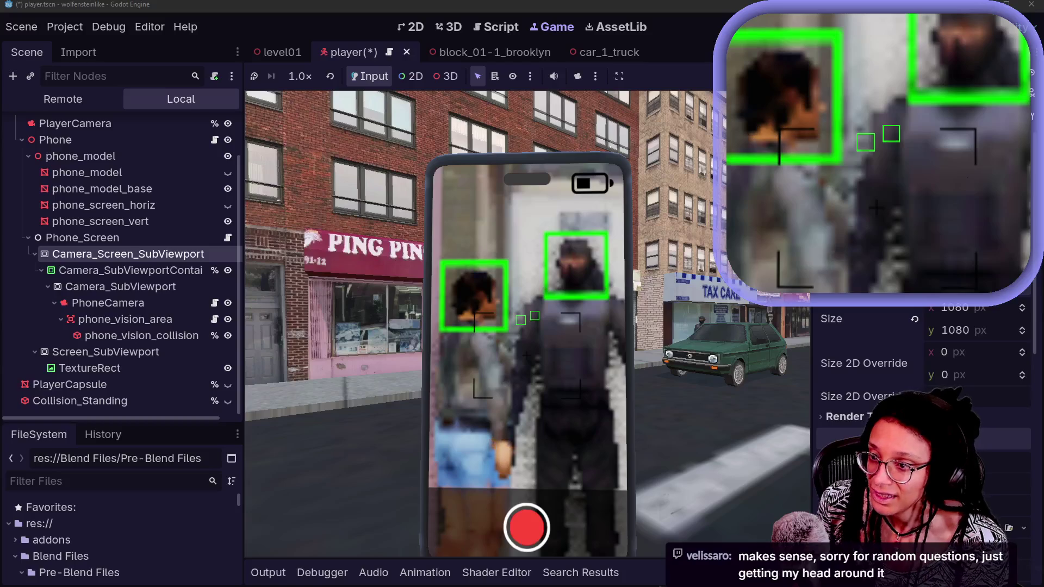
pyautogui.press('s')
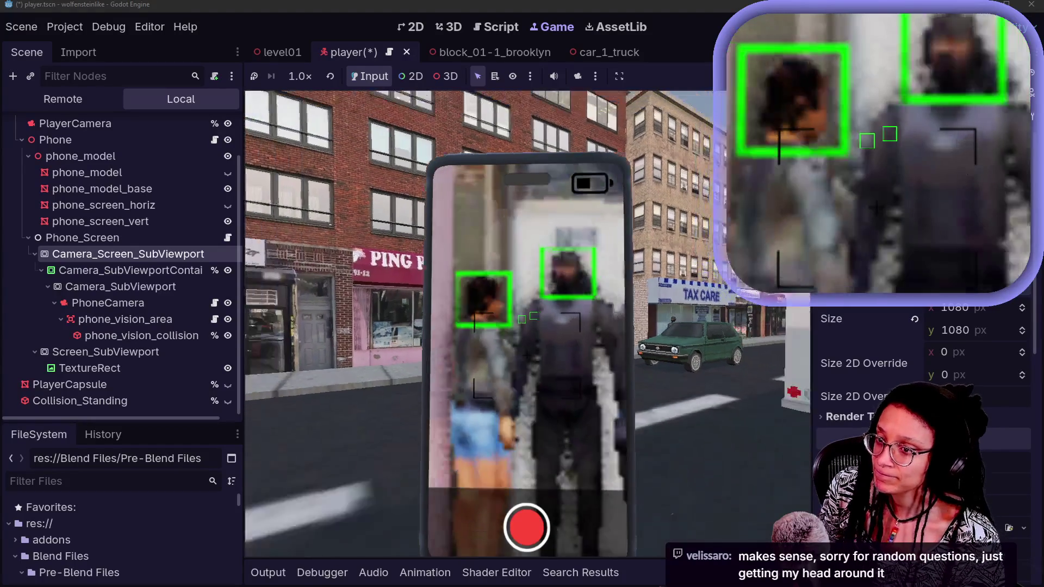
pyautogui.press('w')
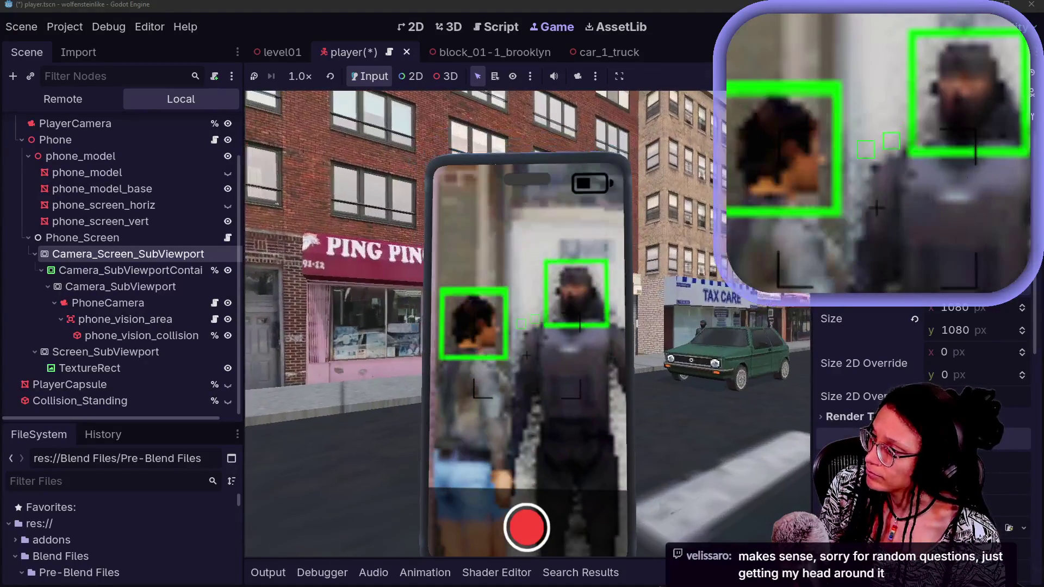
pyautogui.press('s')
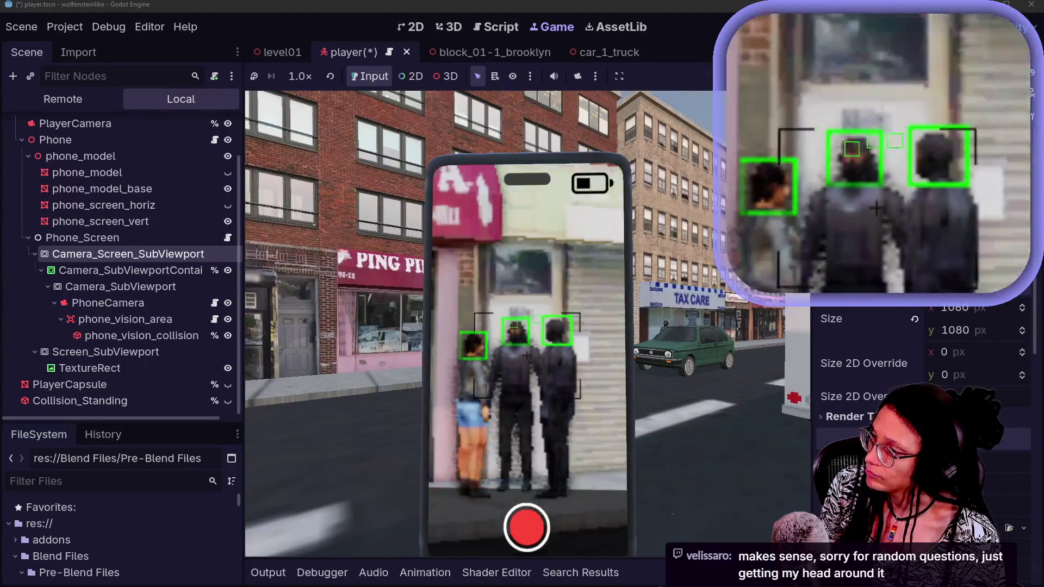
pyautogui.press('w')
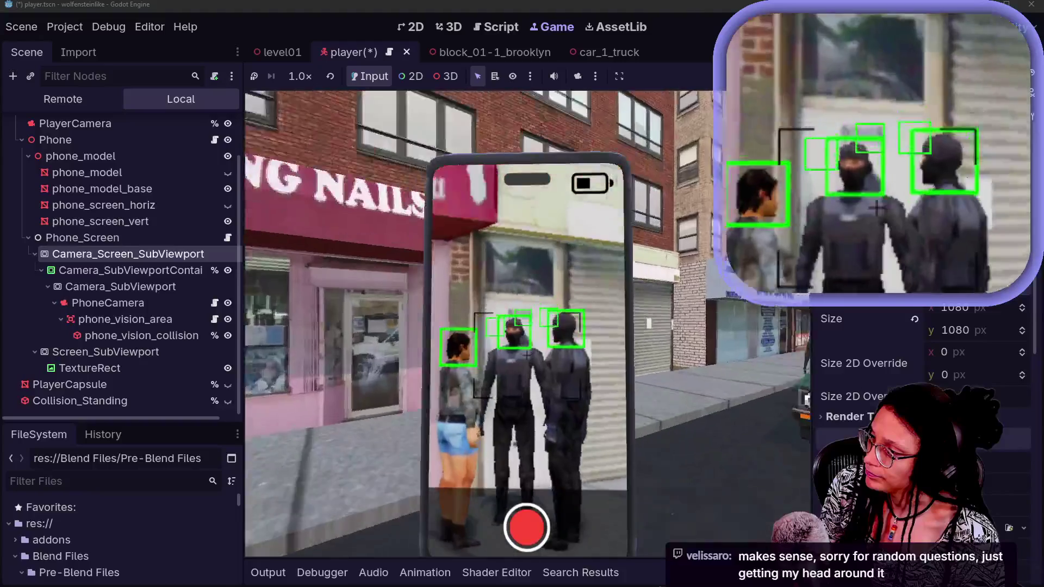
pyautogui.press('w')
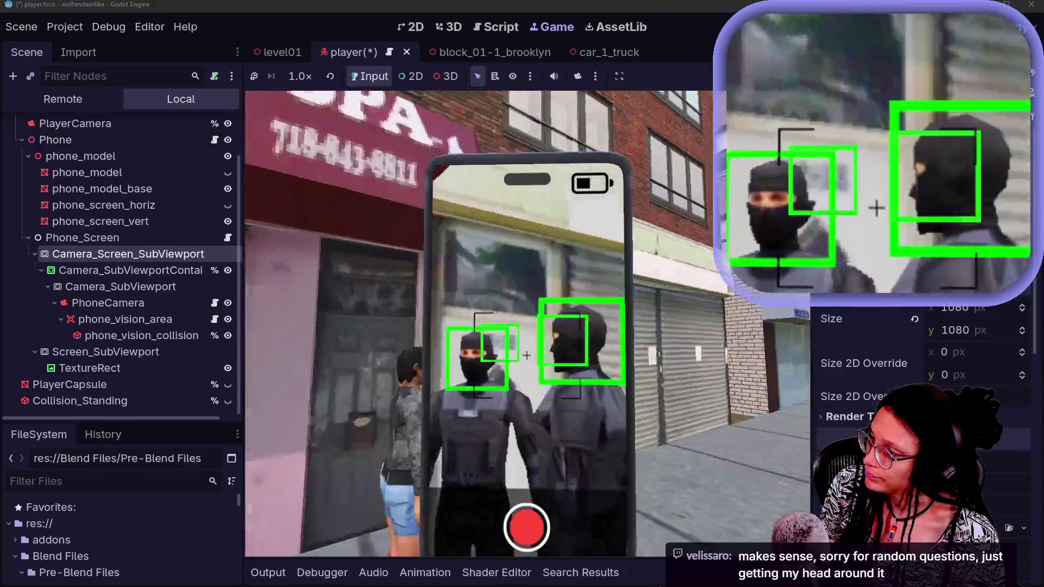
pyautogui.press('s')
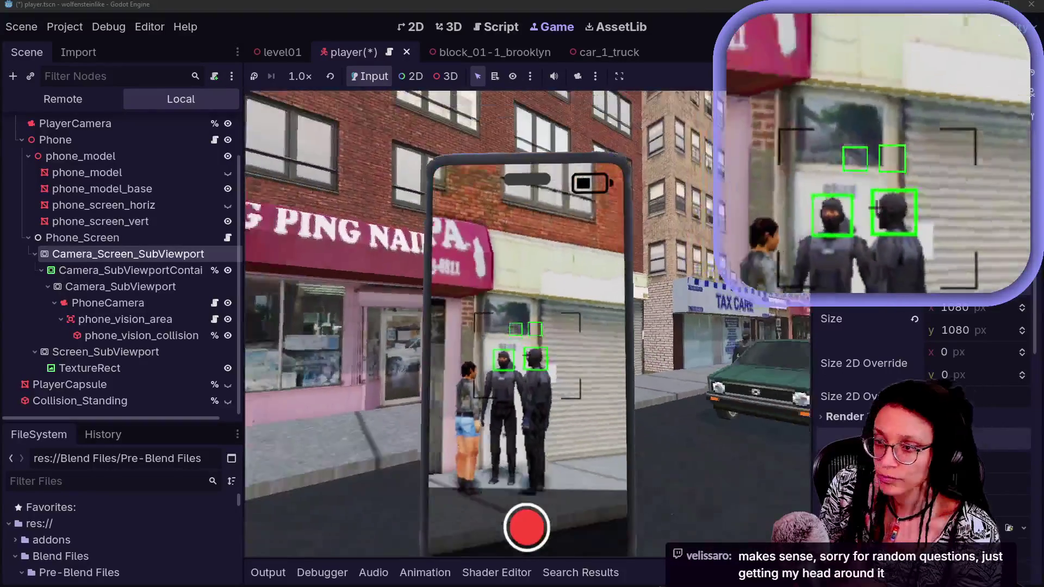
pyautogui.press('w')
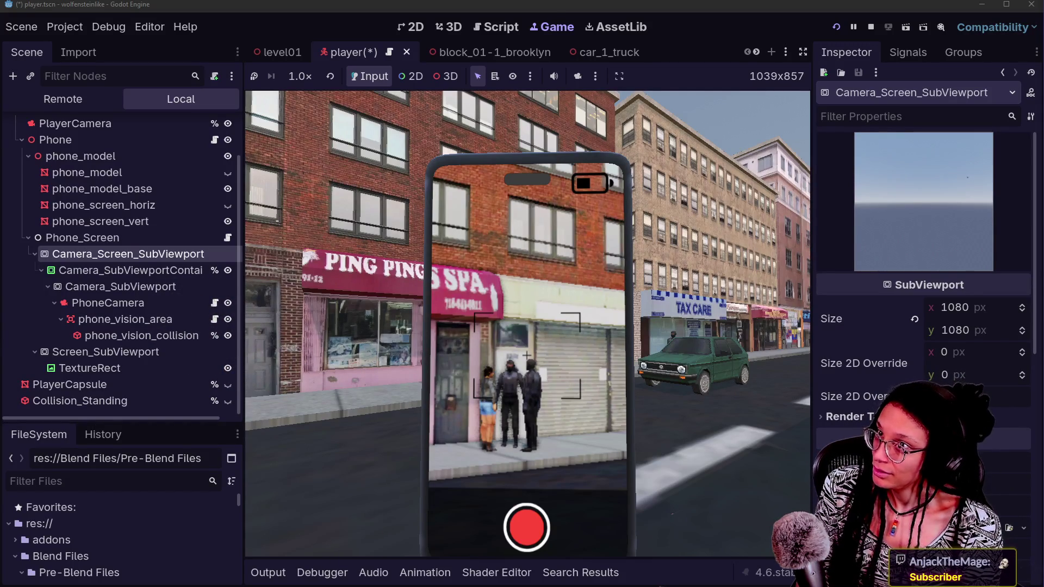
# Refocus the game, walk toward the pedestrians, and scroll the scene tabs toward camfocus_component.
pyautogui.click(716, 308)
pyautogui.press('w')
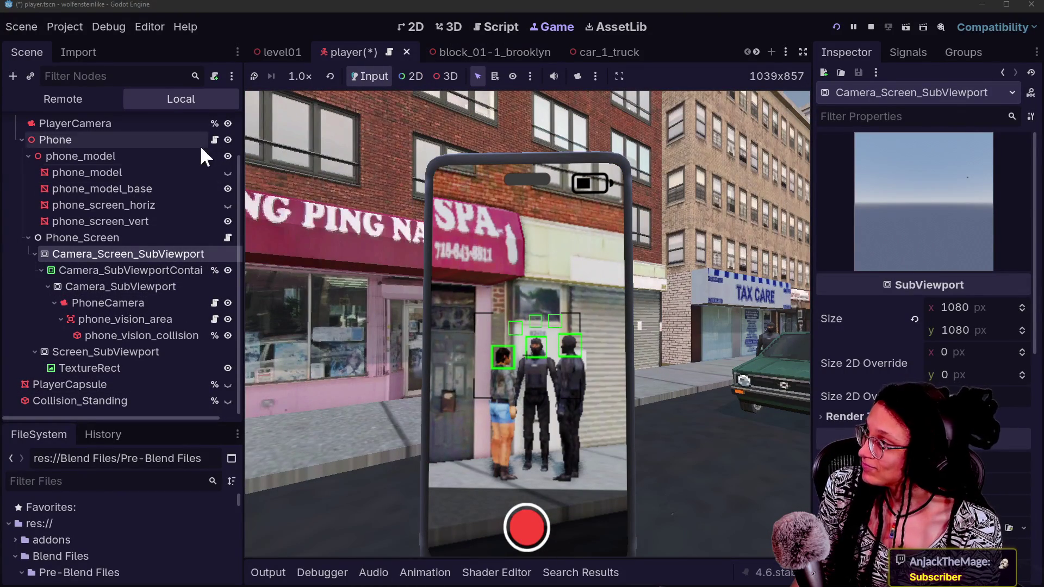
pyautogui.scroll(-5, 588, 47)
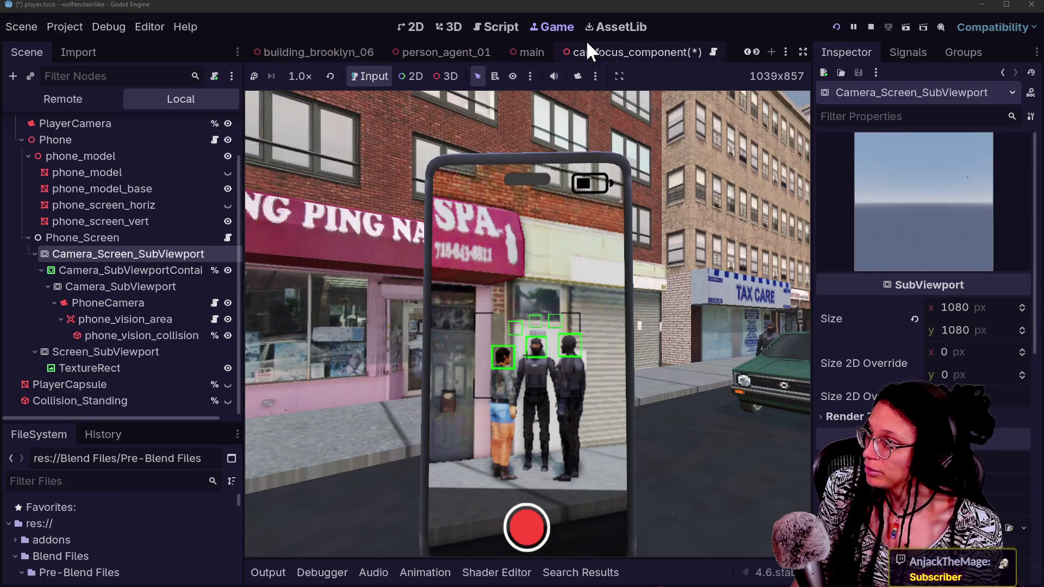
# Open the camfocus_component scene and save it with Ctrl+S.
pyautogui.click(606, 52)
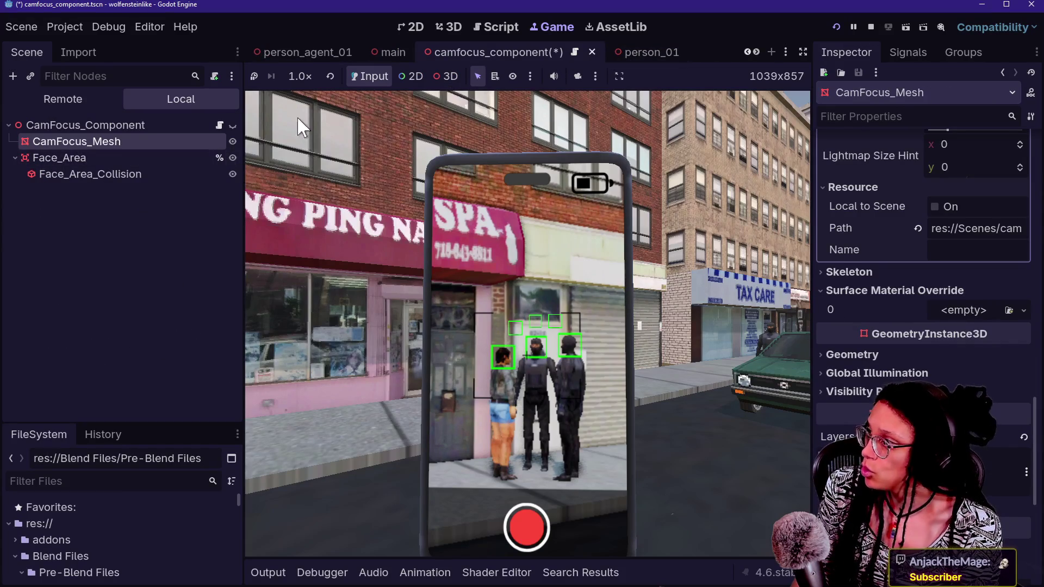
pyautogui.hotkey('ctrl', 's')
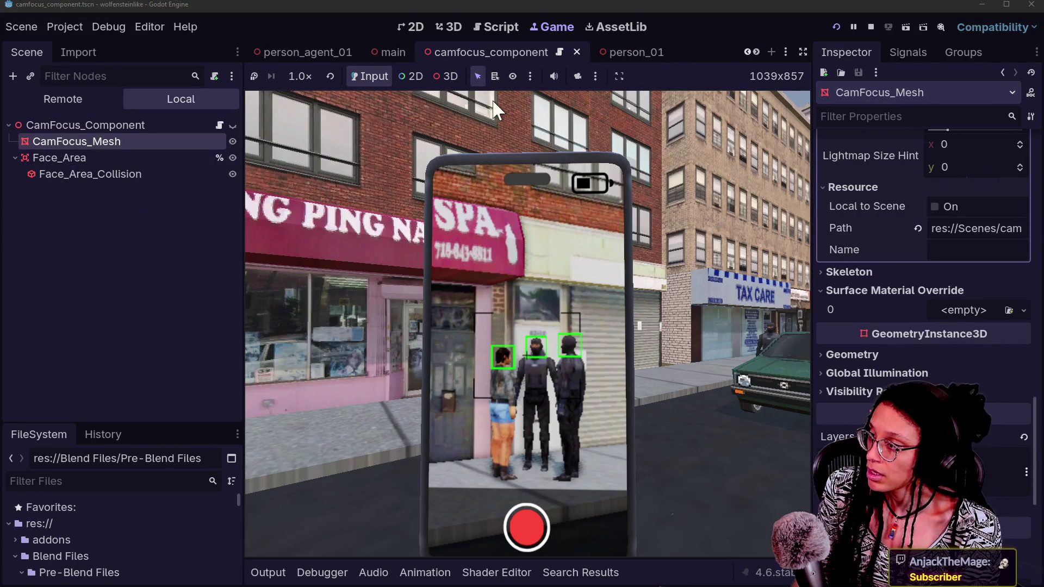
pyautogui.scroll(4, 301, 57)
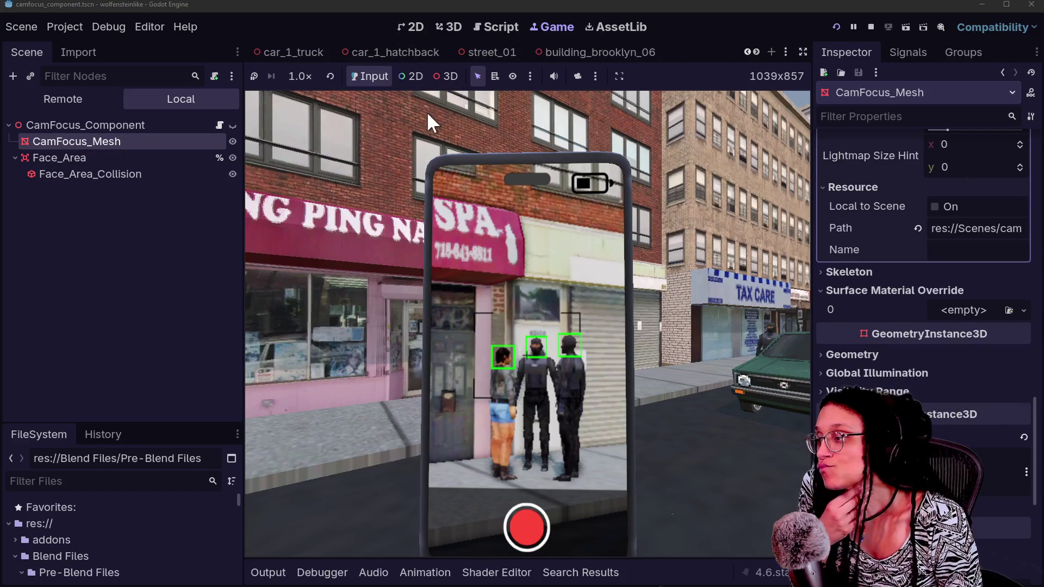
# Walk and turn around the three people until all their faces get green boxes.
pyautogui.press('w')
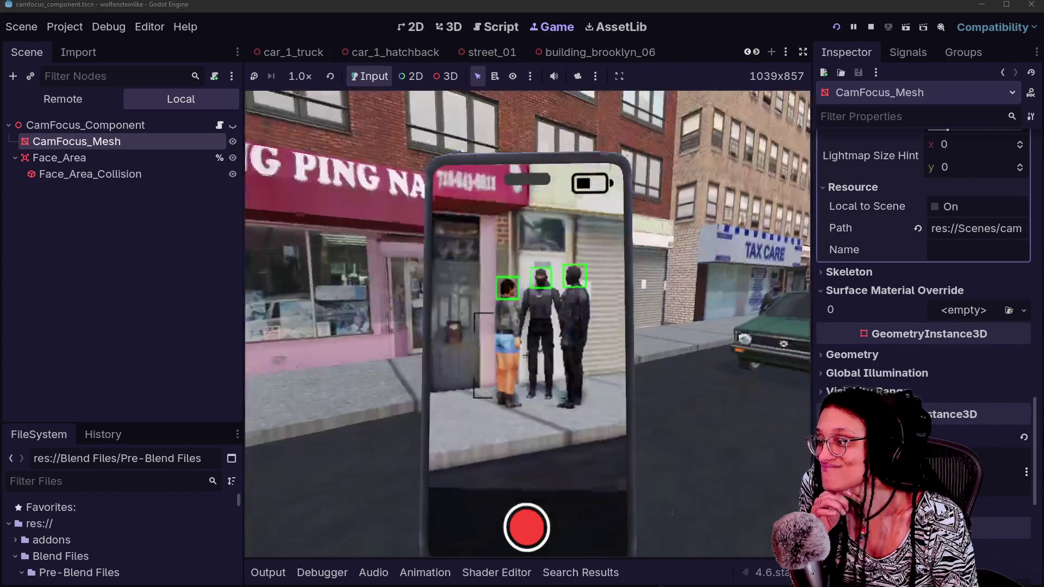
pyautogui.press('w')
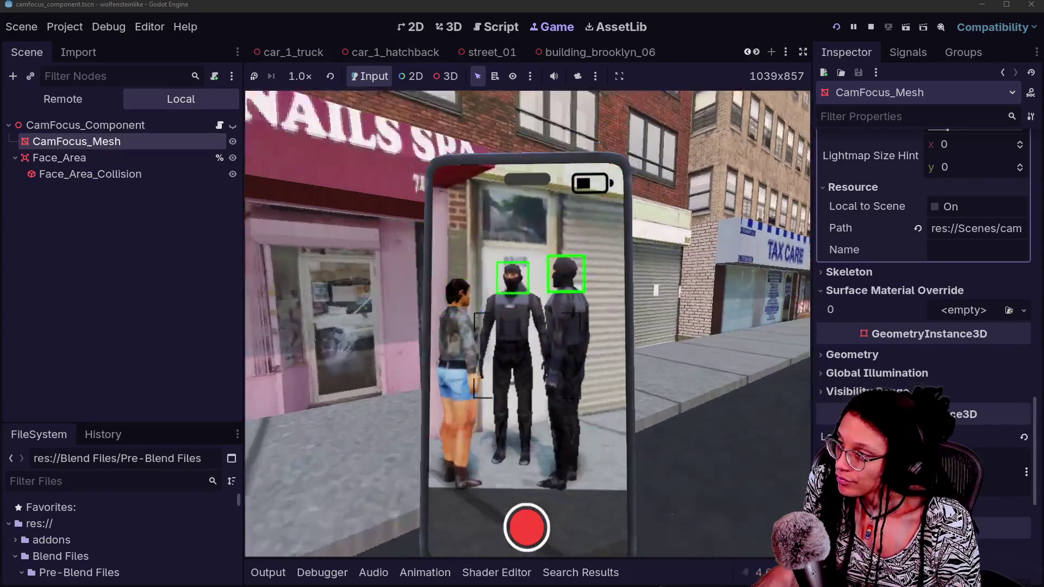
pyautogui.press('s')
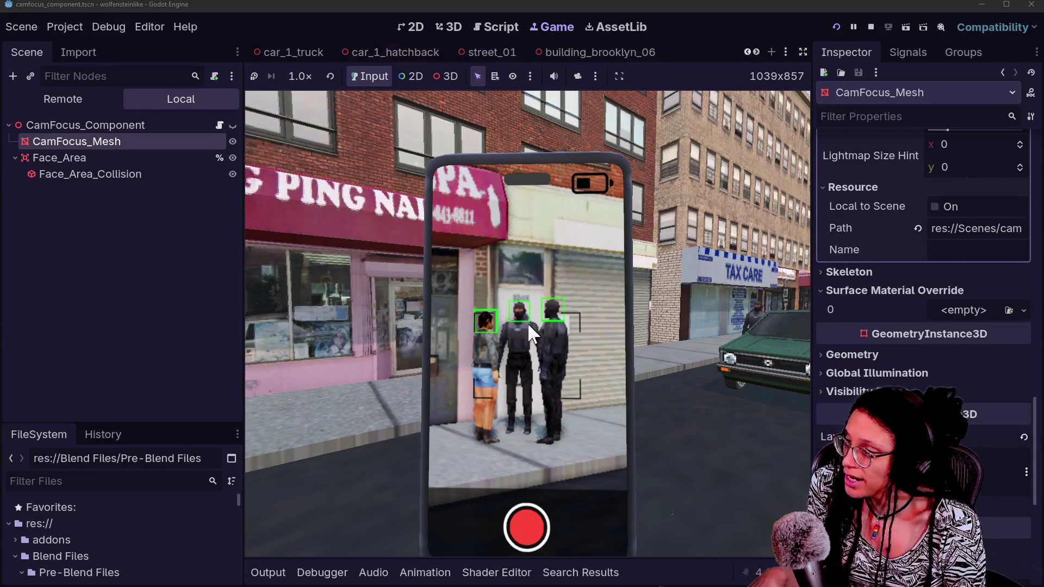
pyautogui.press('w')
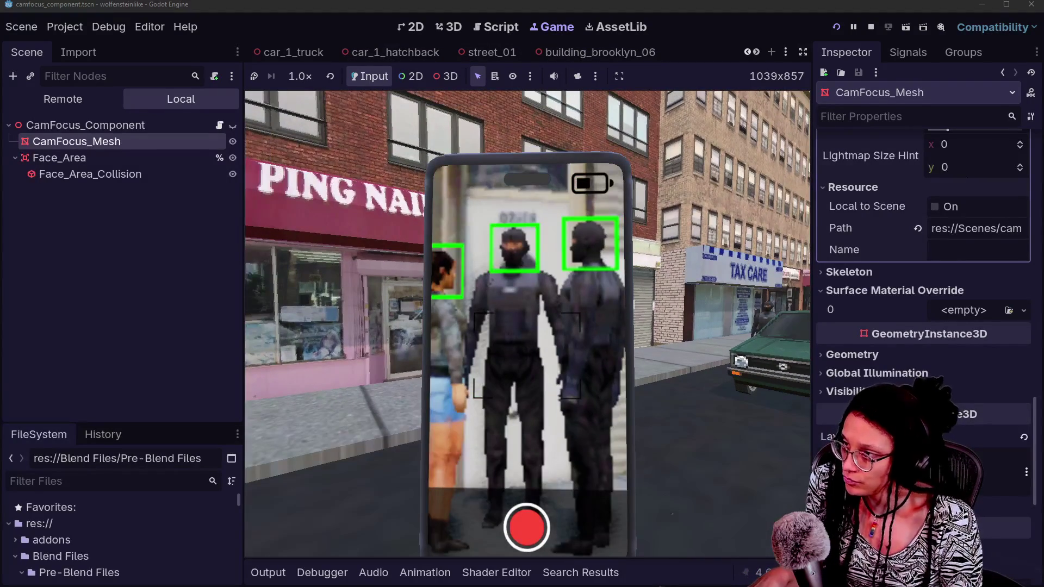
pyautogui.press('Left')
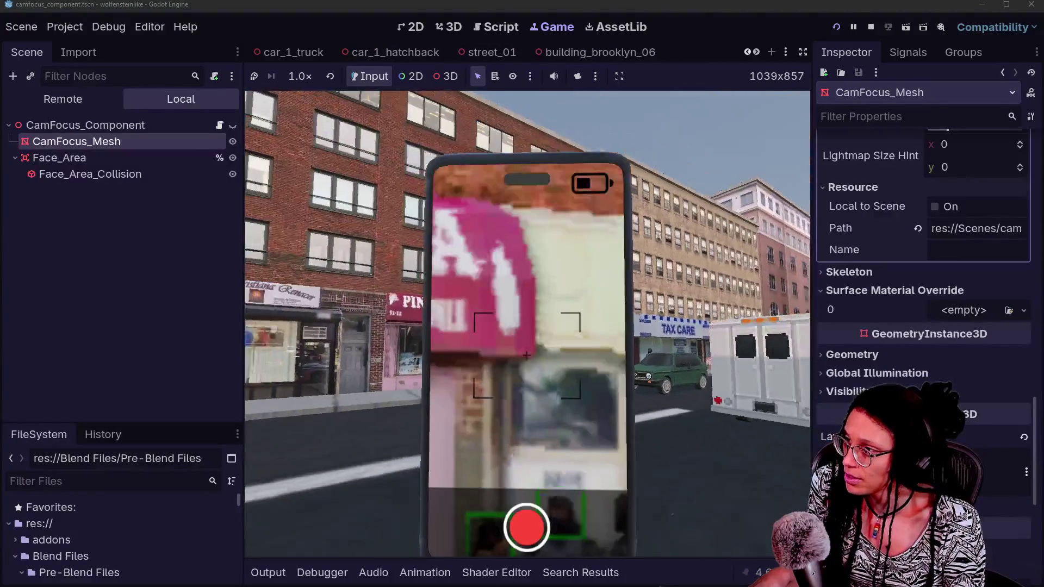
pyautogui.press('Right')
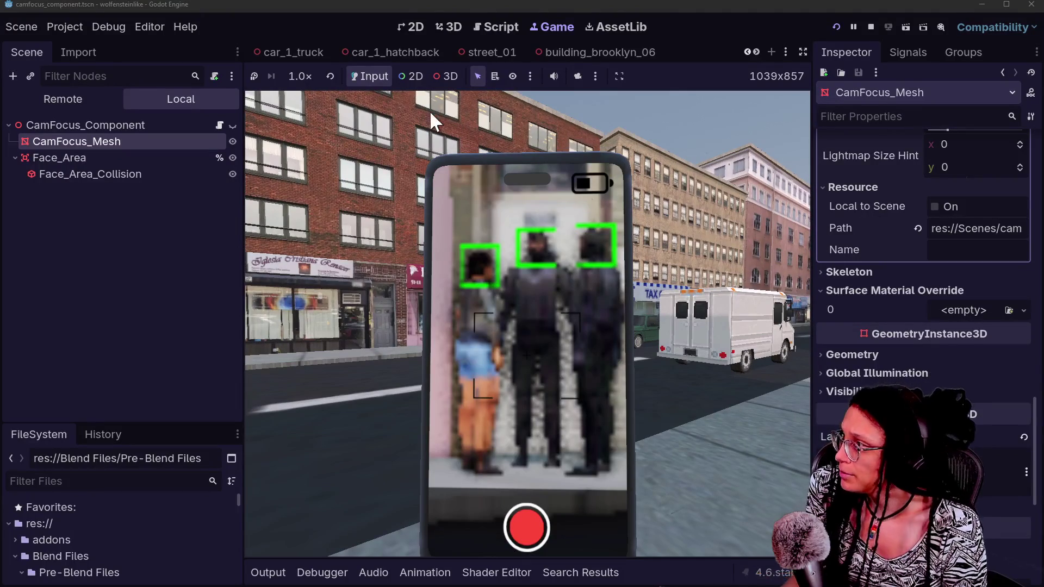
pyautogui.scroll(3, 589, 44)
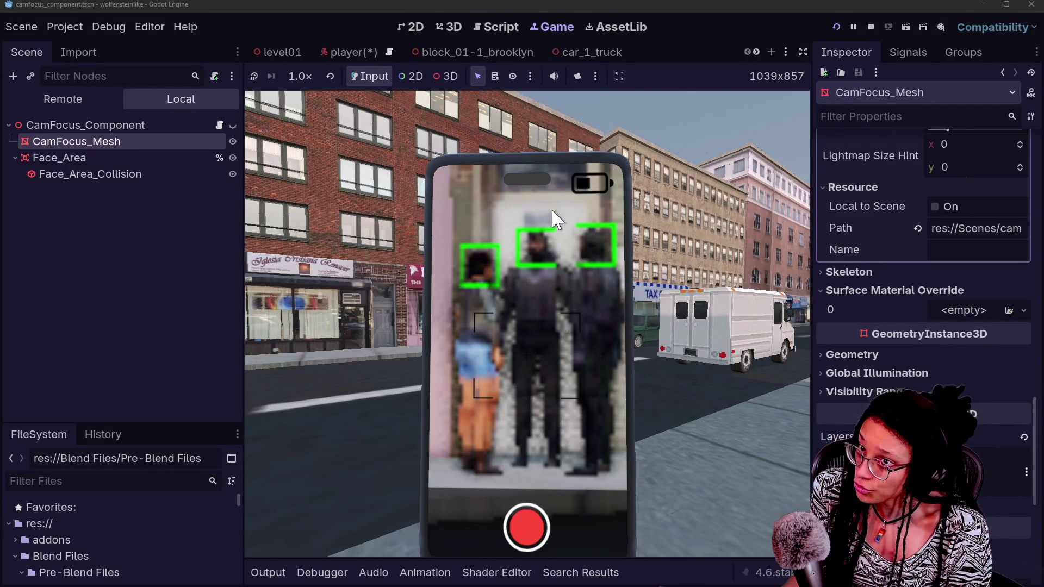
# Switch back to the player scene, save it, and select Camera_SubViewportContainer.
pyautogui.click(328, 46)
pyautogui.hotkey('ctrl', 's')
pyautogui.click(140, 268)
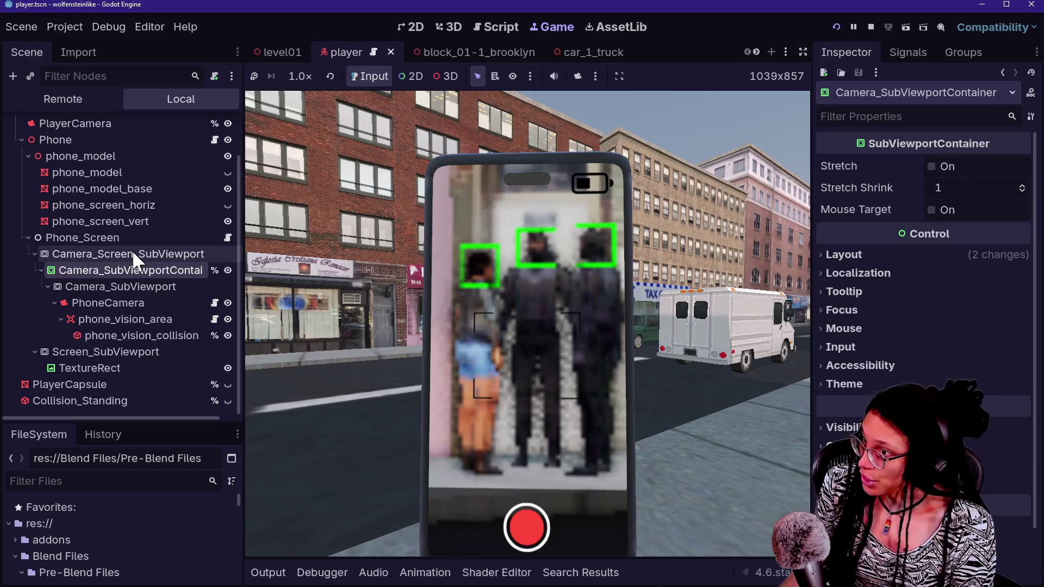
# Set Camera_Screen_SubViewport's Size to 4000×4000 and test it in the running game.
pyautogui.click(850, 254)
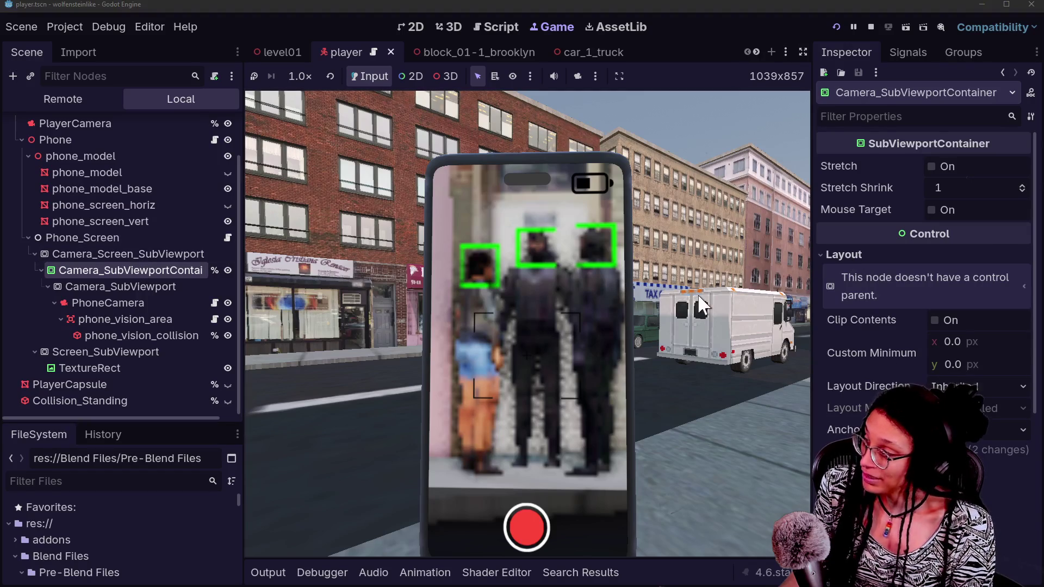
pyautogui.click(147, 254)
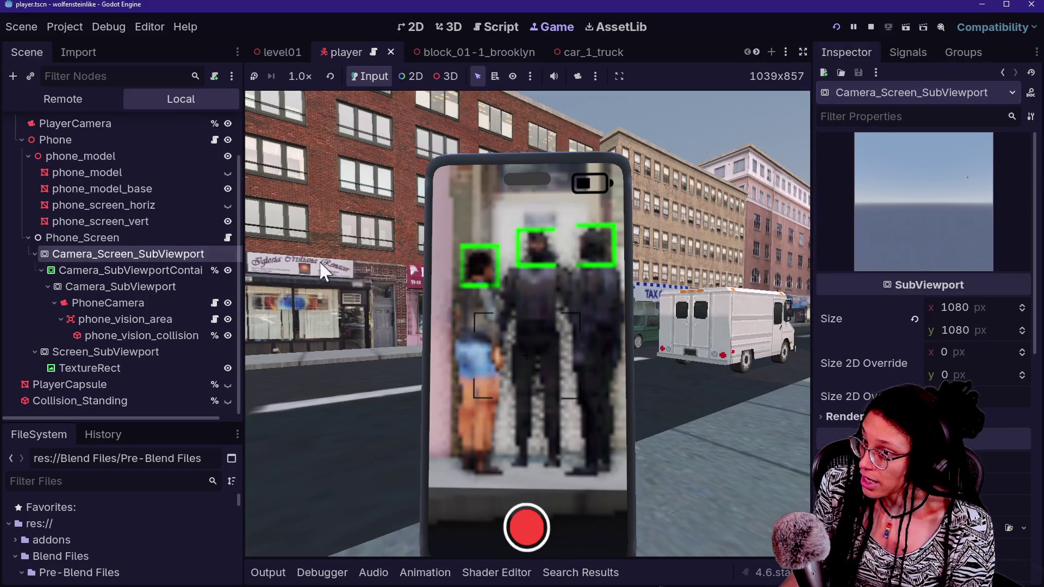
pyautogui.click(964, 308)
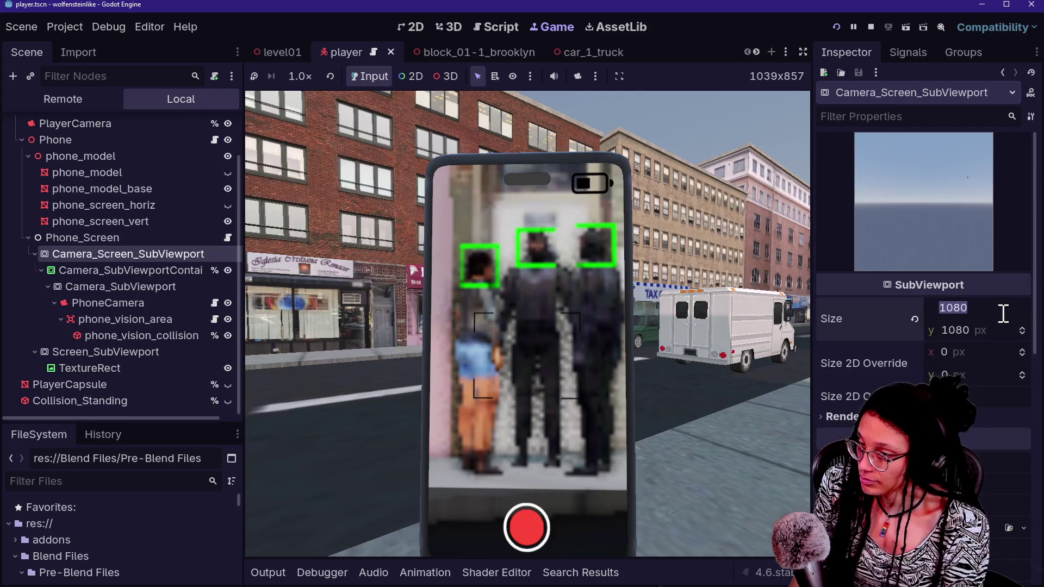
pyautogui.write('400')
pyautogui.press('Return')
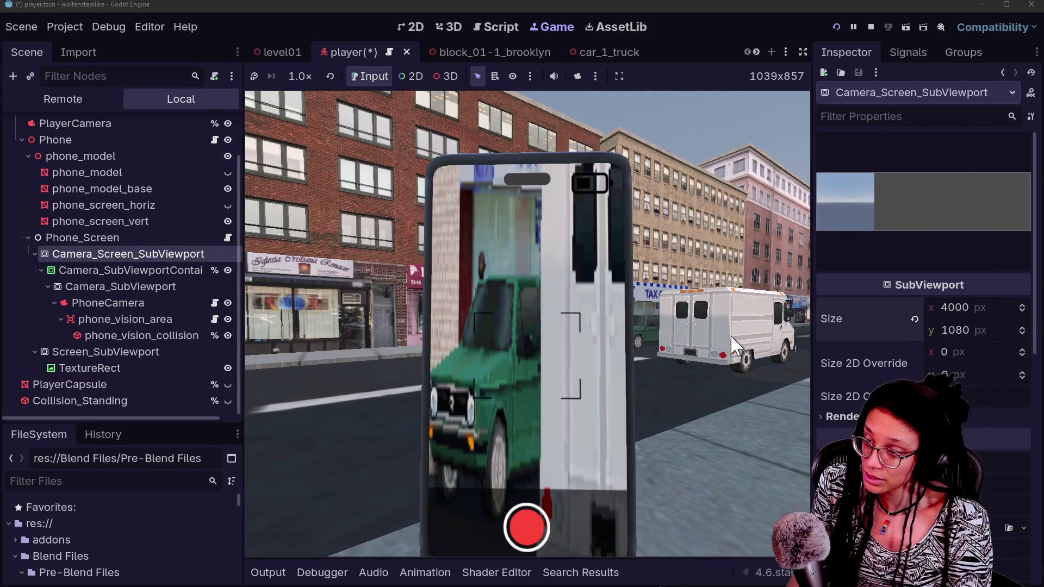
pyautogui.click(979, 332)
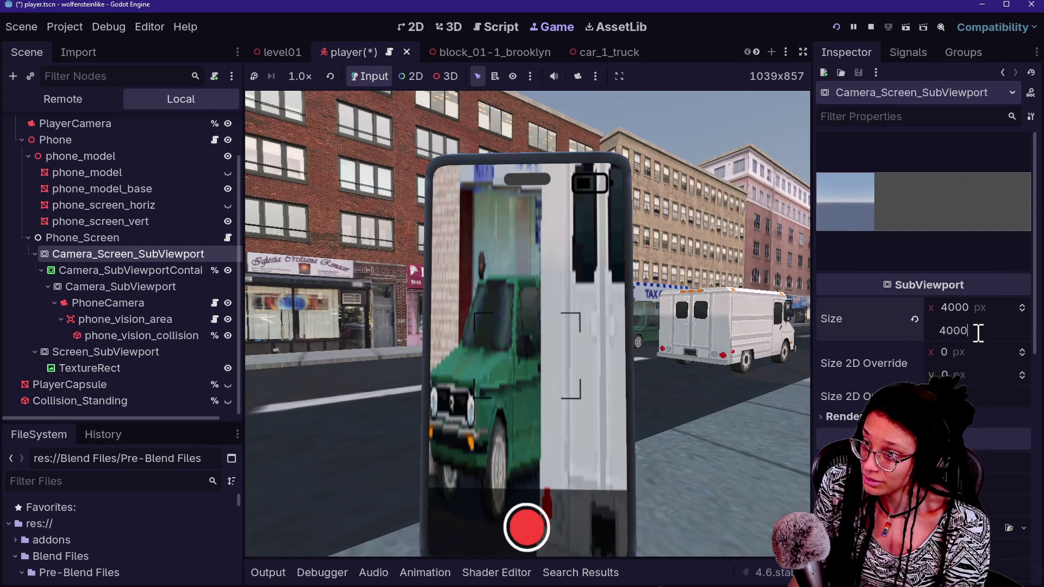
pyautogui.press('Return')
pyautogui.click(542, 289)
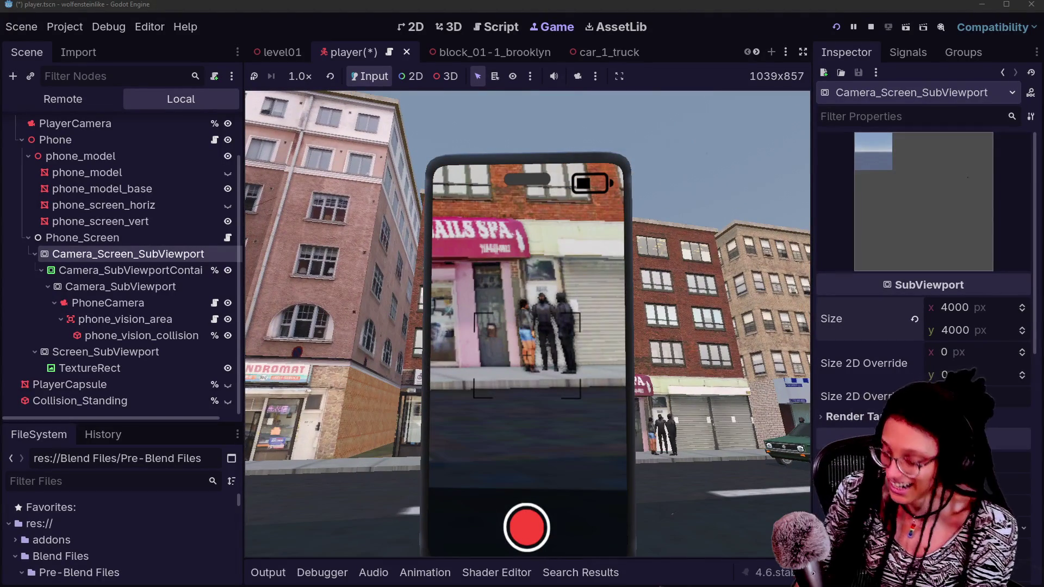
pyautogui.press('Escape')
# Undo the 4000 px size and drag the Size 2D Override width to about 549.
pyautogui.hotkey('ctrl', 'z')
pyautogui.hotkey('ctrl', 'z')
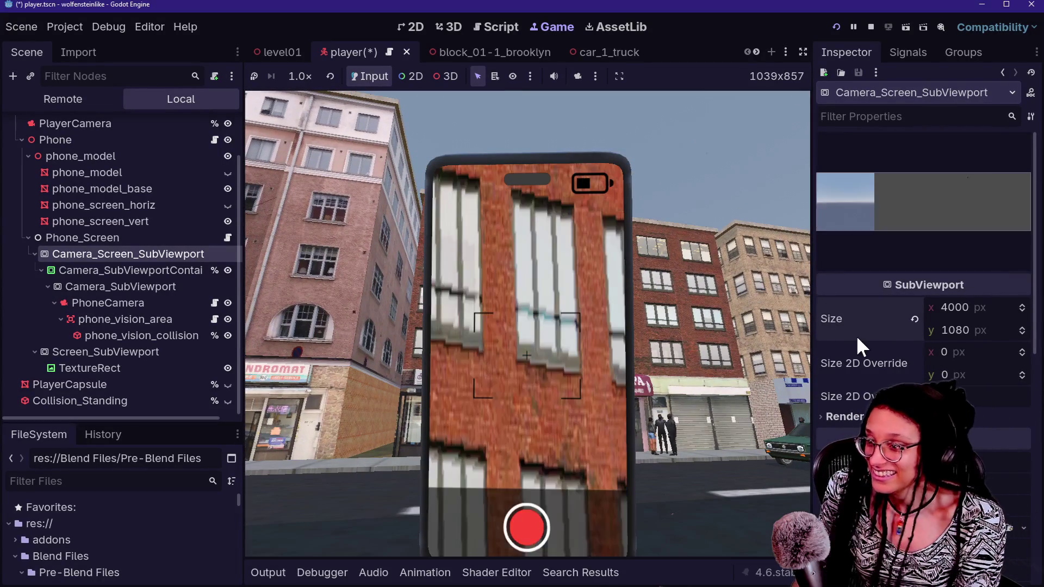
pyautogui.click(559, 406)
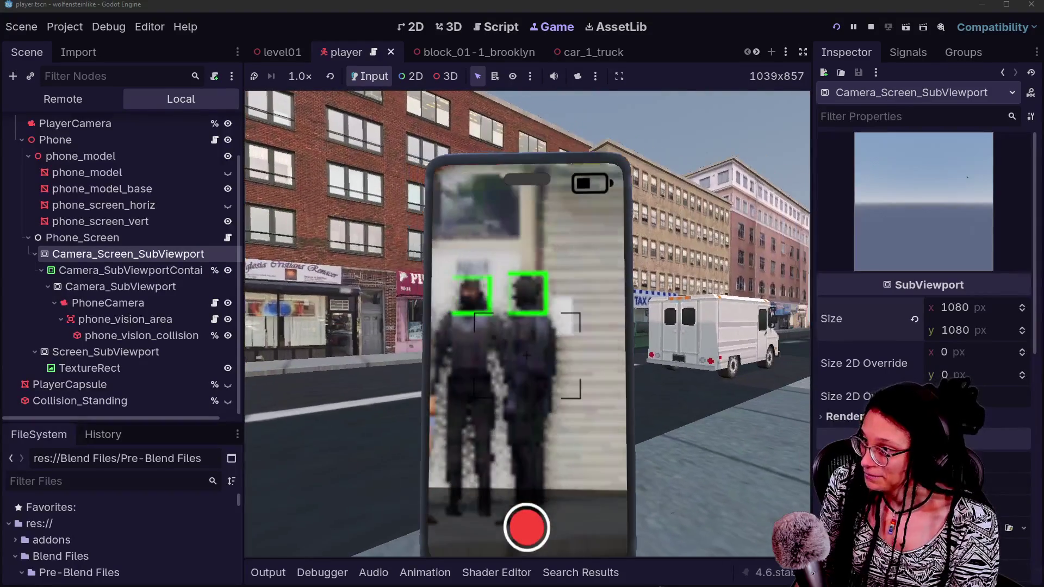
pyautogui.press('Escape')
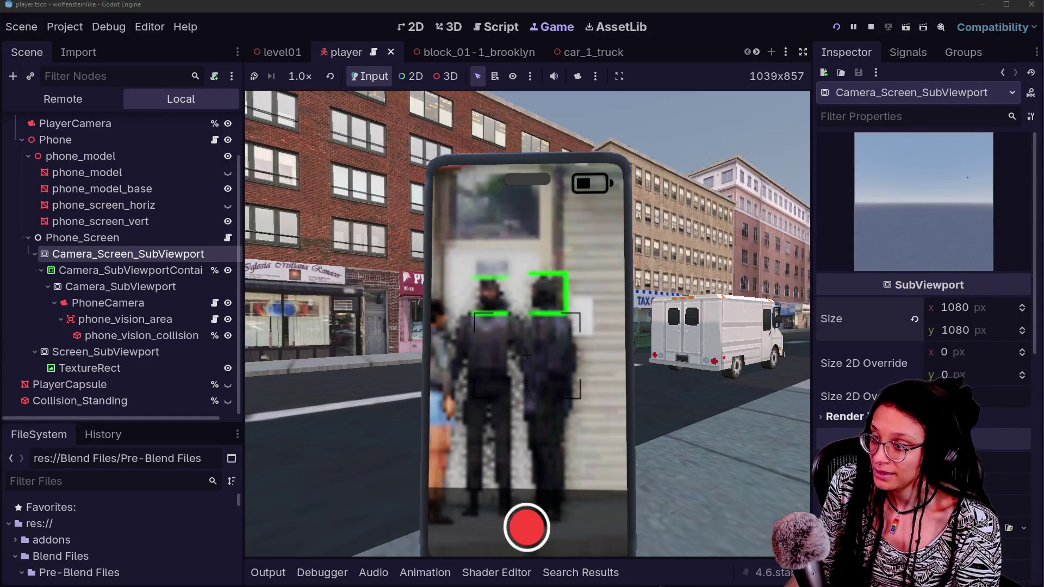
pyautogui.moveTo(948, 352)
pyautogui.mouseDown()
pyautogui.moveTo(1000, 352)
pyautogui.moveTo(909, 349)
pyautogui.moveTo(978, 370)
pyautogui.moveTo(957, 370)
pyautogui.moveTo(990, 370)
pyautogui.moveTo(908, 369)
pyautogui.moveTo(937, 368)
pyautogui.moveTo(952, 352)
pyautogui.moveTo(1001, 352)
pyautogui.moveTo(941, 352)
pyautogui.mouseUp()
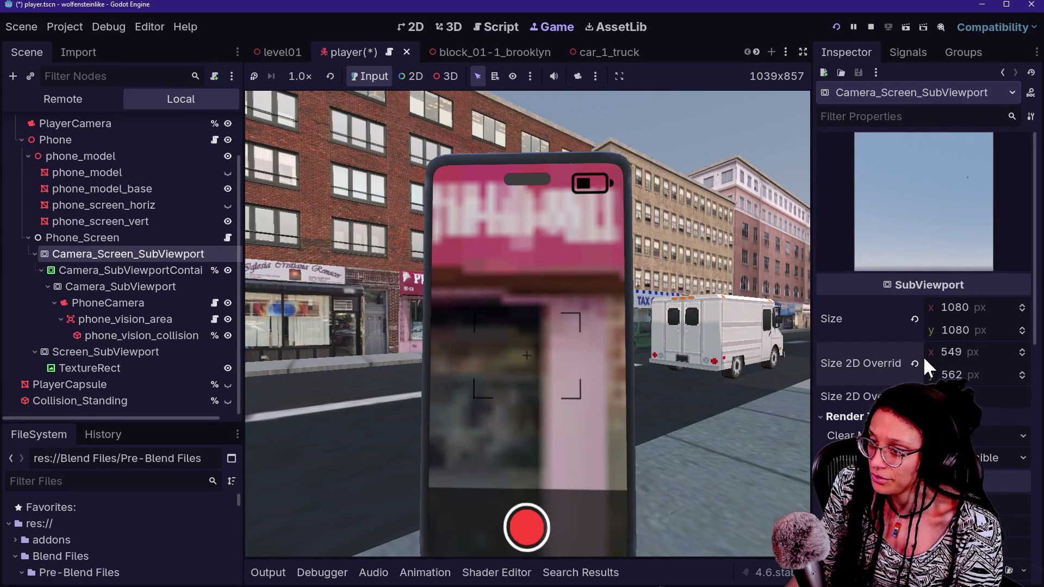
# Reset Size 2D Override to 0×0 and turn on Disable 3D for the camera viewport.
pyautogui.click(914, 364)
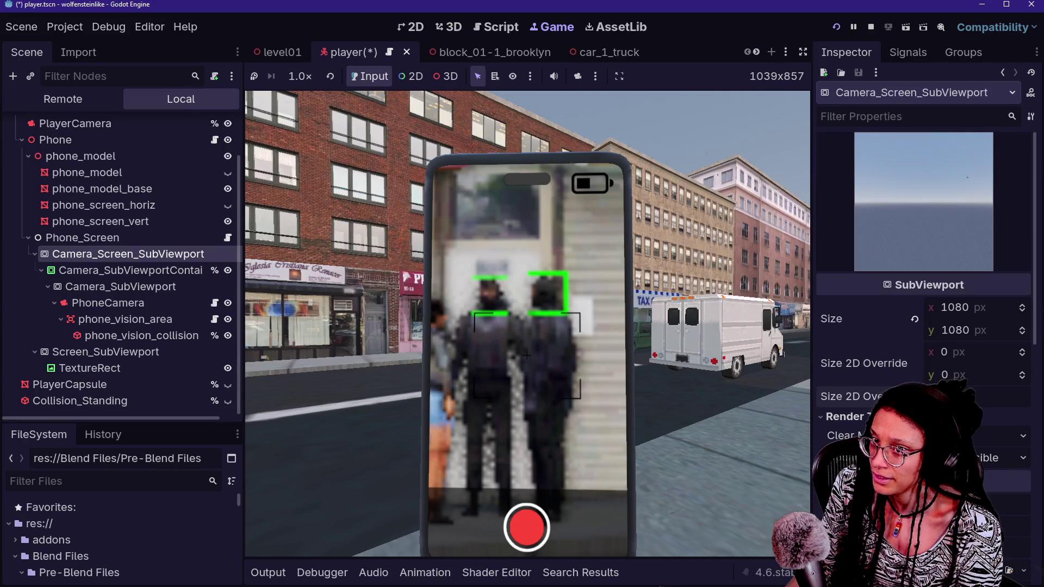
pyautogui.scroll(-1, 897, 417)
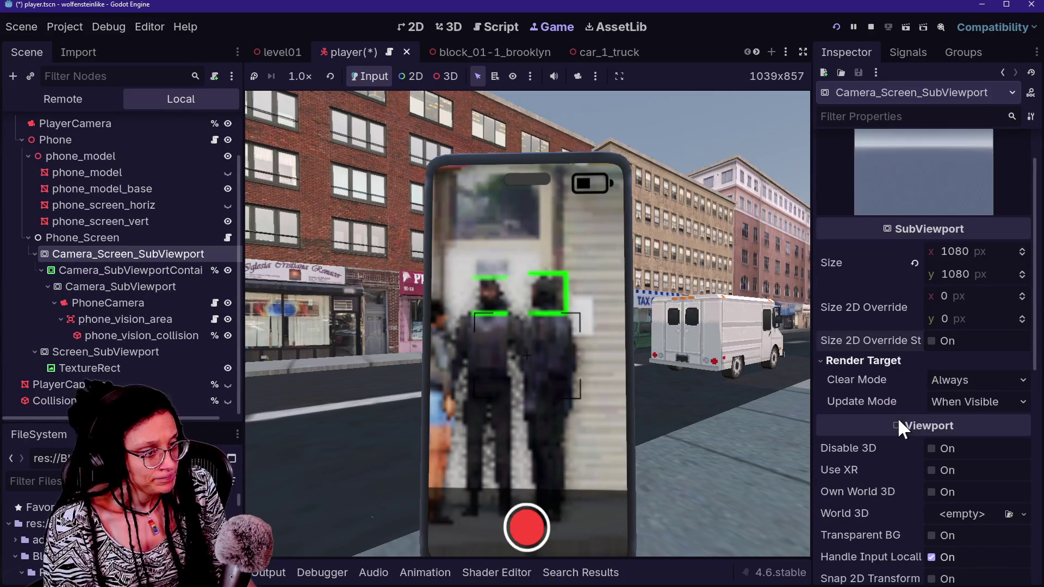
pyautogui.scroll(-1, 897, 412)
pyautogui.click(931, 392)
# Widen the Inspector by dragging its splitter left so full setting names show.
pyautogui.scroll(-1, 882, 484)
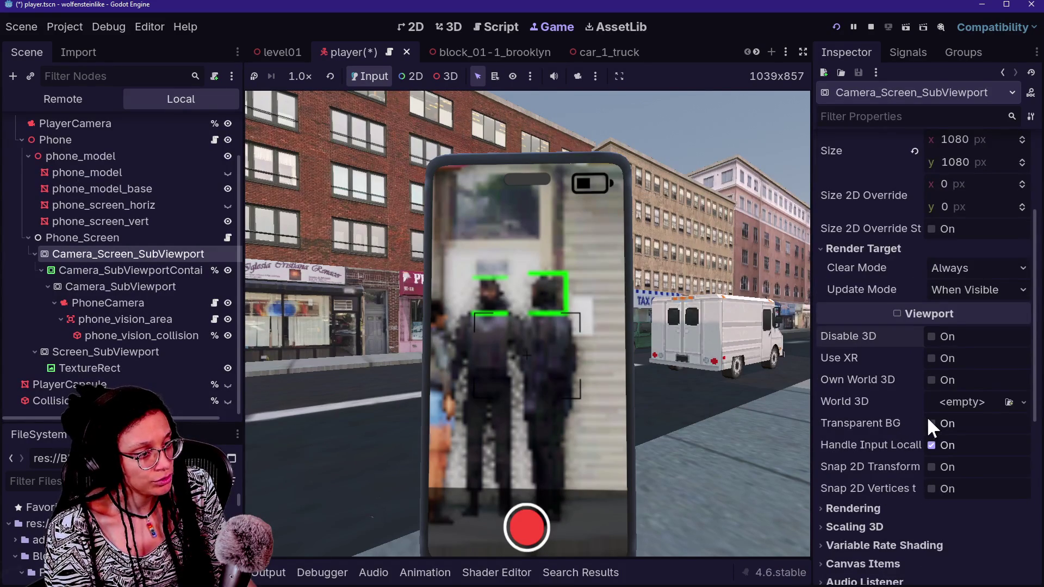
pyautogui.scroll(-1, 912, 448)
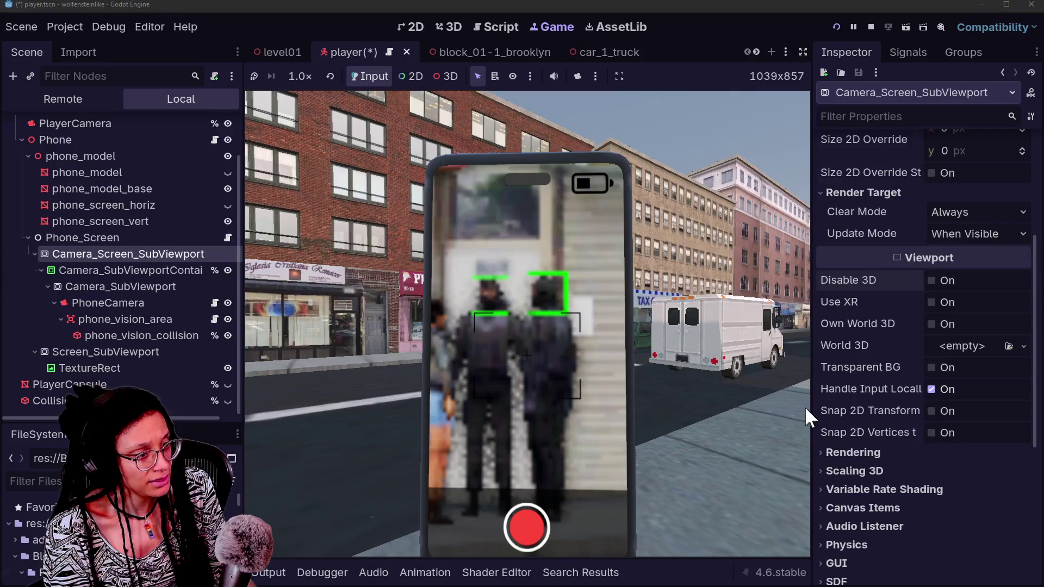
pyautogui.moveTo(810, 409)
pyautogui.mouseDown()
pyautogui.moveTo(673, 435)
pyautogui.moveTo(687, 434)
pyautogui.mouseUp()
pyautogui.moveTo(771, 411)
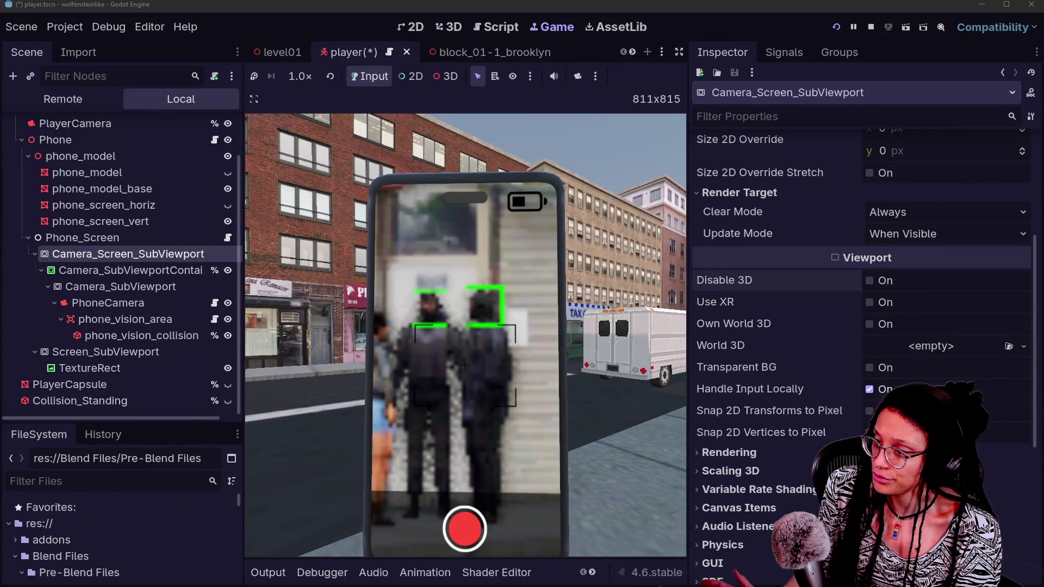
# Enable Snap 2D Transforms to Pixel and Snap 2D Vertices to Pixel on the viewport.
pyautogui.click(868, 410)
pyautogui.click(756, 432)
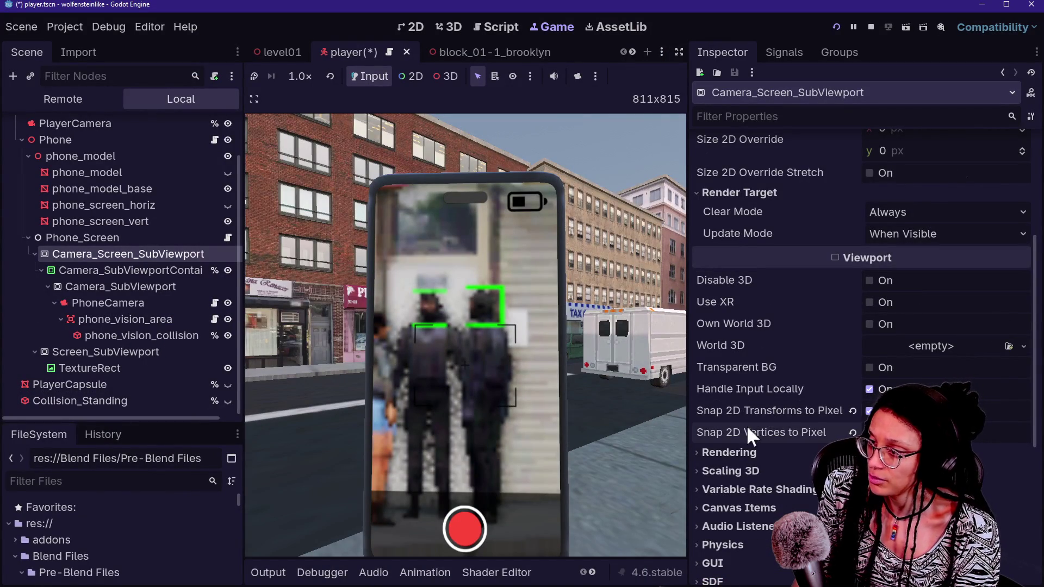
pyautogui.moveTo(807, 429)
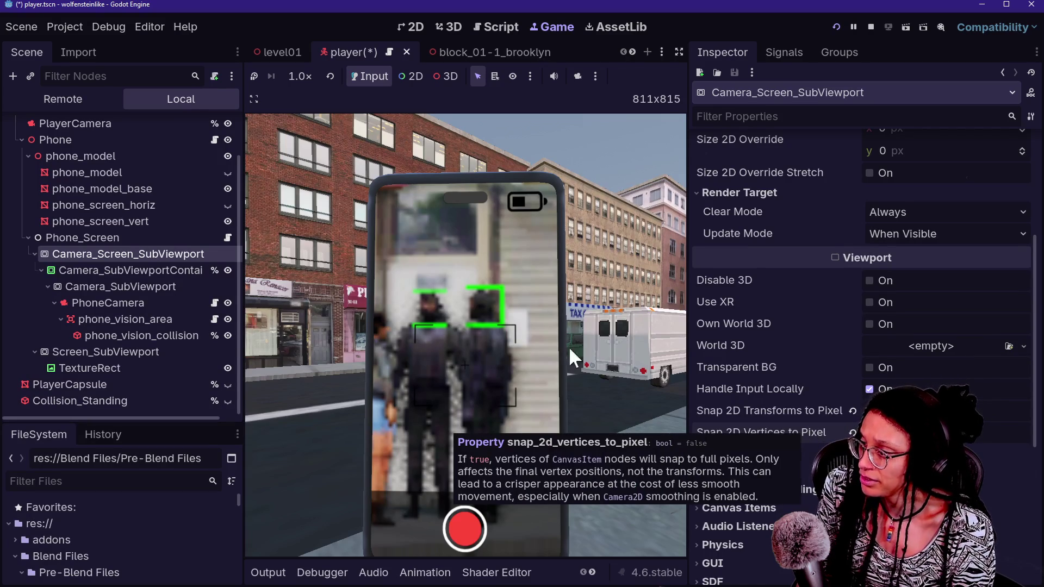
# Walk toward the storefront in the running game, then expand the viewport's Rendering section.
pyautogui.click(443, 324)
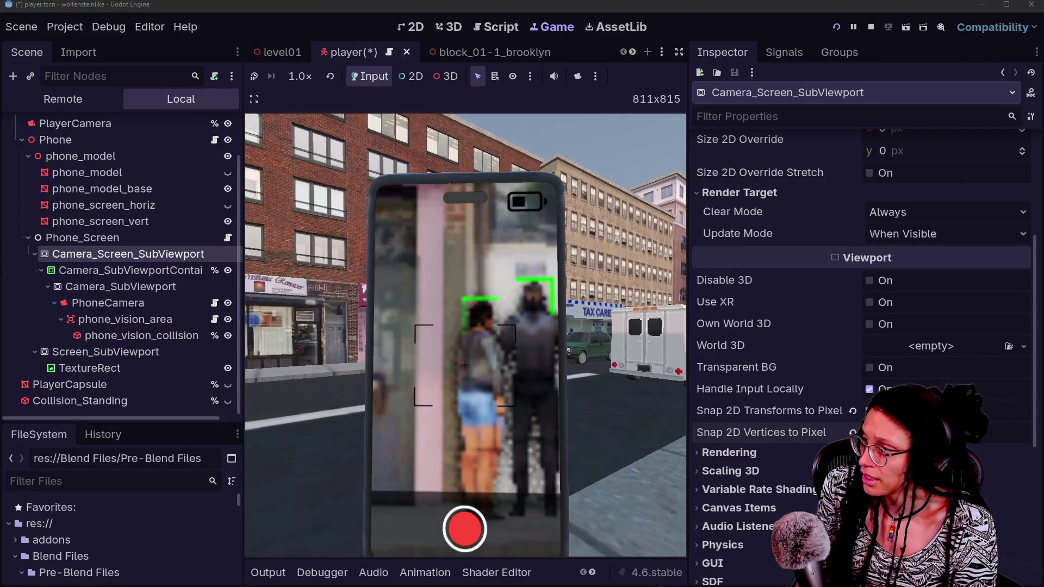
pyautogui.press('w')
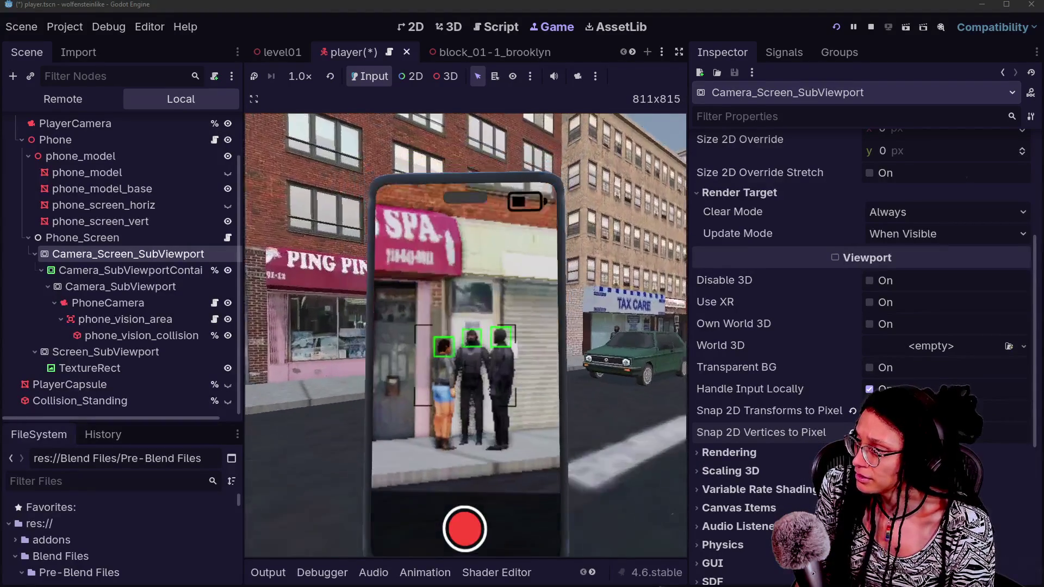
pyautogui.scroll(3, 466, 370)
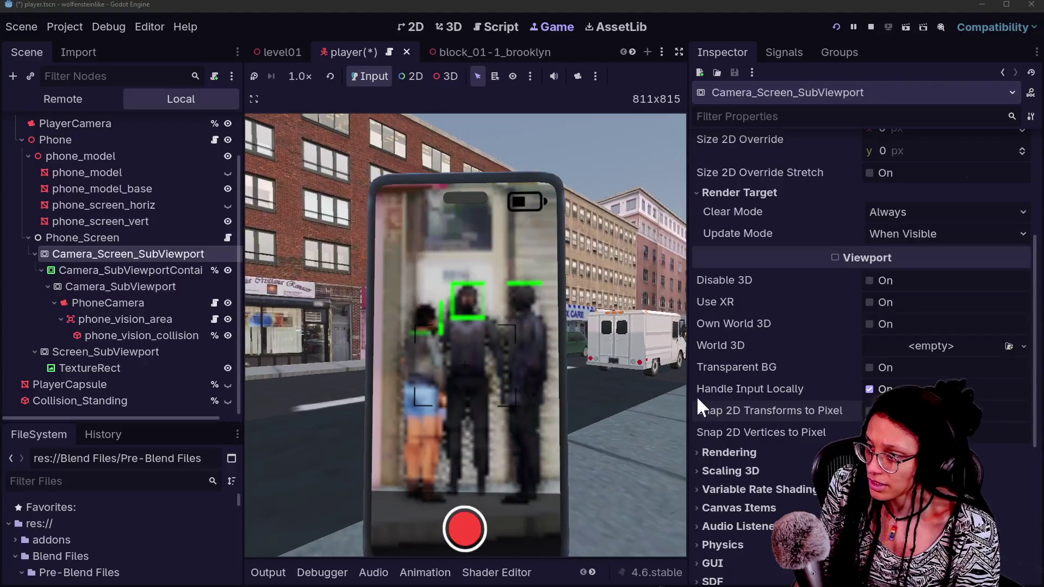
pyautogui.click(753, 452)
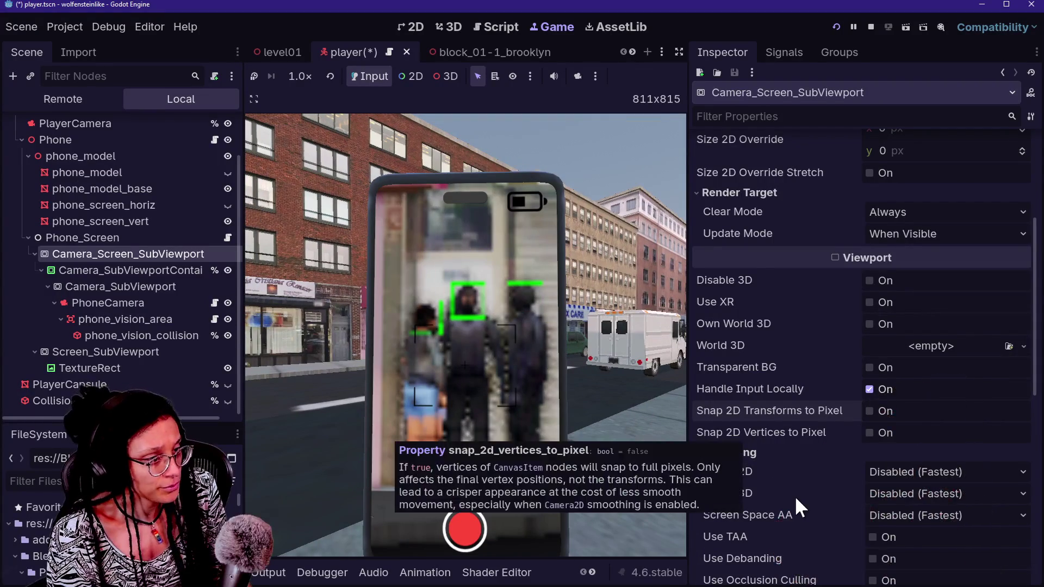
# Try MSAA 2D at 8× and open the Debugger's Errors list.
pyautogui.scroll(-2, 794, 494)
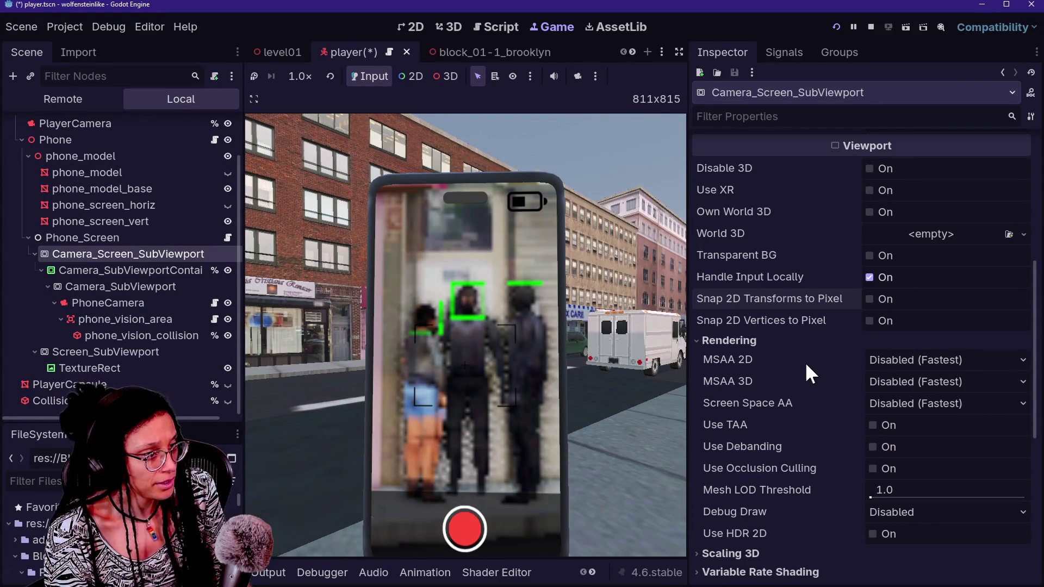
pyautogui.moveTo(806, 365)
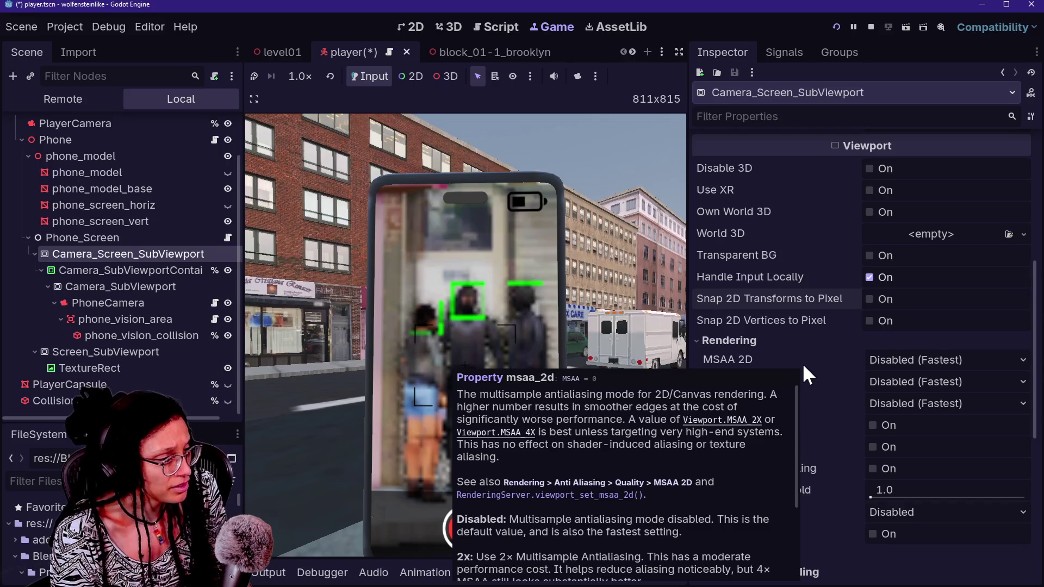
pyautogui.scroll(-3, 751, 435)
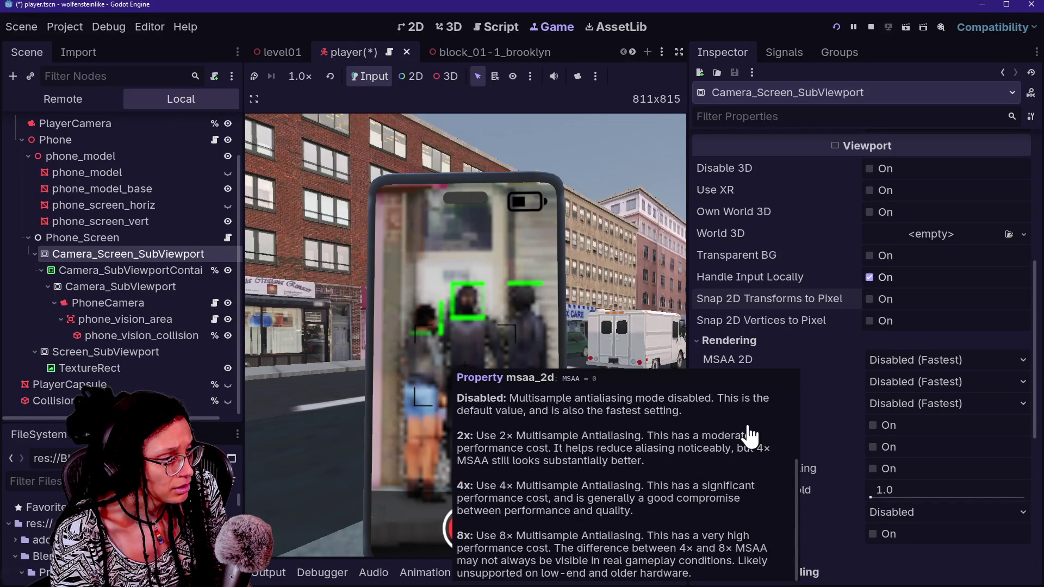
pyautogui.click(949, 360)
pyautogui.click(924, 429)
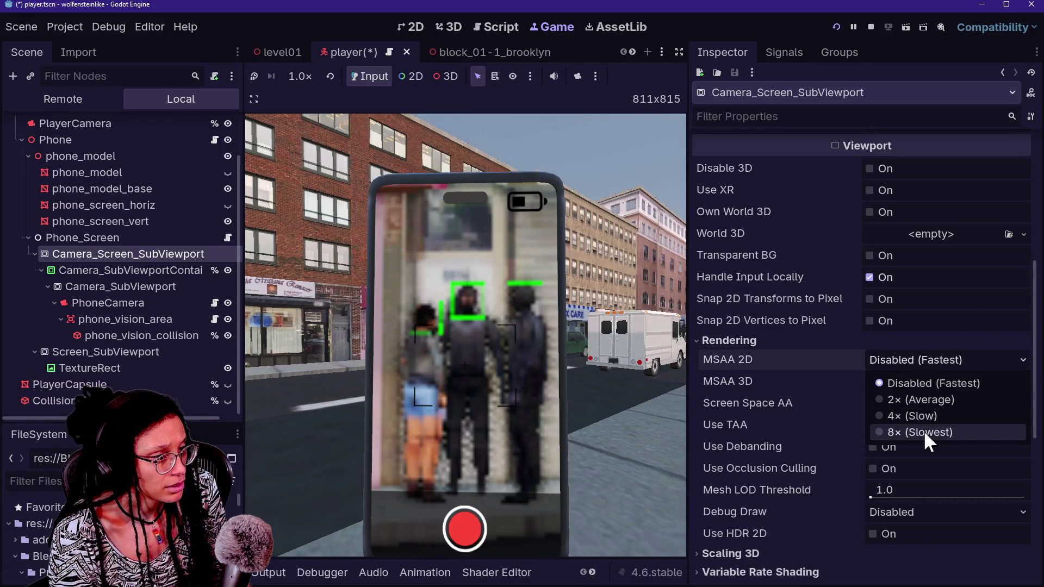
pyautogui.click(329, 577)
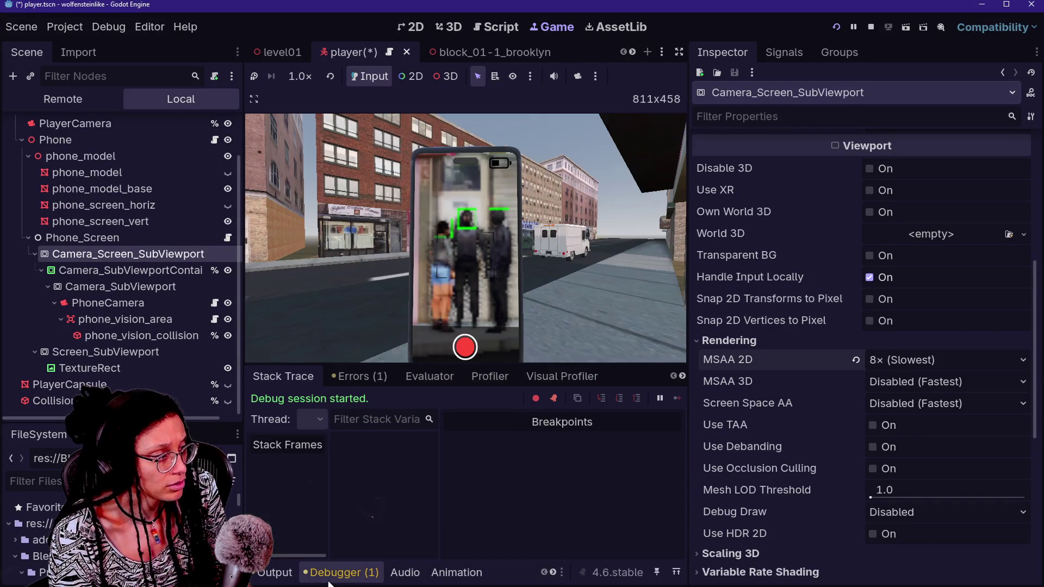
pyautogui.click(357, 379)
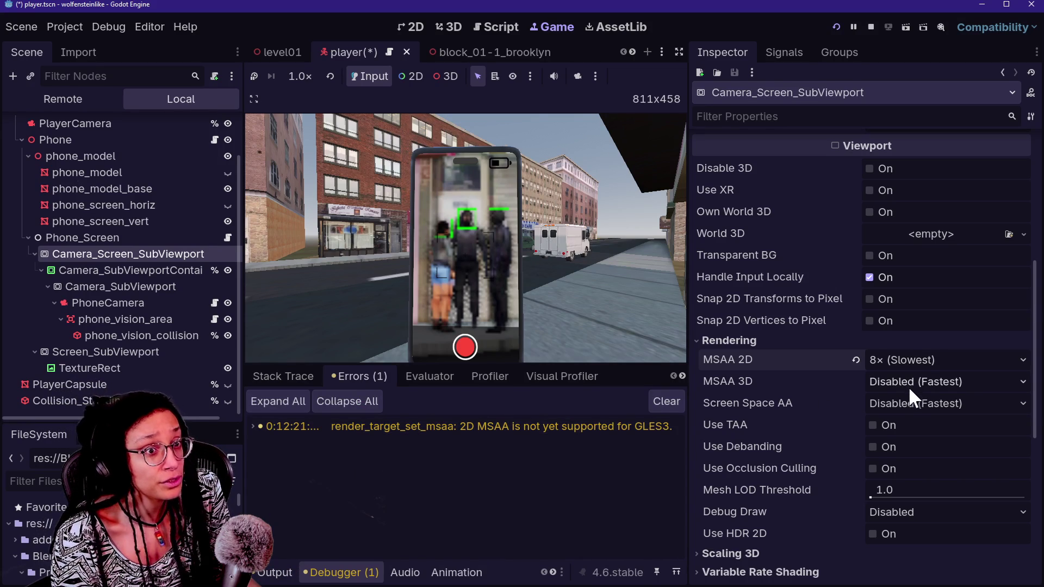
# Step MSAA 2D down through 4× and 2× to Disabled, and clear the MSAA errors.
pyautogui.click(898, 361)
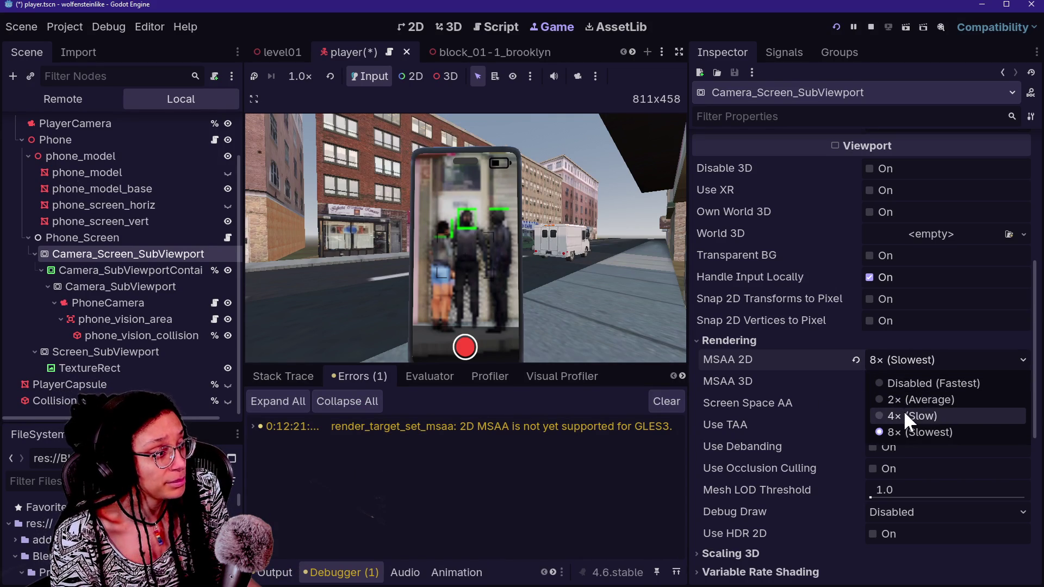
pyautogui.click(905, 414)
pyautogui.click(887, 356)
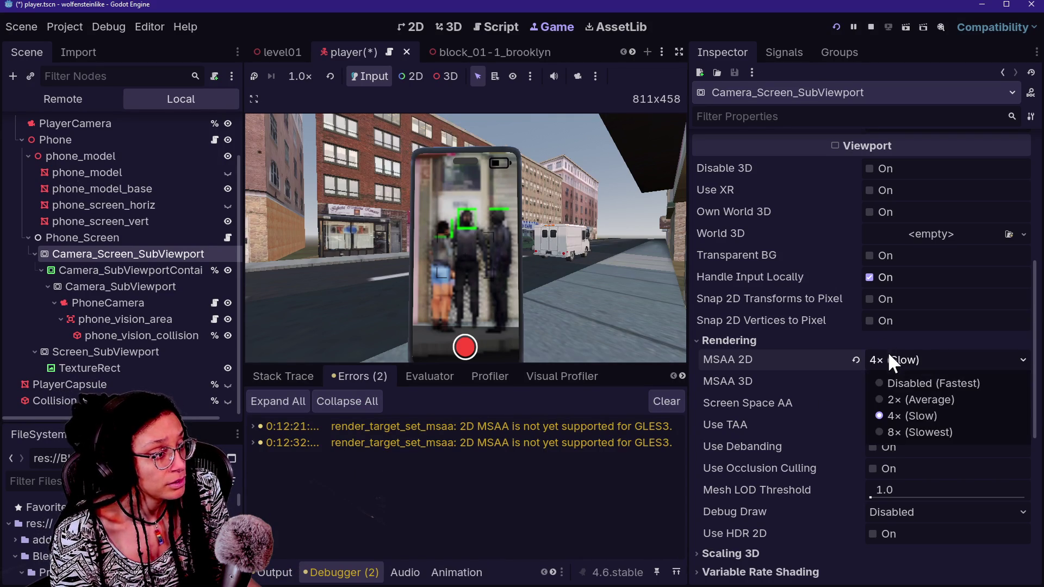
pyautogui.click(895, 399)
pyautogui.click(888, 363)
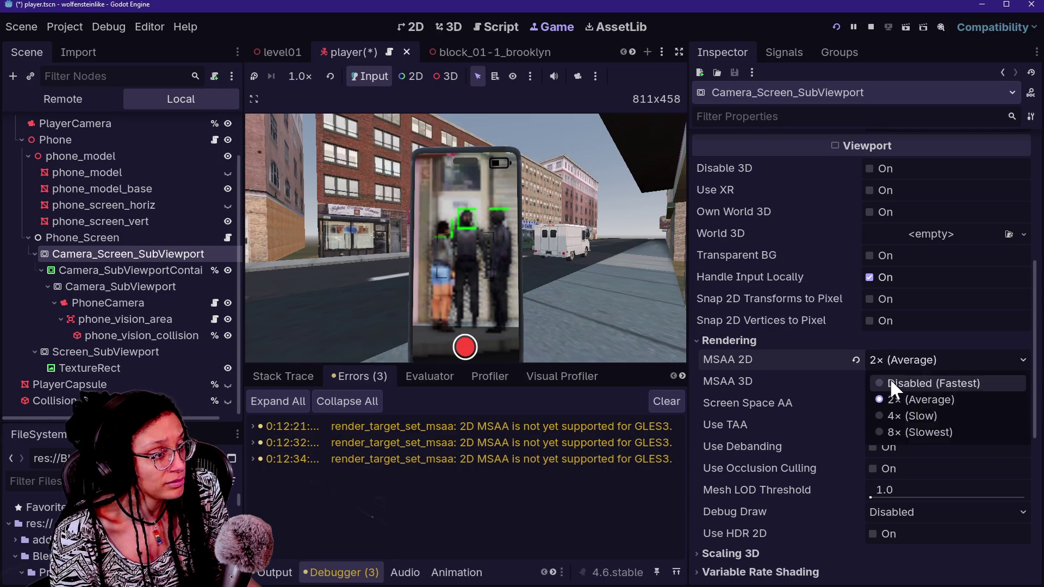
pyautogui.click(890, 383)
pyautogui.click(887, 382)
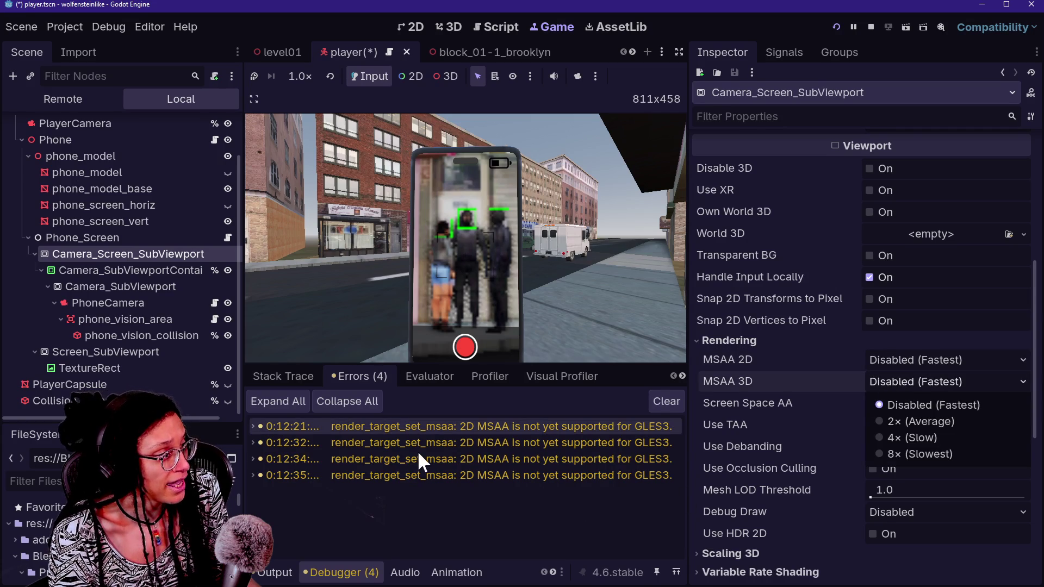
pyautogui.click(694, 405)
pyautogui.click(678, 401)
# Set the viewport's MSAA 3D to 8× (Slowest).
pyautogui.click(922, 385)
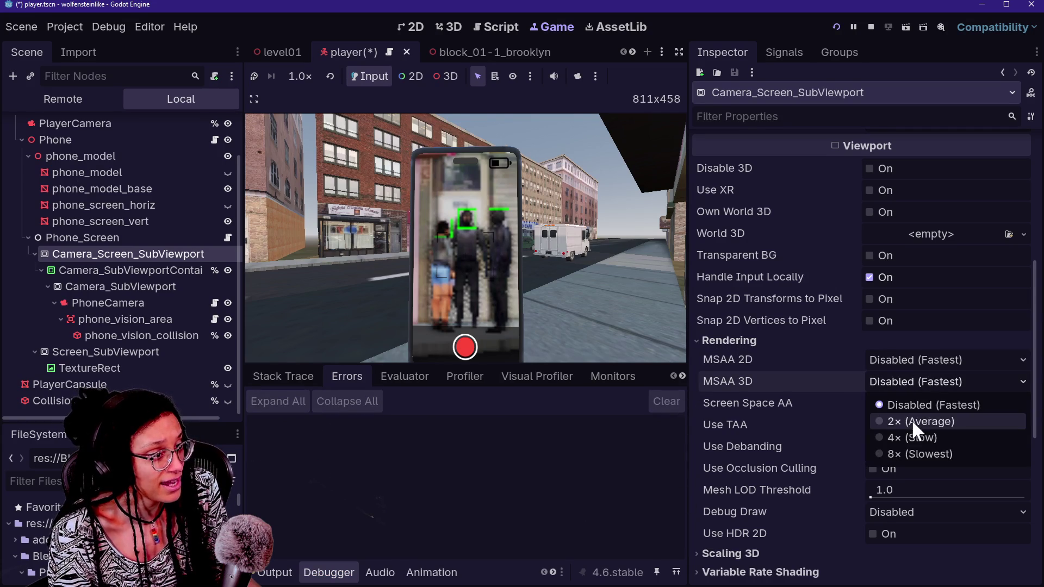
pyautogui.click(911, 421)
pyautogui.click(893, 380)
pyautogui.click(904, 454)
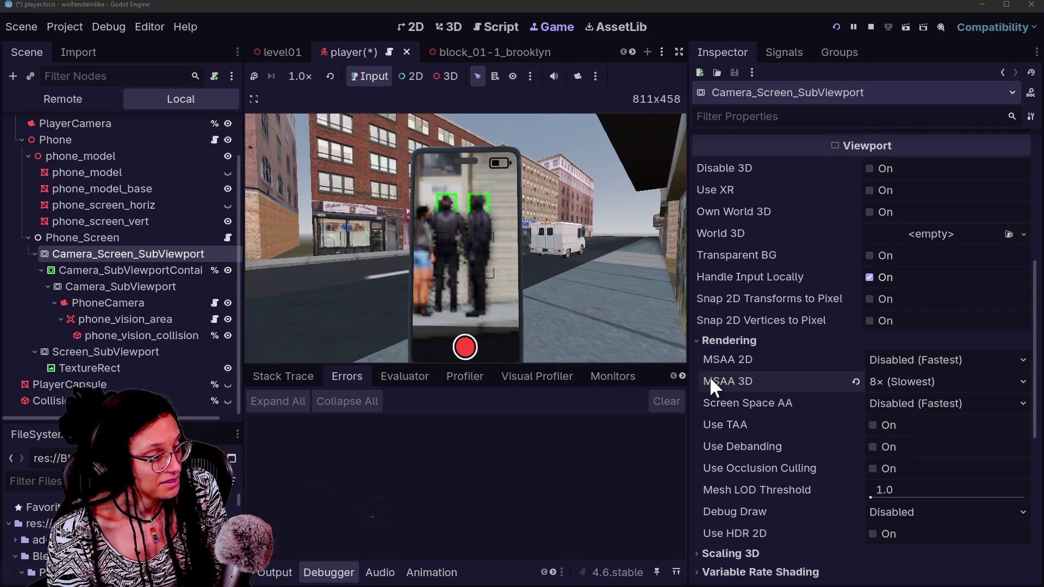
pyautogui.moveTo(709, 377)
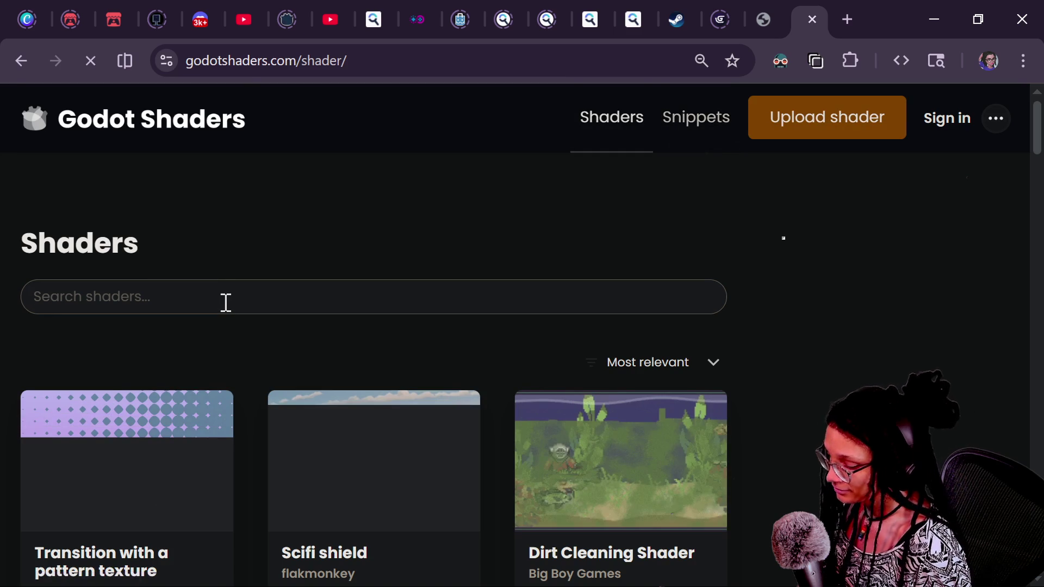
# Search Godot Shaders for 'facial' and then 'detection' shaders.
pyautogui.write('facial')
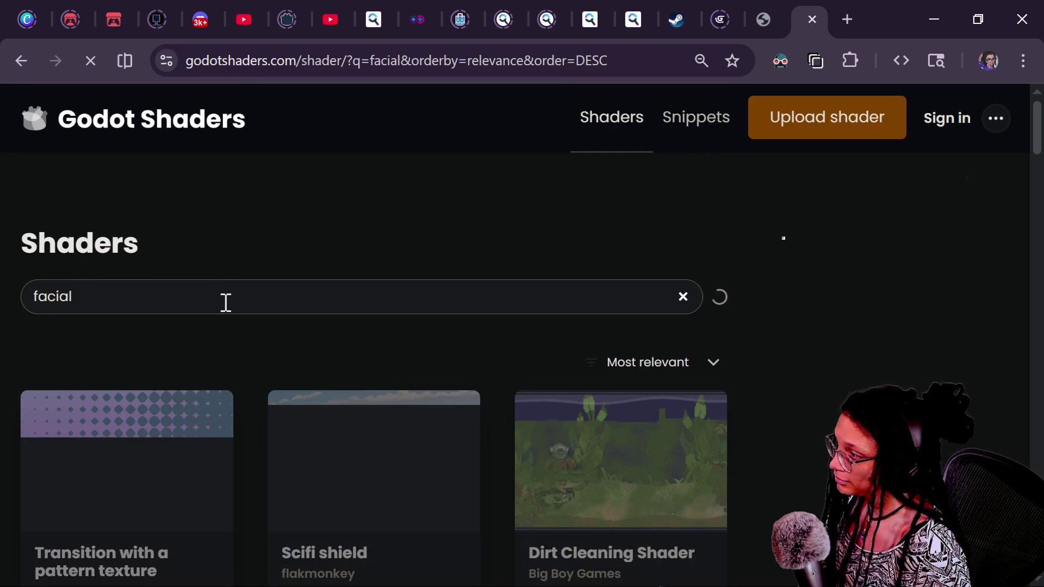
pyautogui.scroll(-2, 256, 228)
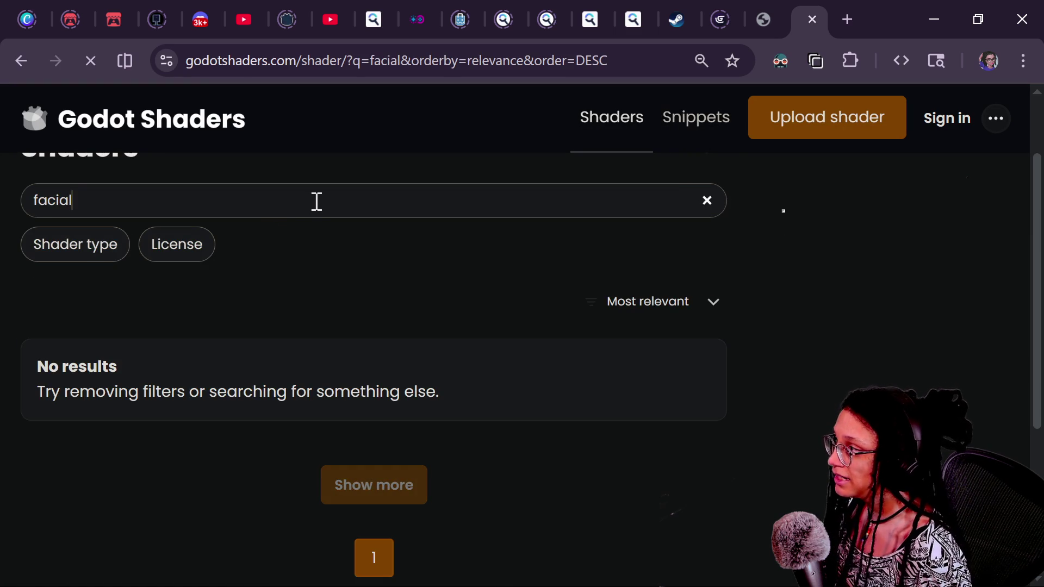
pyautogui.write('detection')
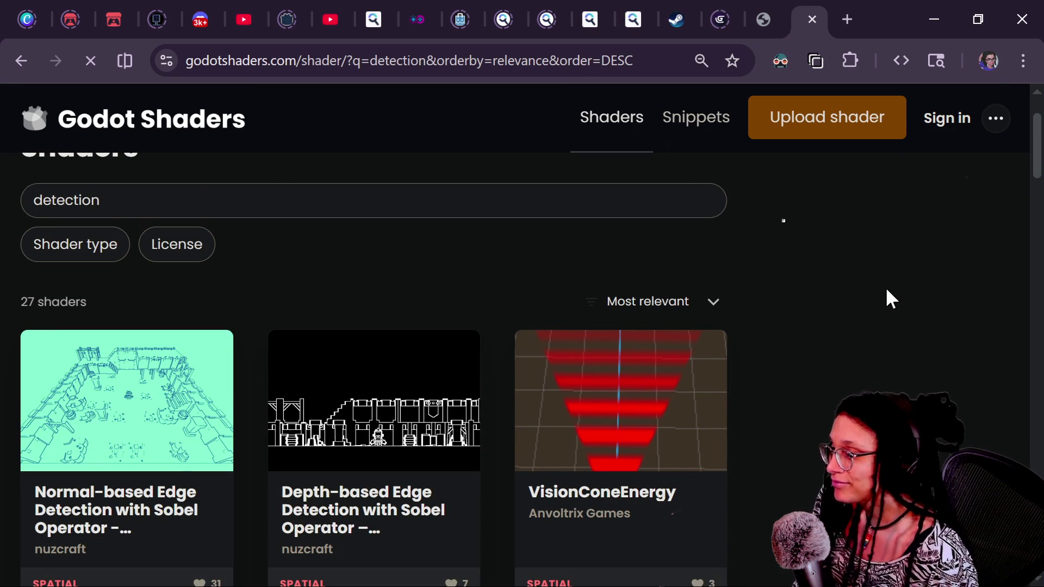
# Scroll through the detection results to the Show more button, then return to the Godot editor.
pyautogui.scroll(-2, 887, 293)
pyautogui.scroll(-4, 886, 291)
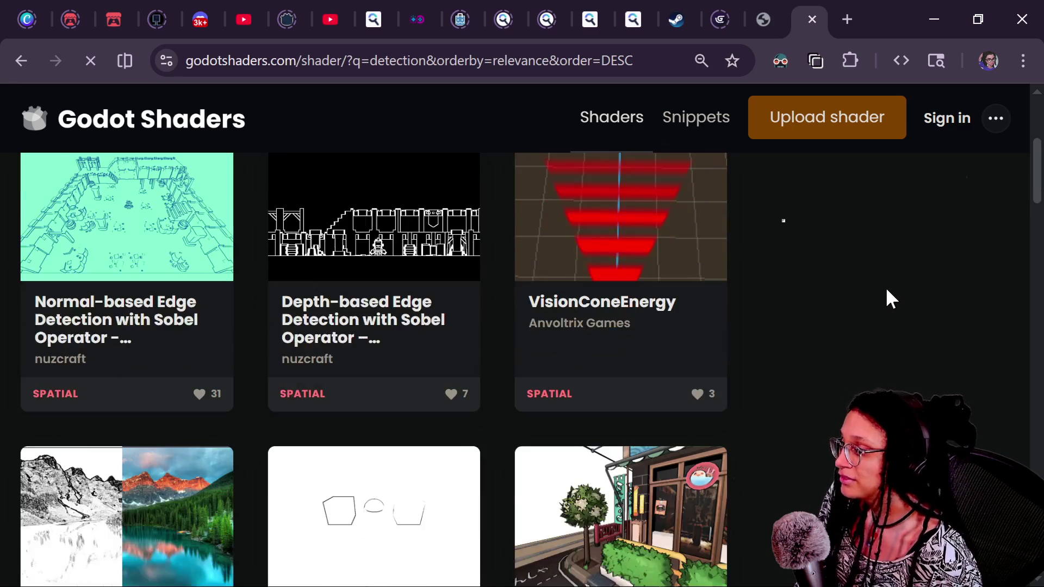
pyautogui.scroll(-7, 886, 290)
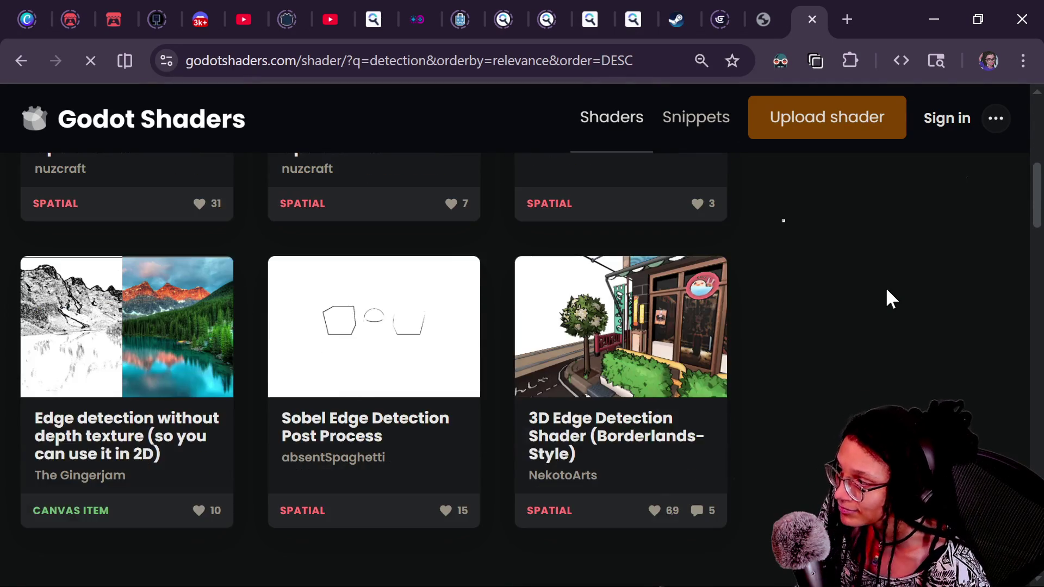
pyautogui.scroll(-1, 890, 298)
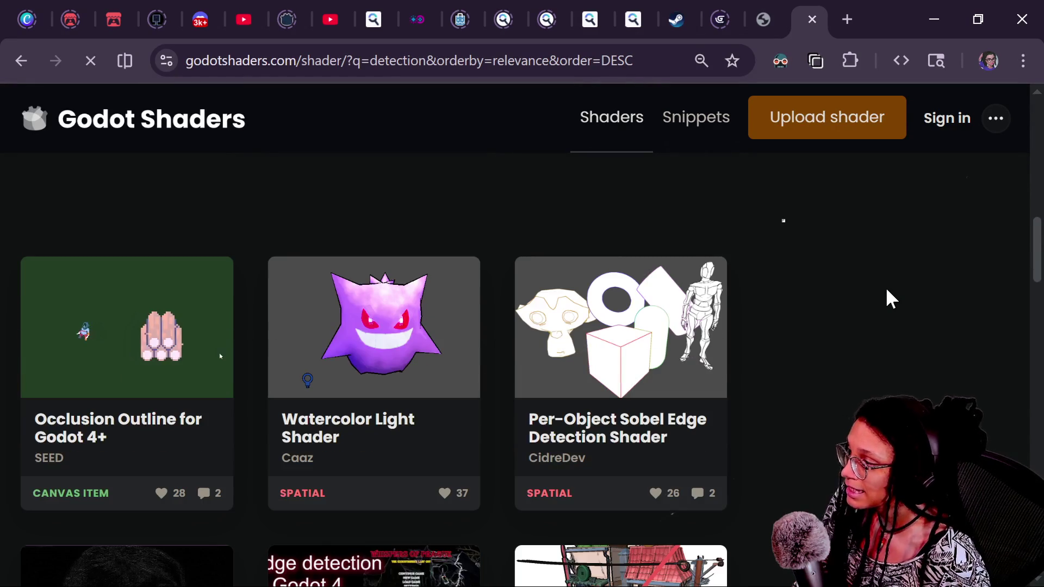
pyautogui.scroll(3, 890, 298)
pyautogui.scroll(1, 887, 290)
pyautogui.scroll(-1, 886, 290)
pyautogui.scroll(-3, 886, 290)
pyautogui.scroll(-4, 887, 298)
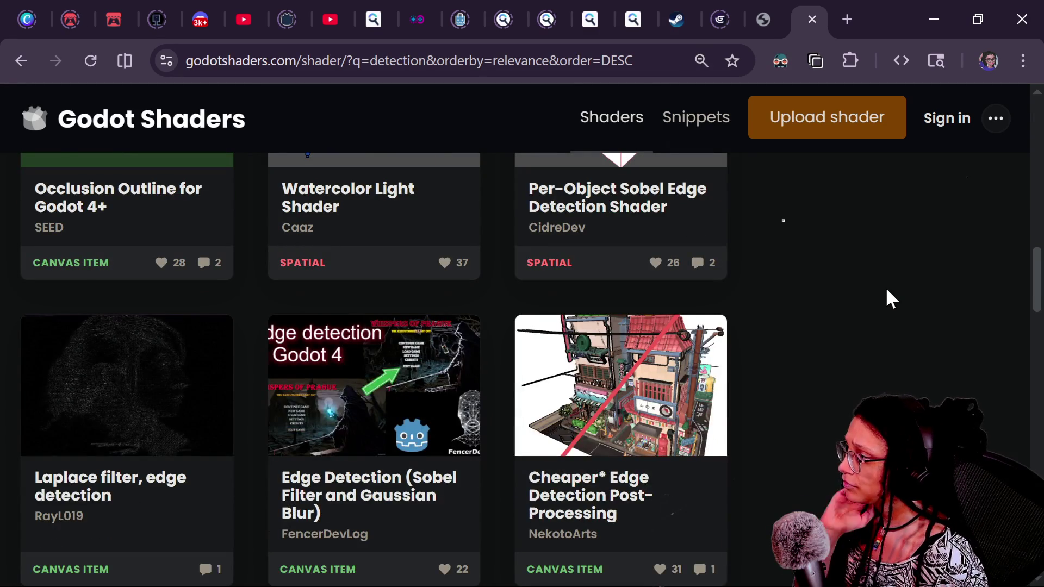
pyautogui.scroll(-1, 886, 290)
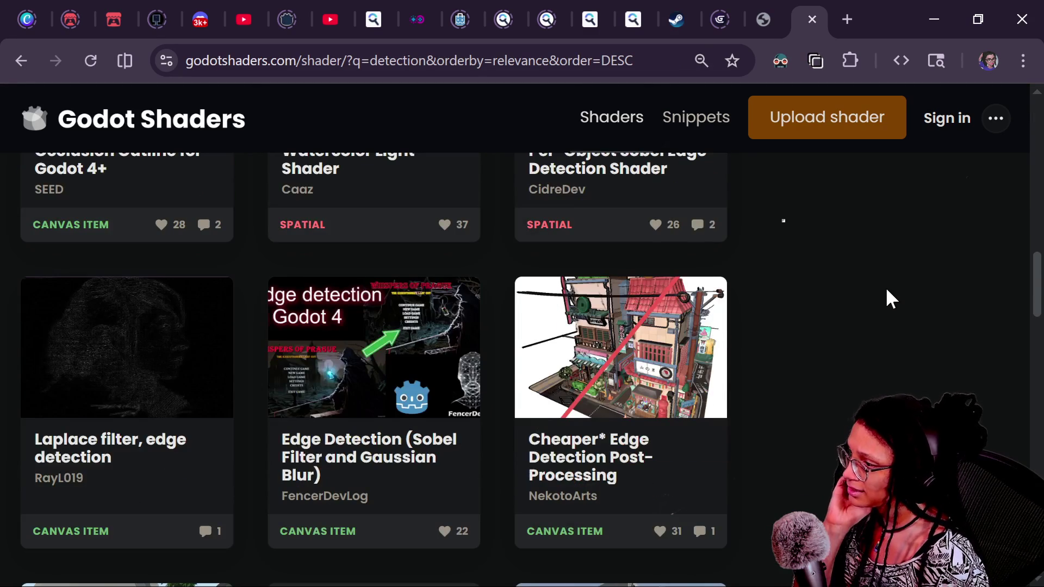
pyautogui.scroll(-1, 886, 290)
pyautogui.scroll(-6, 886, 290)
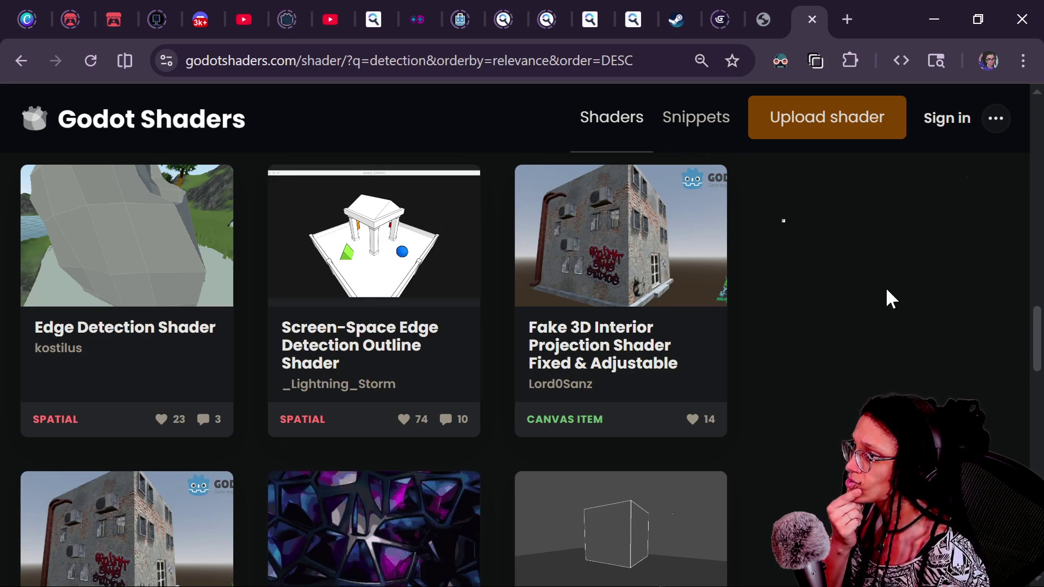
pyautogui.scroll(-4, 886, 290)
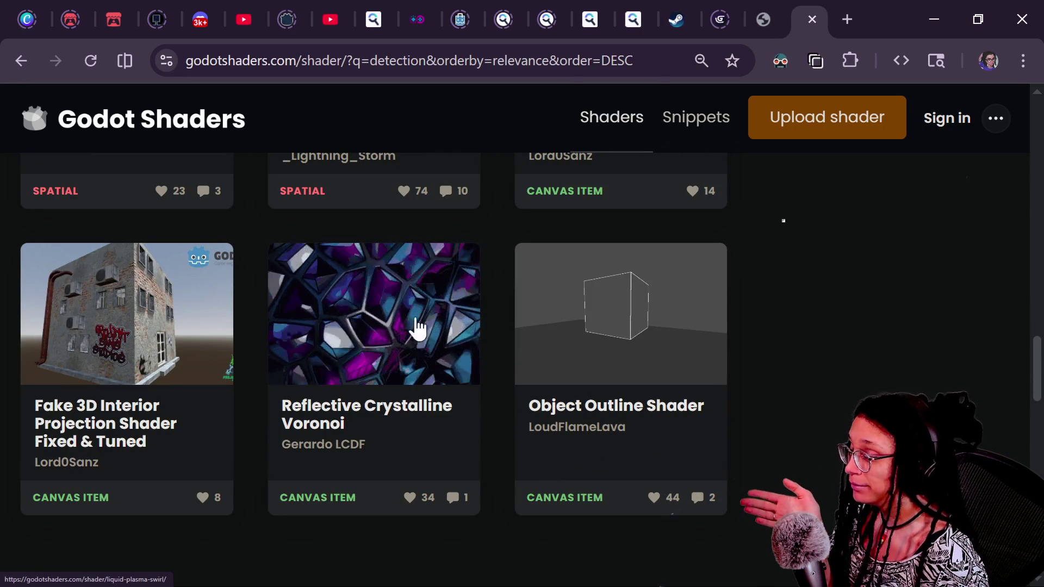
pyautogui.scroll(-5, 752, 369)
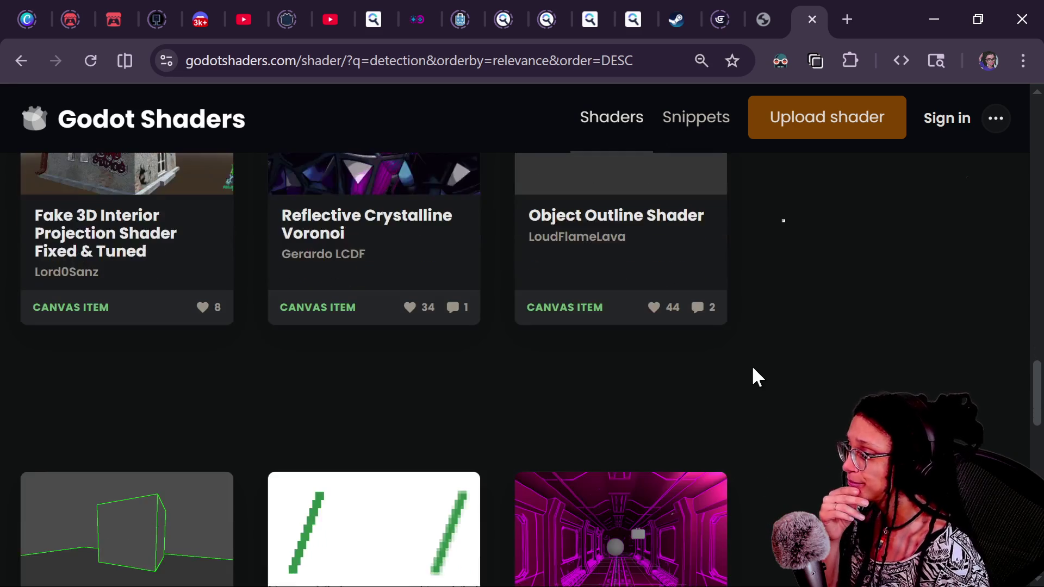
pyautogui.scroll(-3, 752, 368)
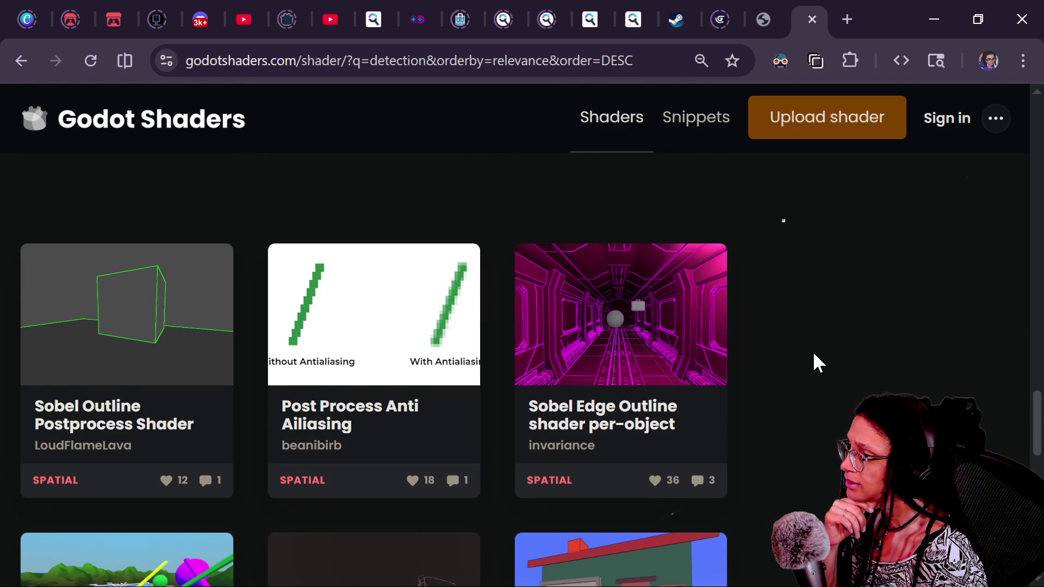
pyautogui.scroll(-6, 814, 354)
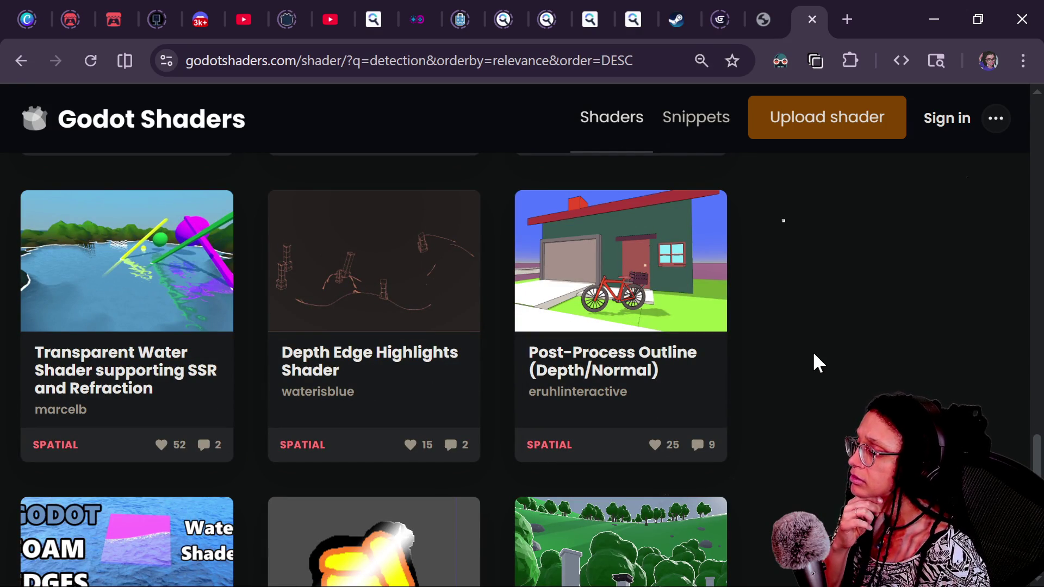
pyautogui.scroll(-2, 813, 355)
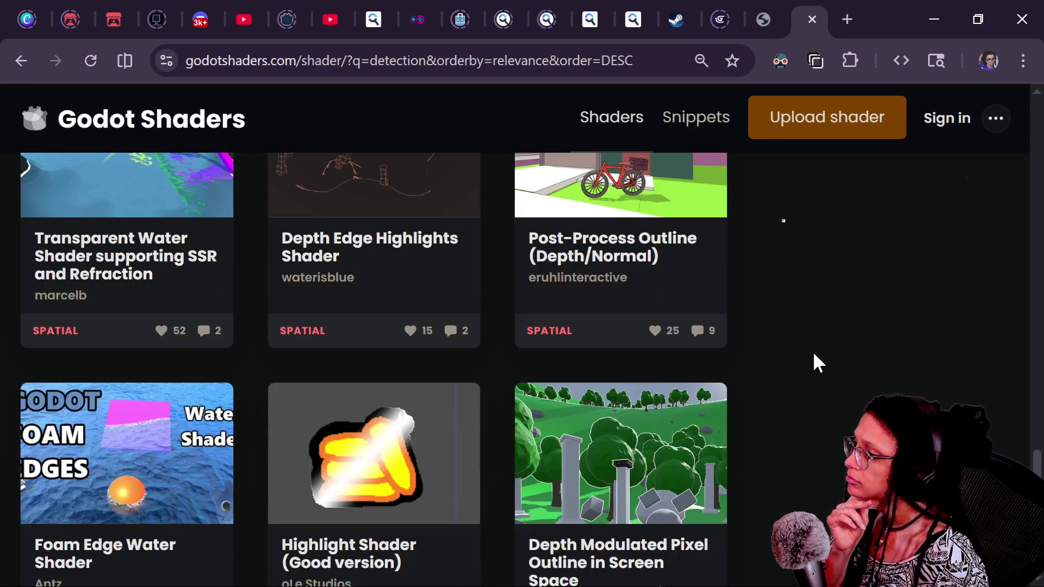
pyautogui.scroll(3, 814, 354)
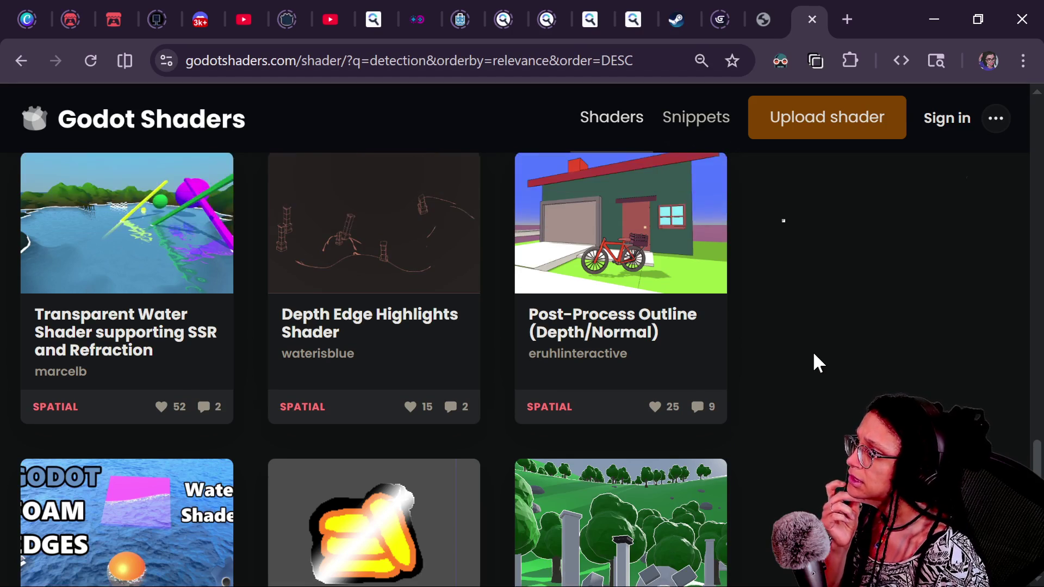
pyautogui.scroll(-6, 814, 355)
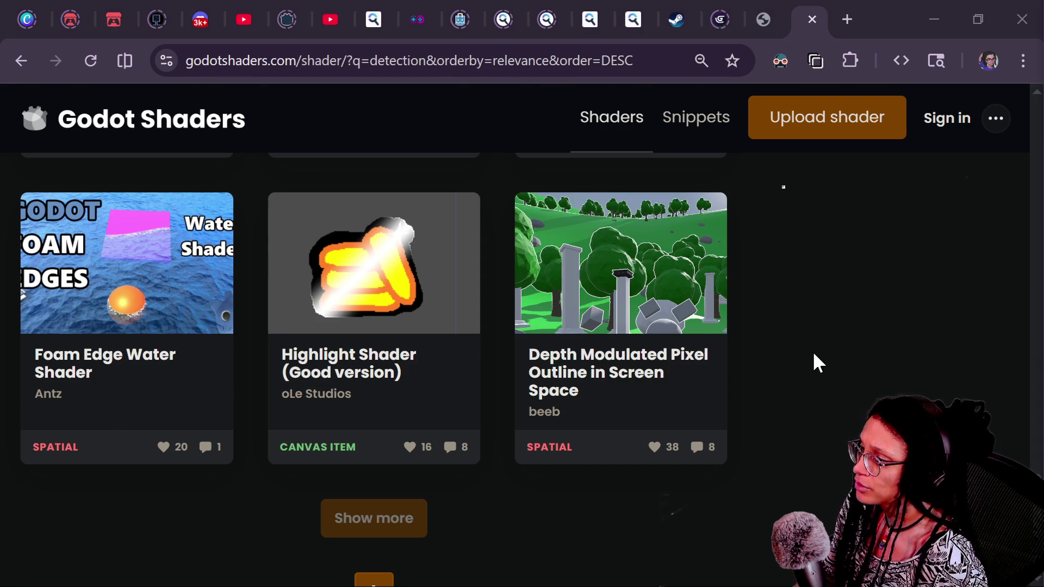
pyautogui.hotkey('alt', 'Tab')
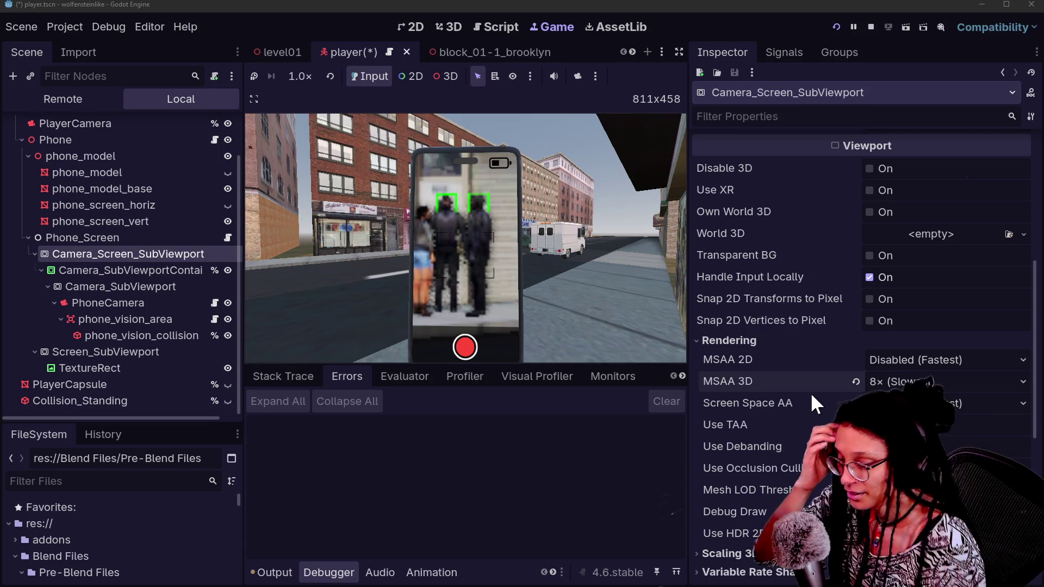
# Restart the running game and revert the phone viewport's MSAA 3D to Disabled.
pyautogui.moveTo(810, 392)
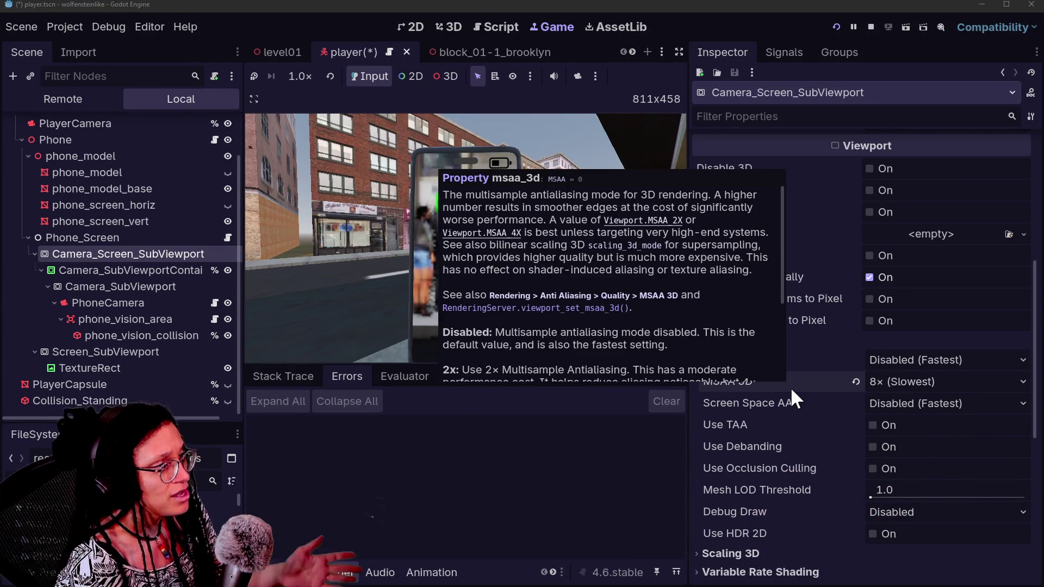
pyautogui.click(835, 27)
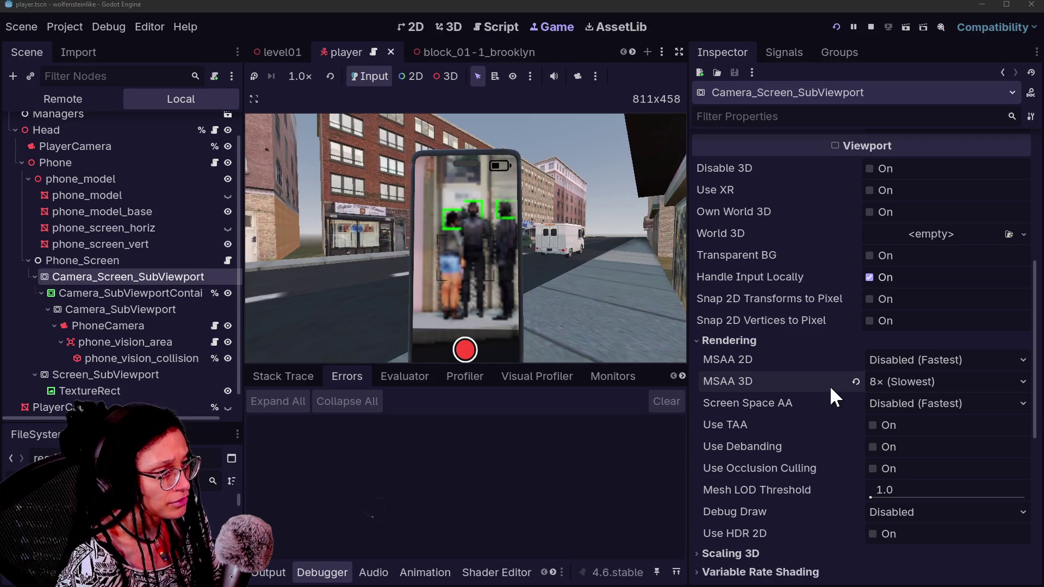
pyautogui.click(855, 382)
# Set Screen Space AA to FXAA (Fast) after briefly trying SMAA, and walk forward in-game to test.
pyautogui.moveTo(831, 408)
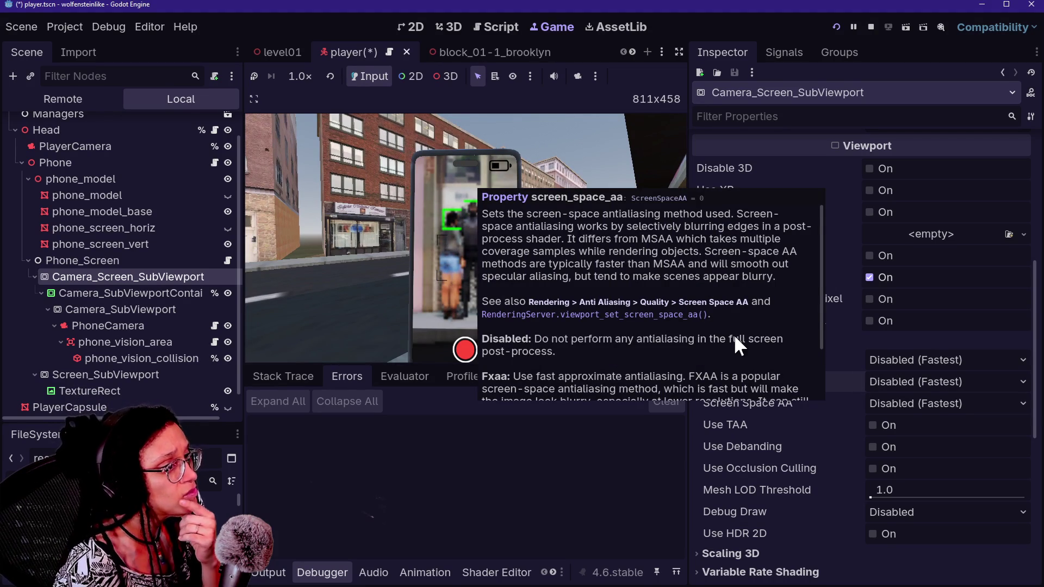
pyautogui.click(920, 406)
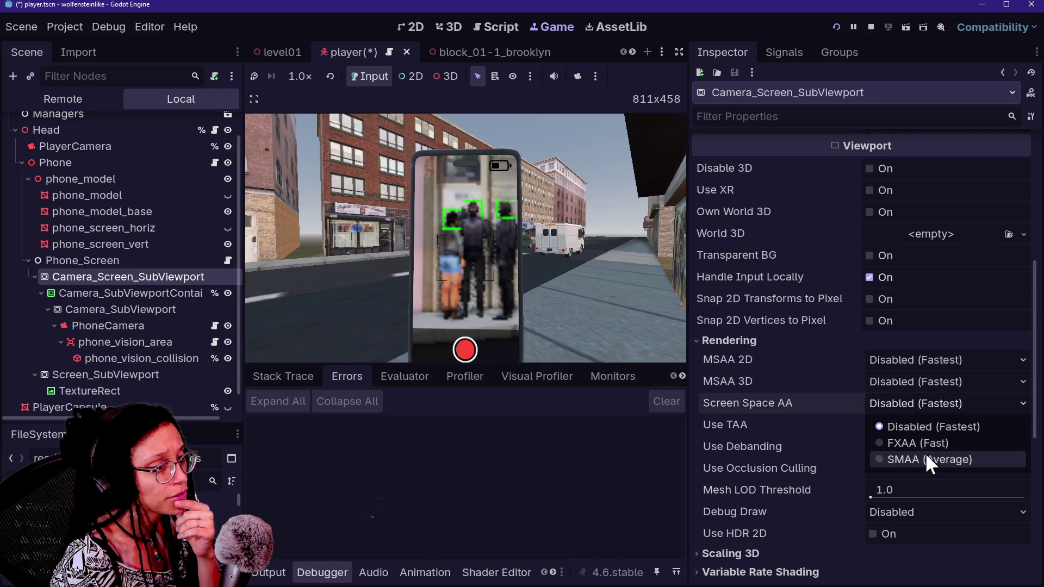
pyautogui.click(927, 461)
pyautogui.click(903, 407)
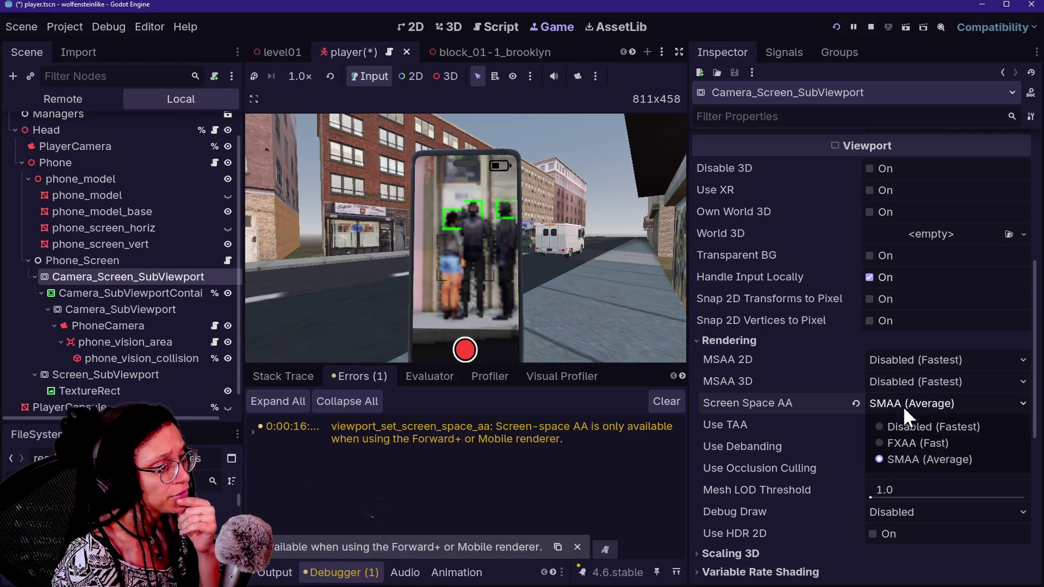
pyautogui.click(912, 443)
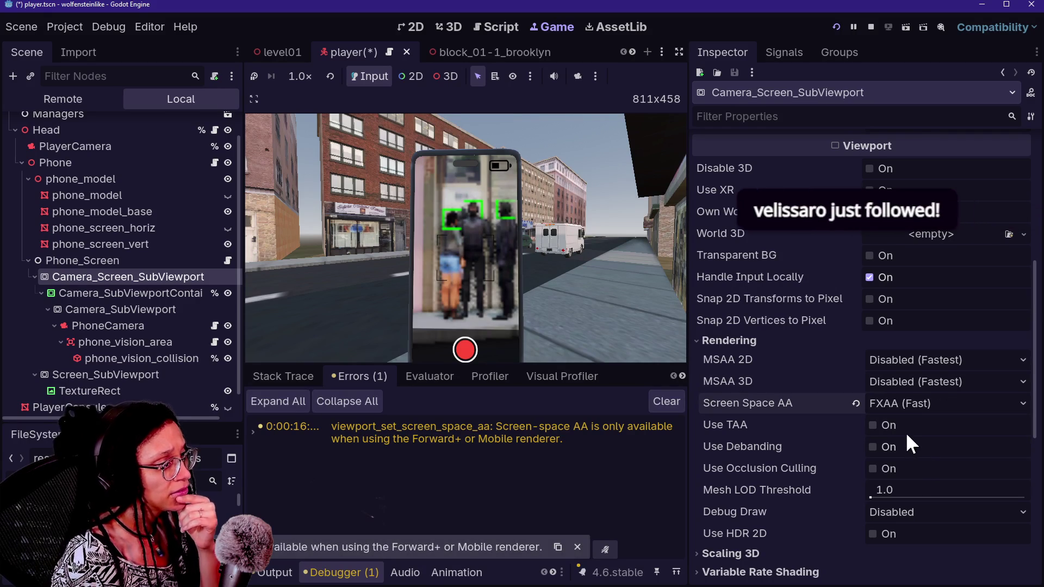
pyautogui.click(491, 264)
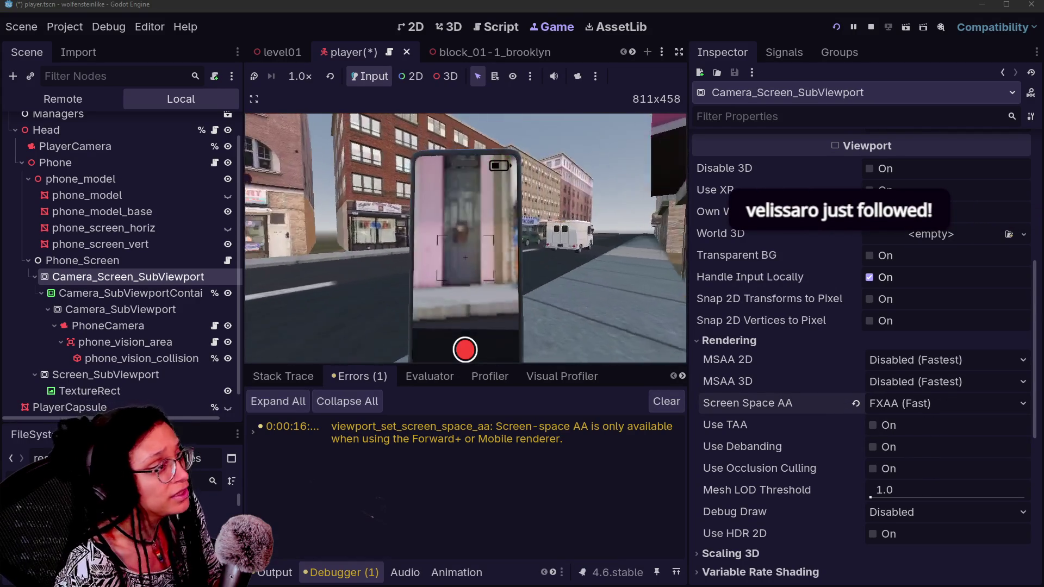
pyautogui.press('w')
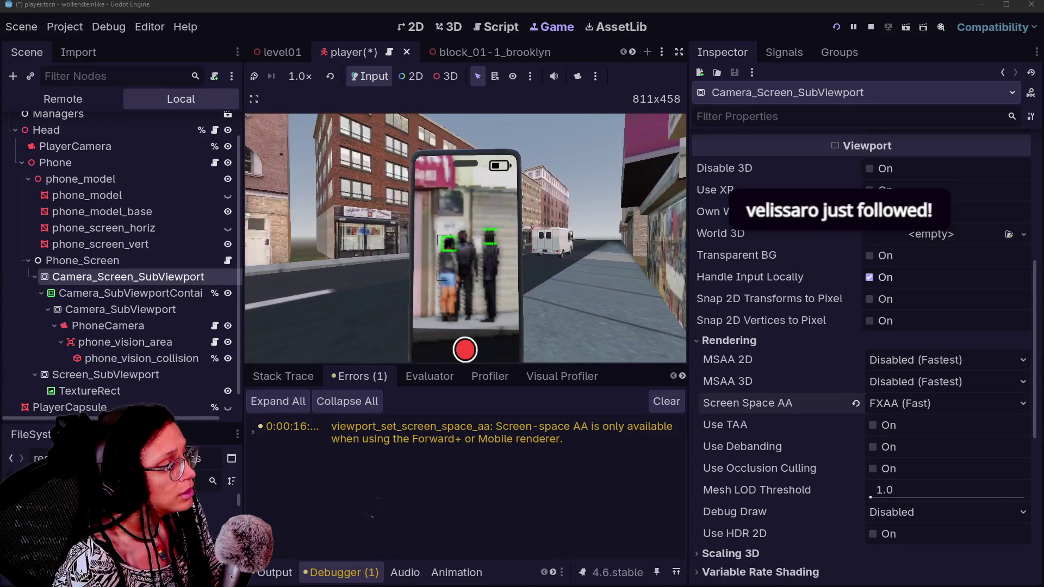
# Save and restart the game, then try Use TAA on the viewport and turn it back off.
pyautogui.click(836, 26)
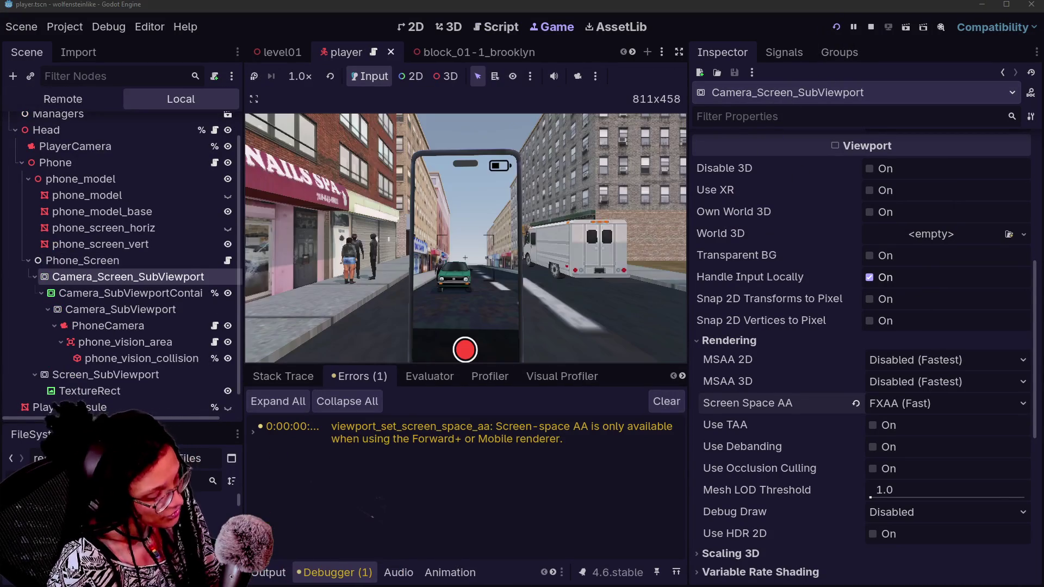
pyautogui.click(469, 250)
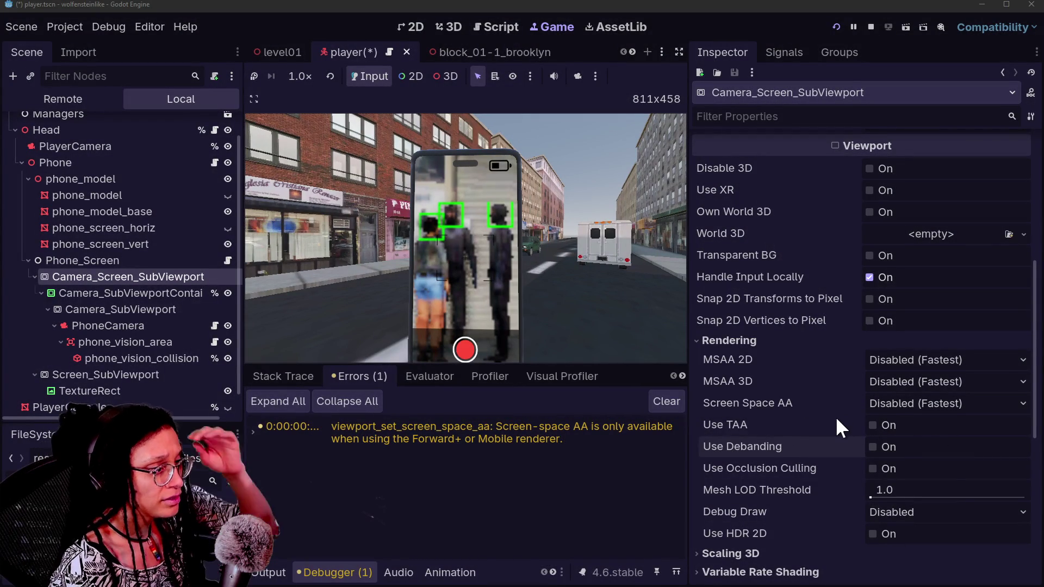
pyautogui.moveTo(836, 419)
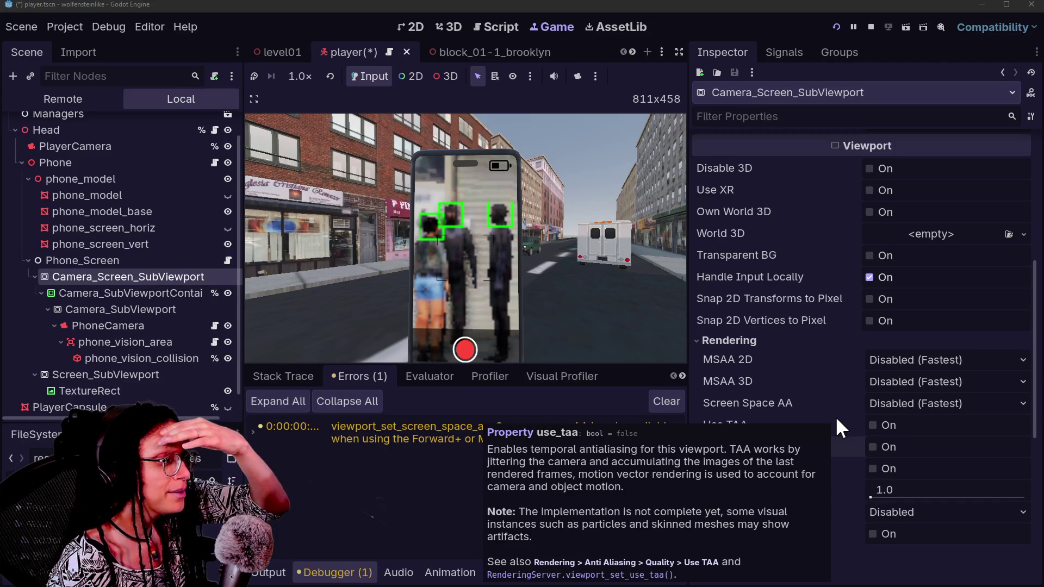
pyautogui.click(901, 421)
pyautogui.click(867, 422)
# Enable Use Debanding and Use Occlusion Culling on the phone viewport.
pyautogui.moveTo(847, 448)
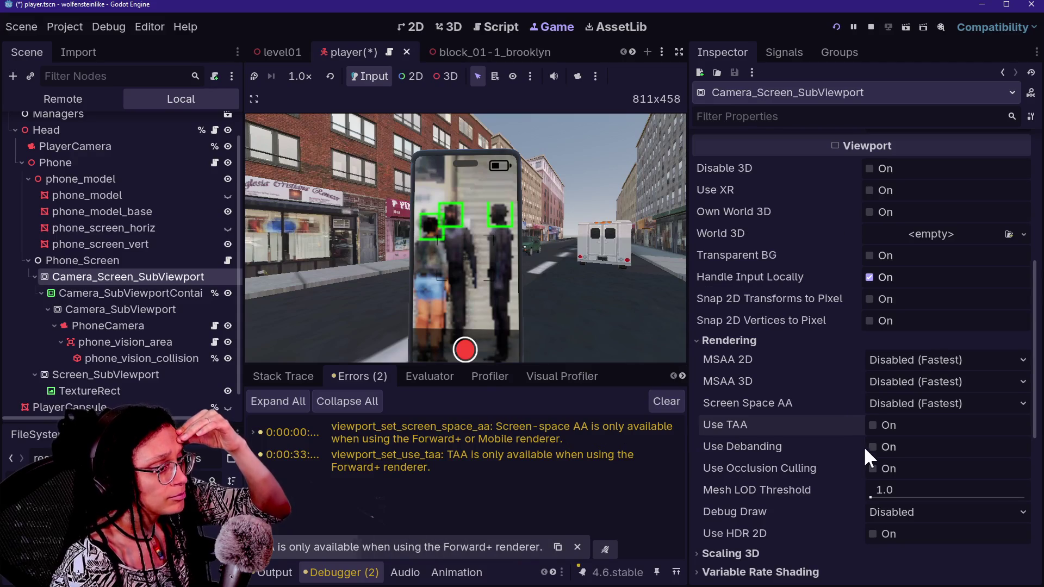
pyautogui.click(882, 445)
pyautogui.moveTo(805, 450)
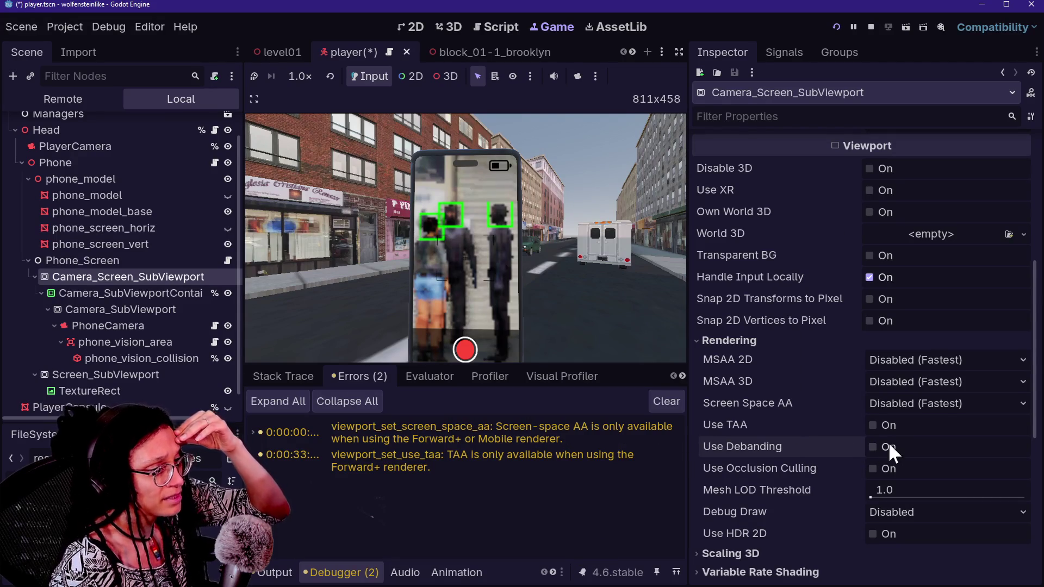
pyautogui.moveTo(834, 474)
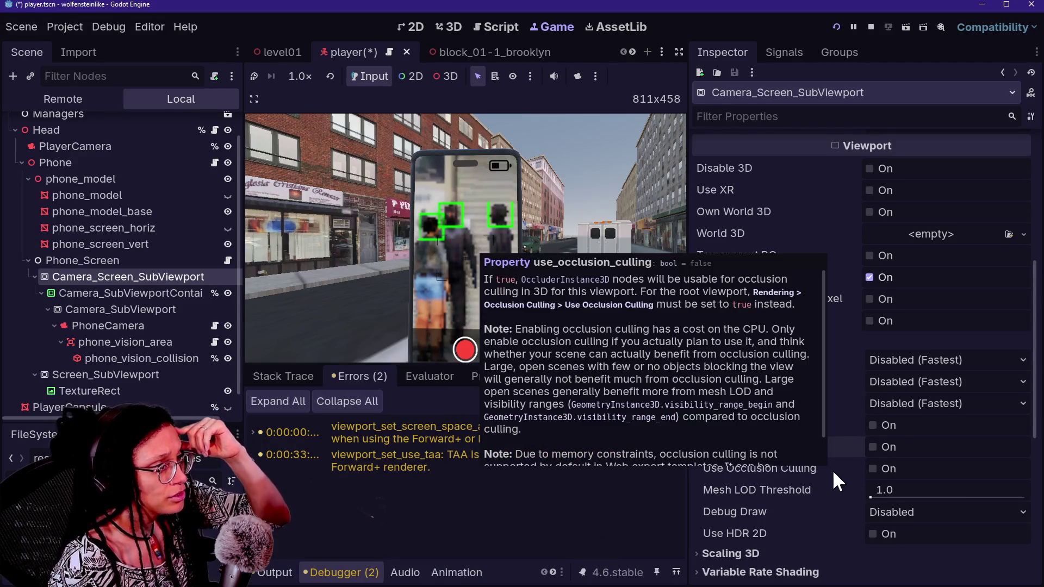
pyautogui.click(872, 469)
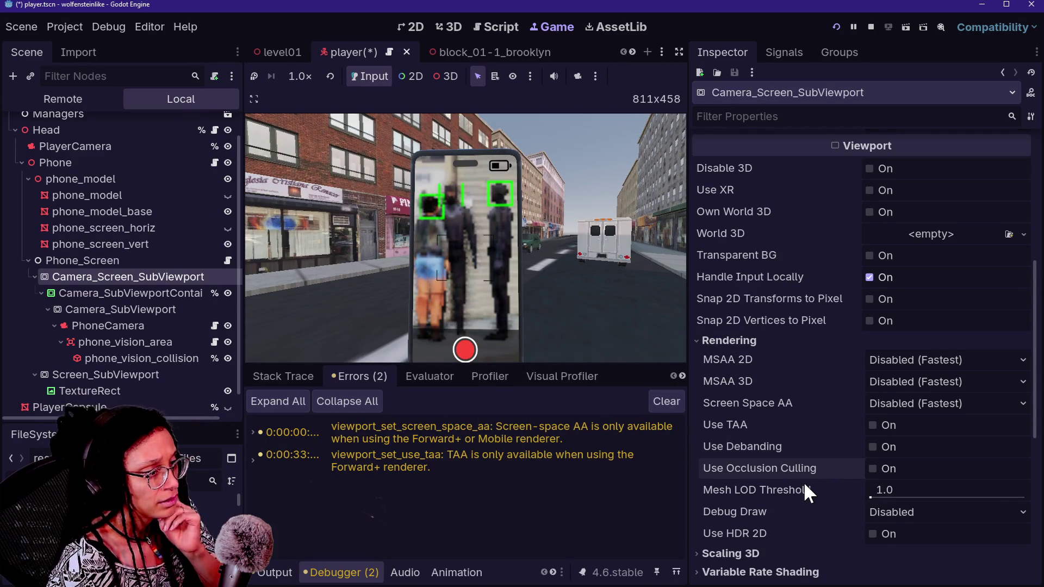
pyautogui.scroll(-3, 805, 486)
# Try Unshaded Debug Draw on the phone screen viewport, then save and restart the game.
pyautogui.click(882, 397)
pyautogui.click(789, 412)
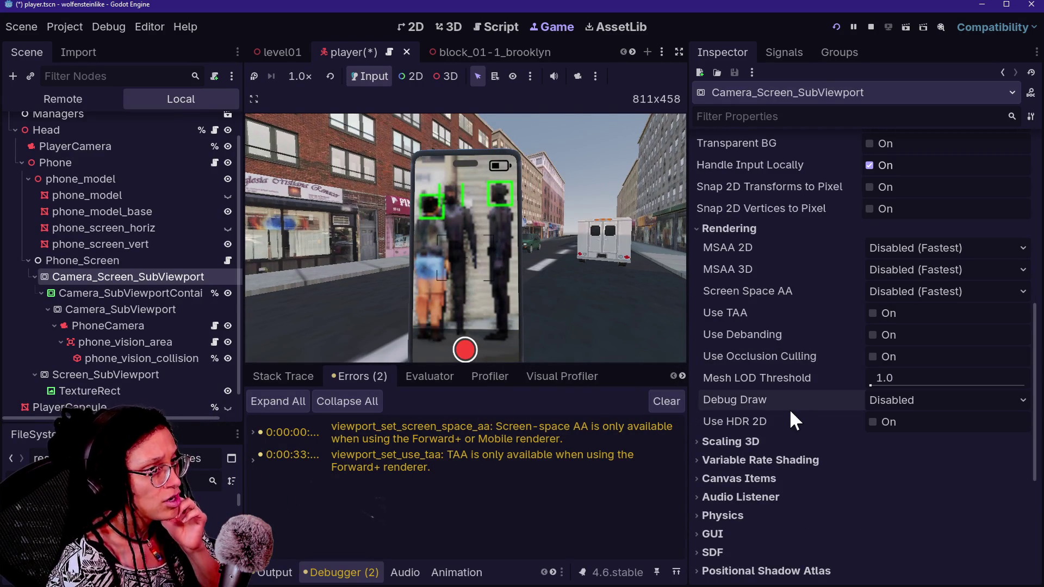
pyautogui.moveTo(788, 402)
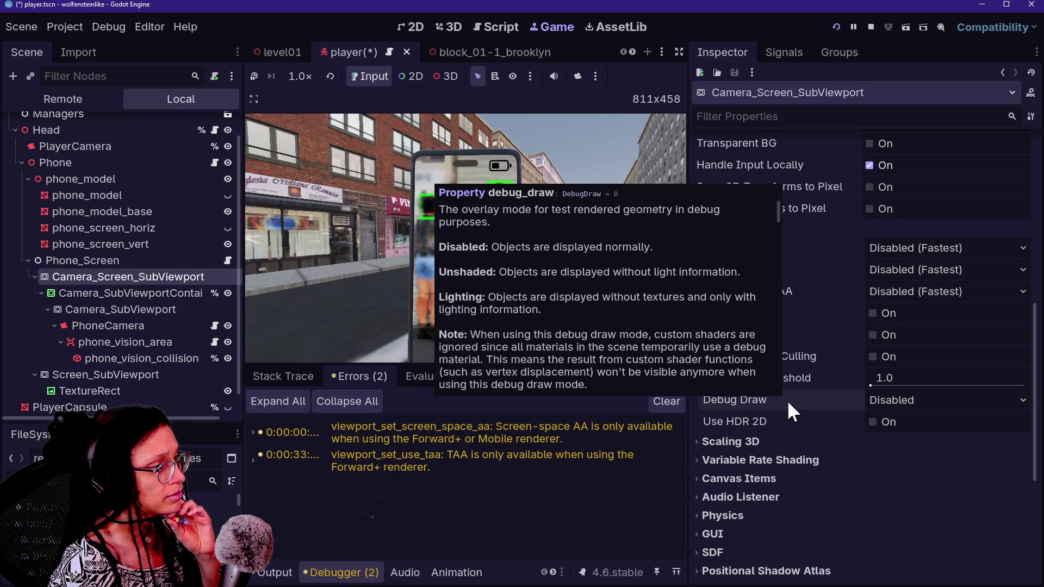
pyautogui.click(918, 399)
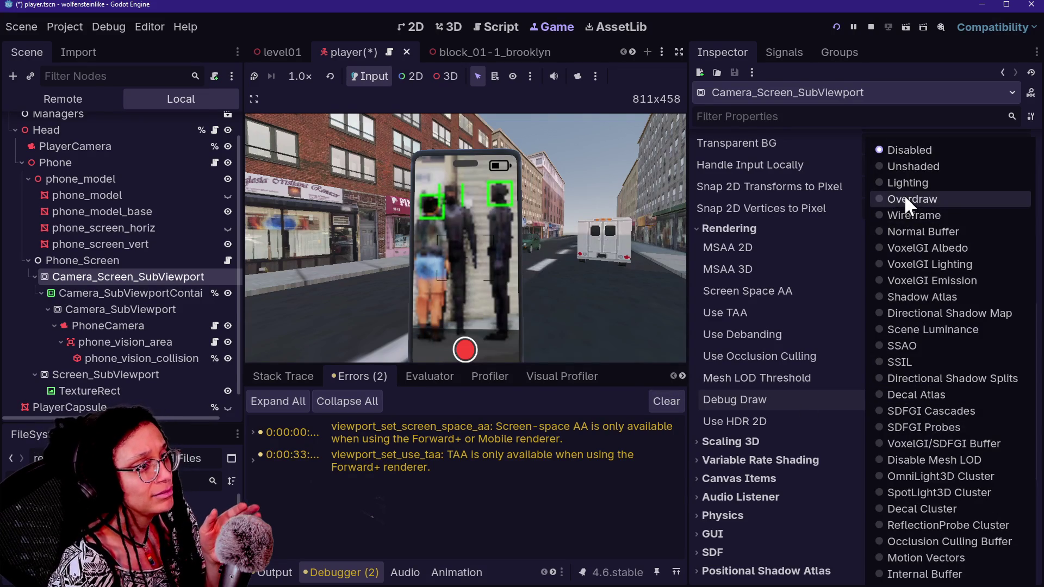
pyautogui.click(902, 167)
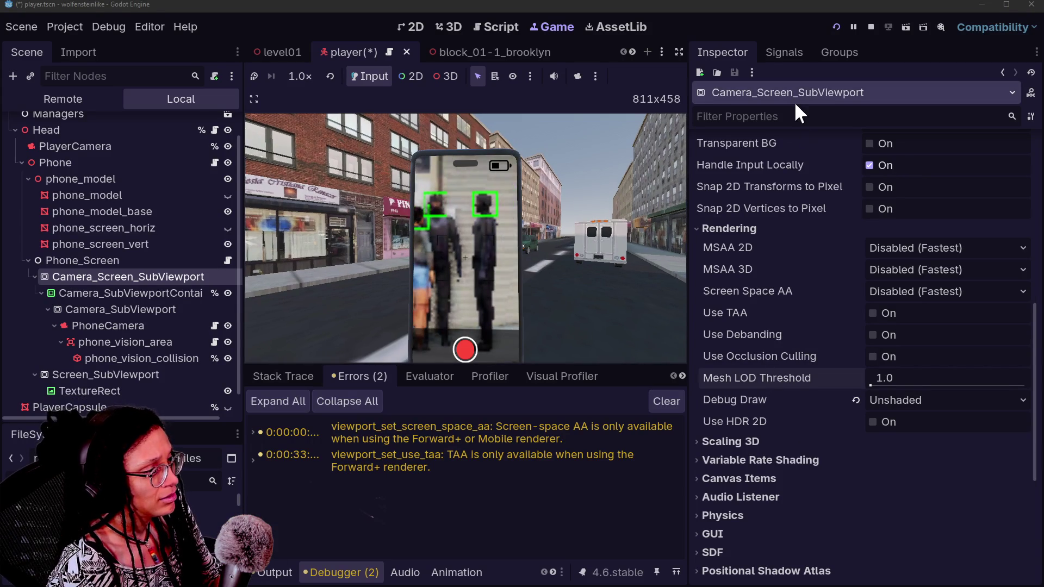
pyautogui.click(833, 26)
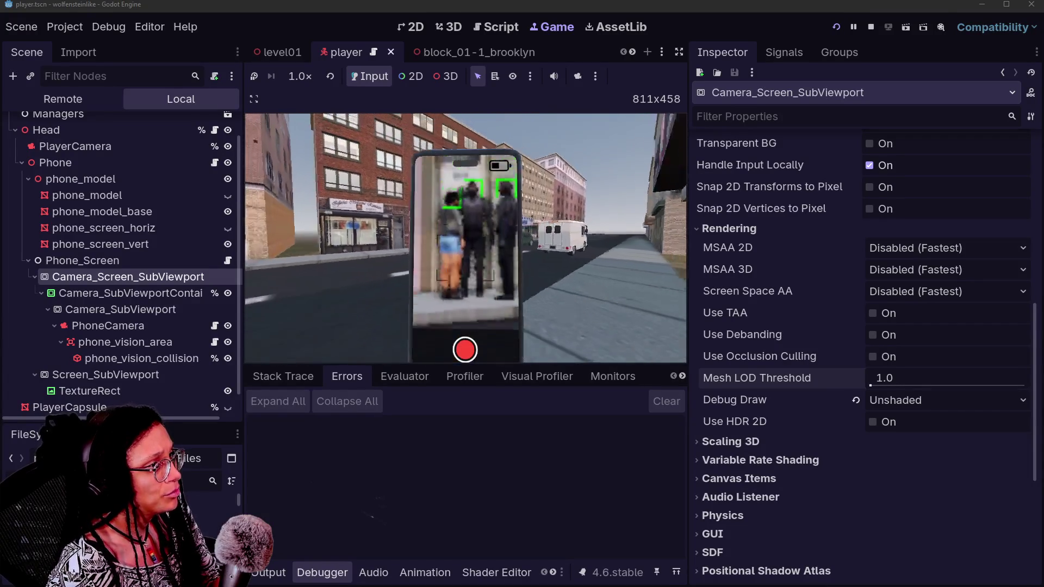
# Switch Debug Draw to Wireframe, save the scene, and restart the game.
pyautogui.click(898, 407)
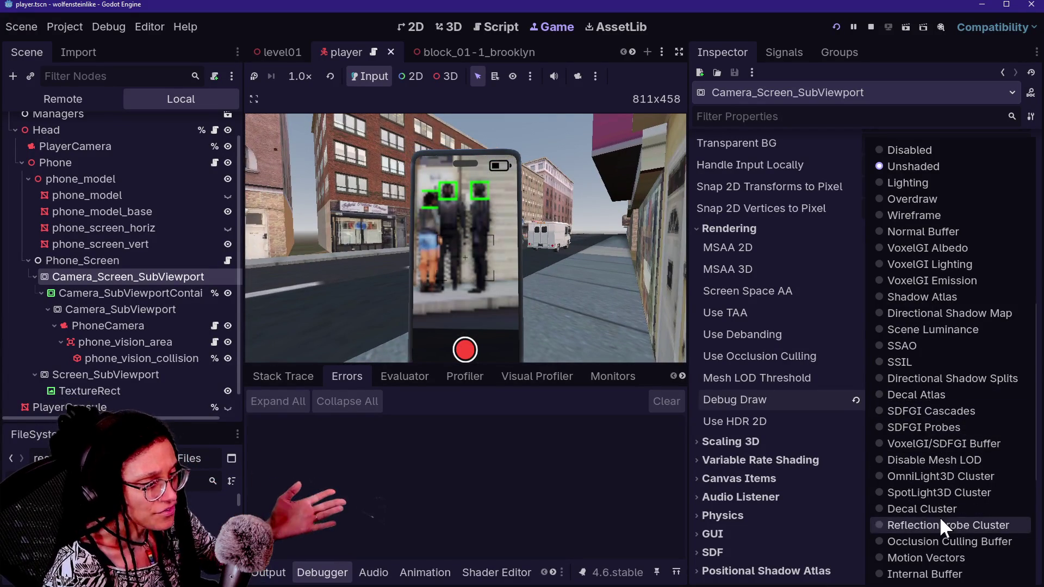
pyautogui.click(940, 210)
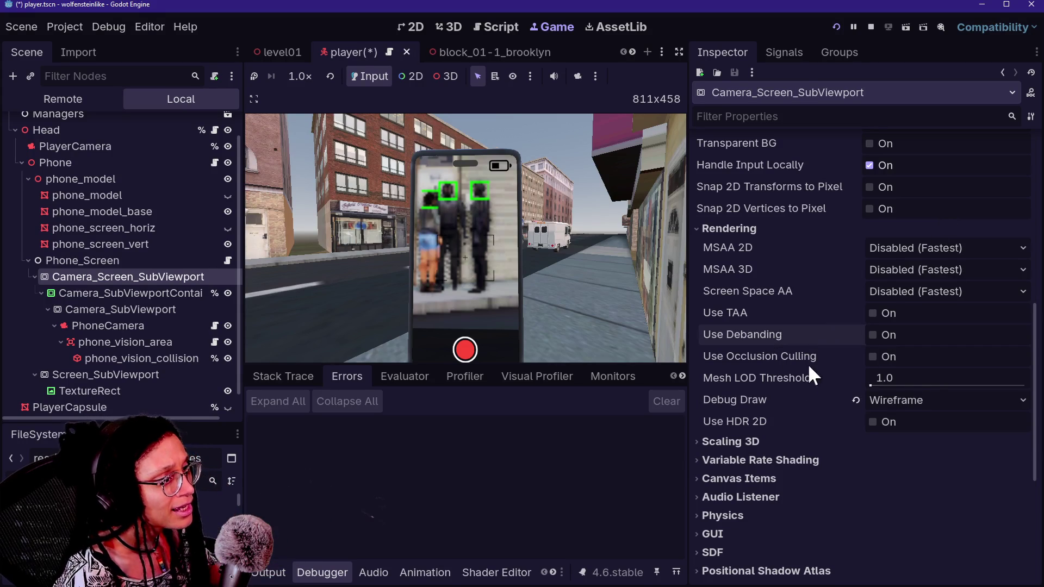
pyautogui.hotkey('ctrl', 's')
pyautogui.click(557, 245)
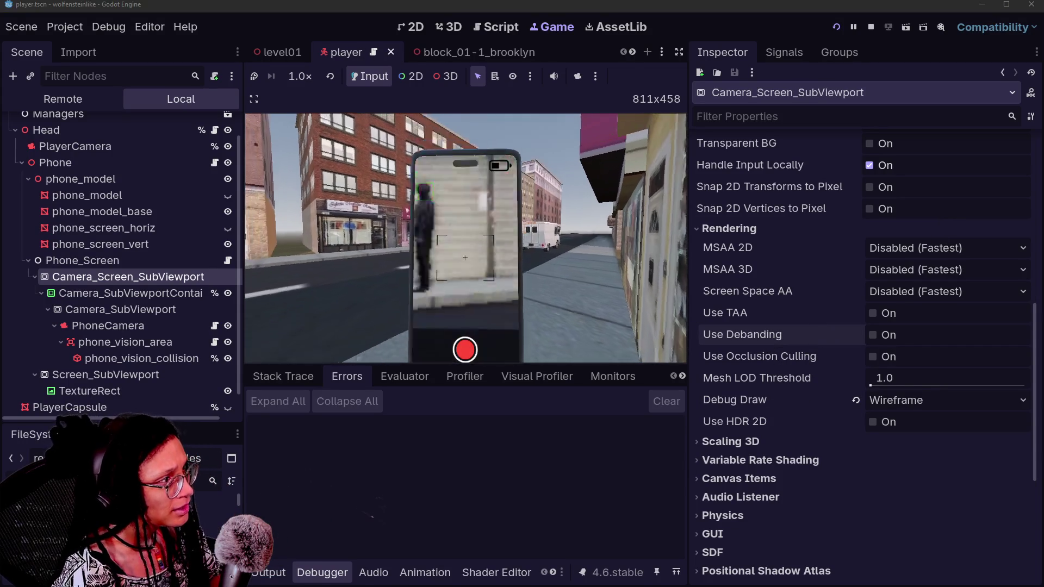
pyautogui.press('Escape')
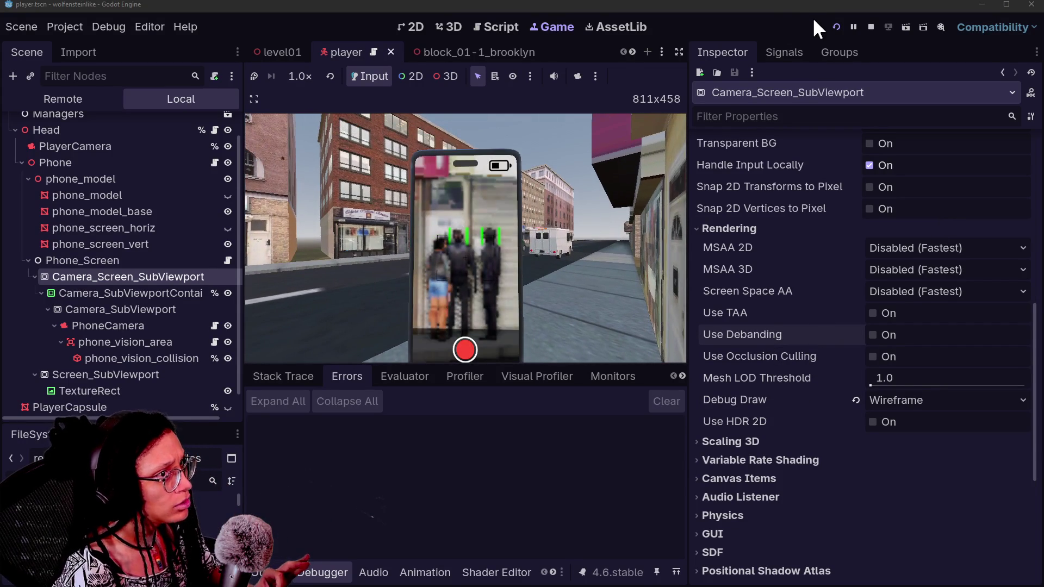
pyautogui.click(834, 27)
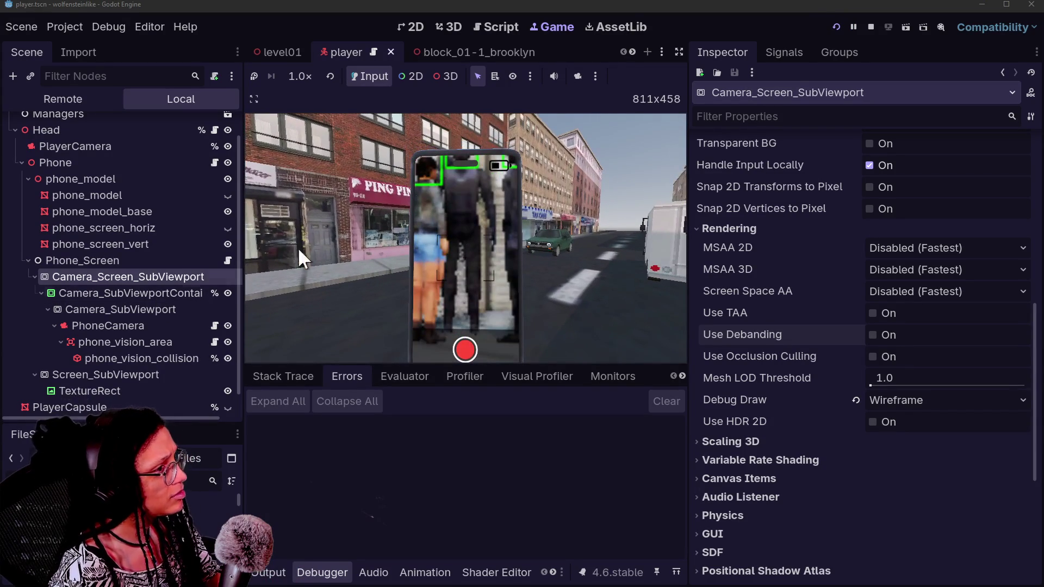
pyautogui.scroll(5, 820, 193)
# Step through the SubViewport nodes in the Scene dock, ending on Camera_SubViewport in the Inspector.
pyautogui.click(152, 305)
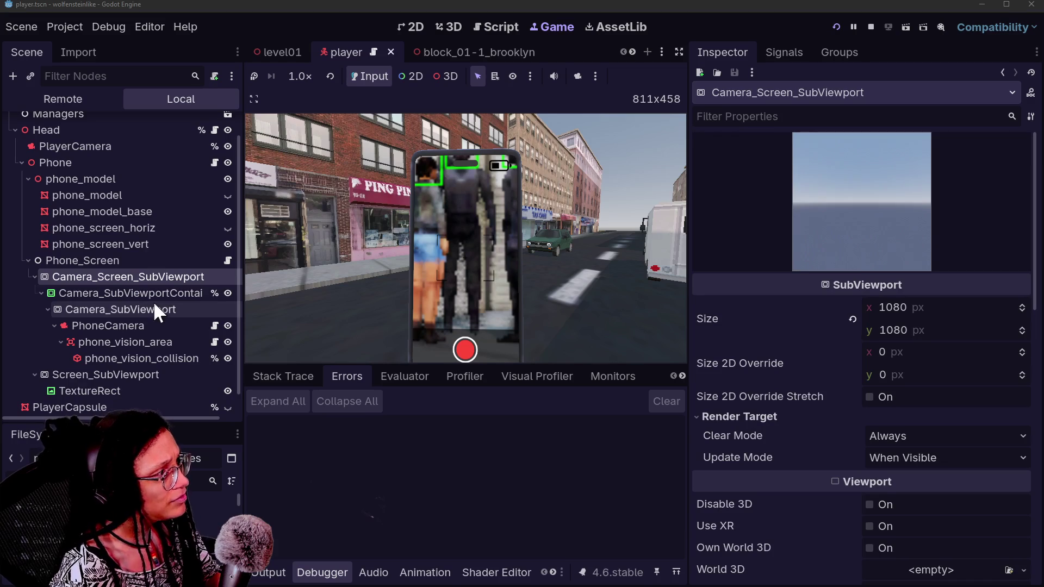
pyautogui.click(158, 291)
pyautogui.click(158, 272)
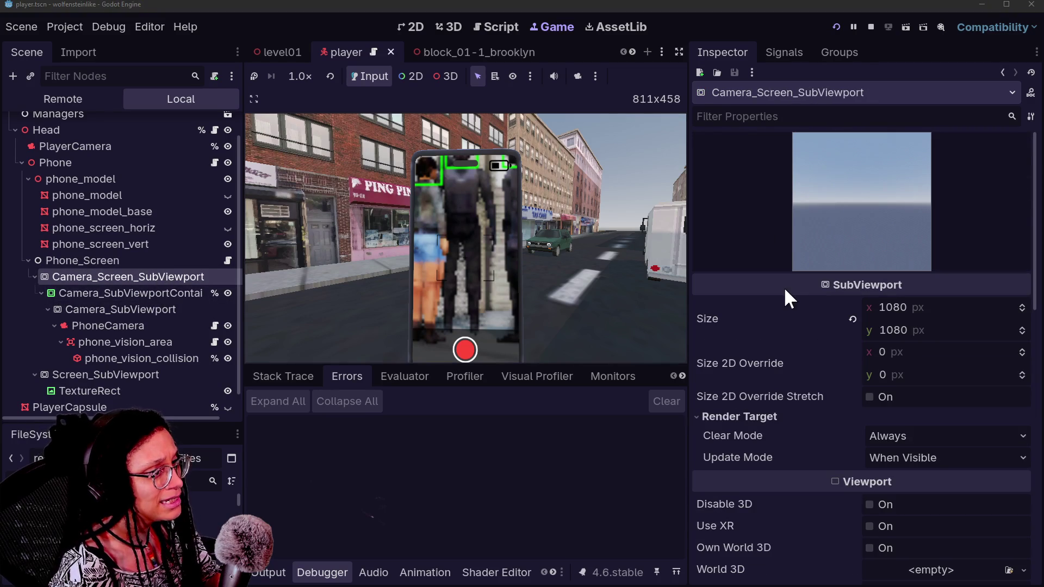
pyautogui.scroll(-10, 786, 288)
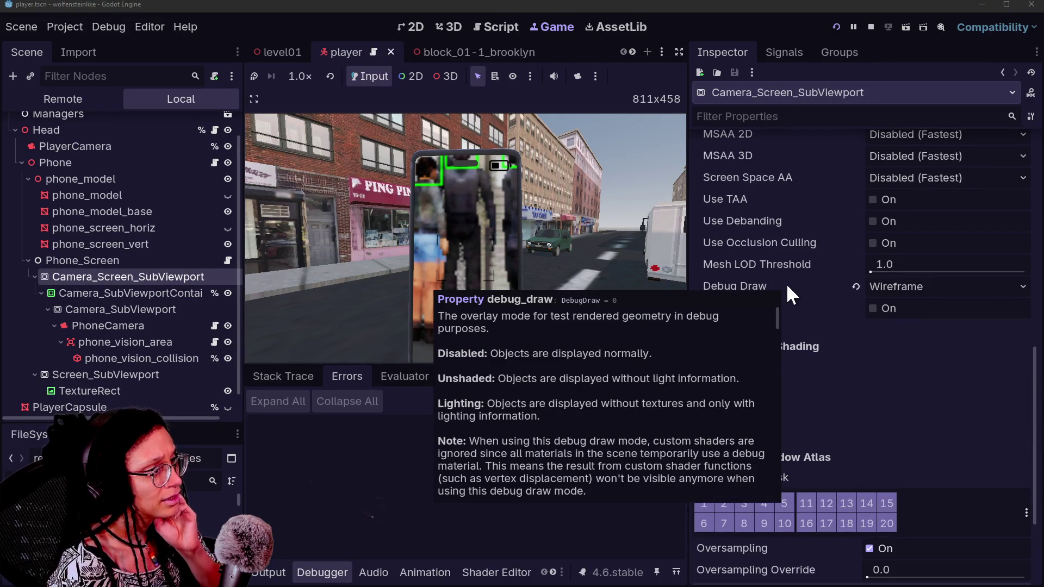
pyautogui.scroll(8, 787, 284)
pyautogui.scroll(-5, 786, 283)
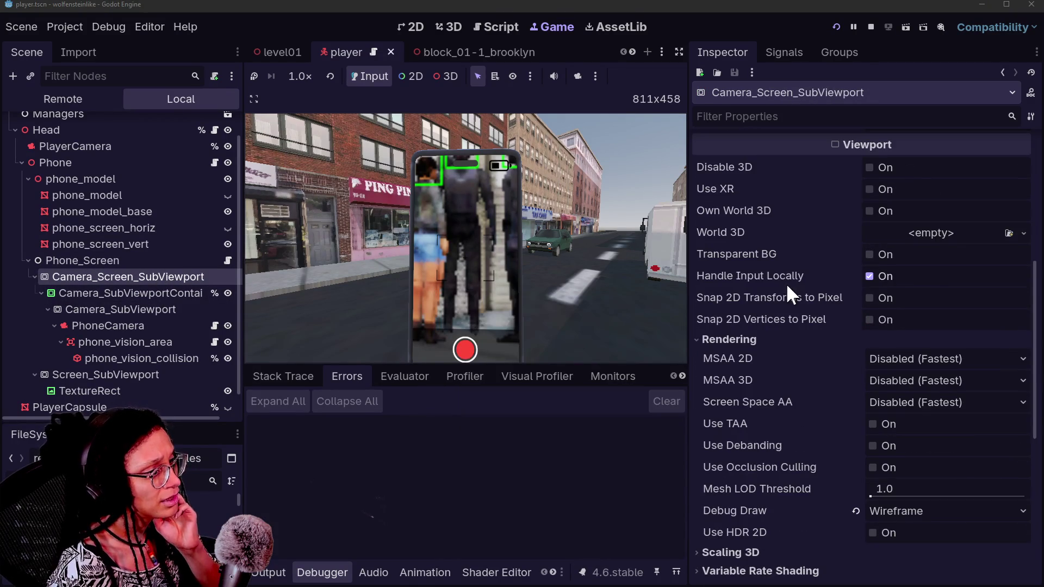
pyautogui.scroll(-2, 760, 415)
pyautogui.moveTo(756, 402)
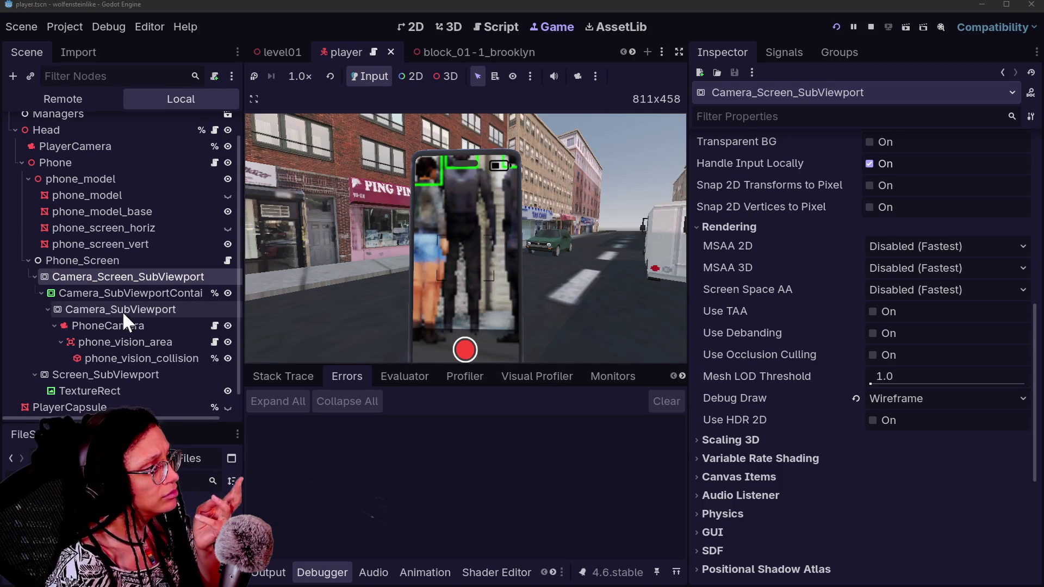
pyautogui.click(121, 309)
pyautogui.scroll(-10, 791, 294)
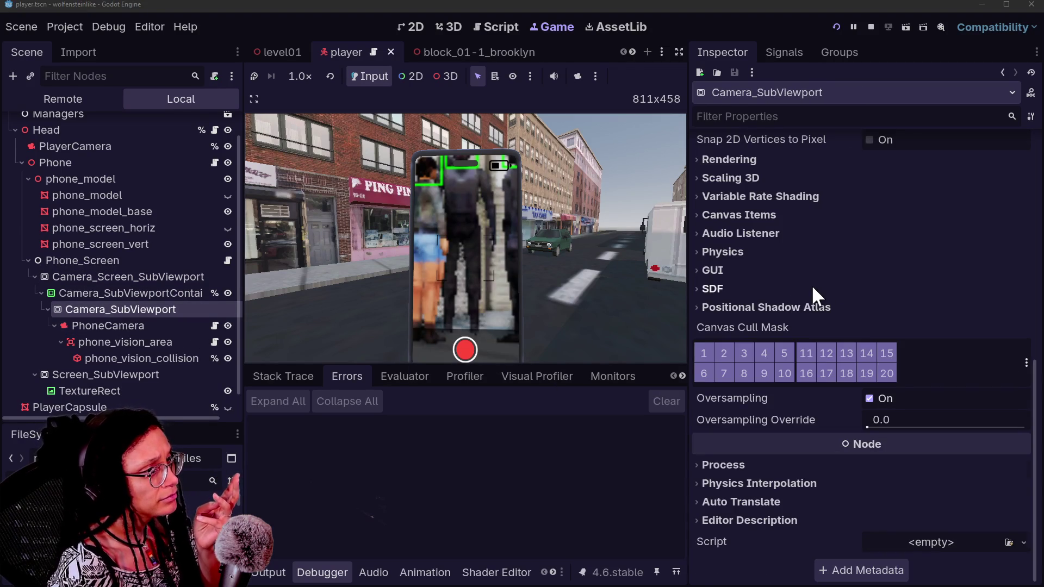
# Set Camera_SubViewport's Debug Draw to Wireframe, save and restart the game, then revert it to Disabled.
pyautogui.scroll(5, 813, 288)
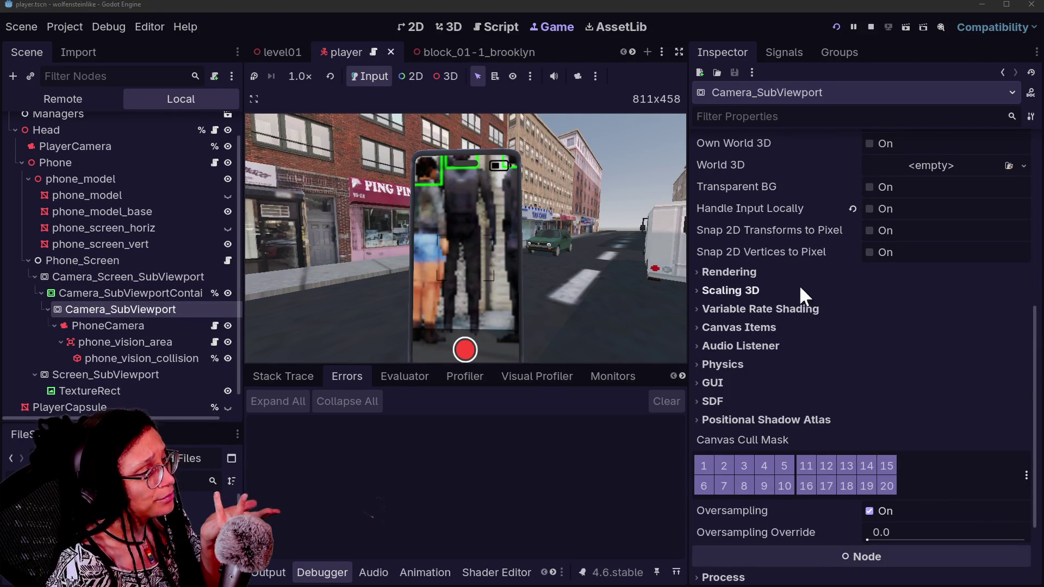
pyautogui.click(806, 273)
pyautogui.click(882, 443)
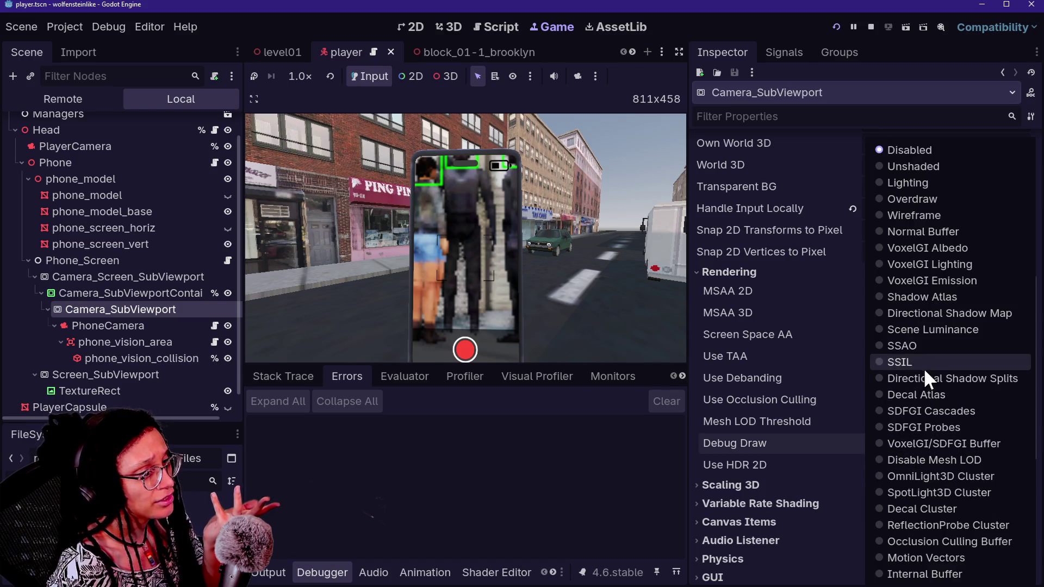
pyautogui.click(913, 215)
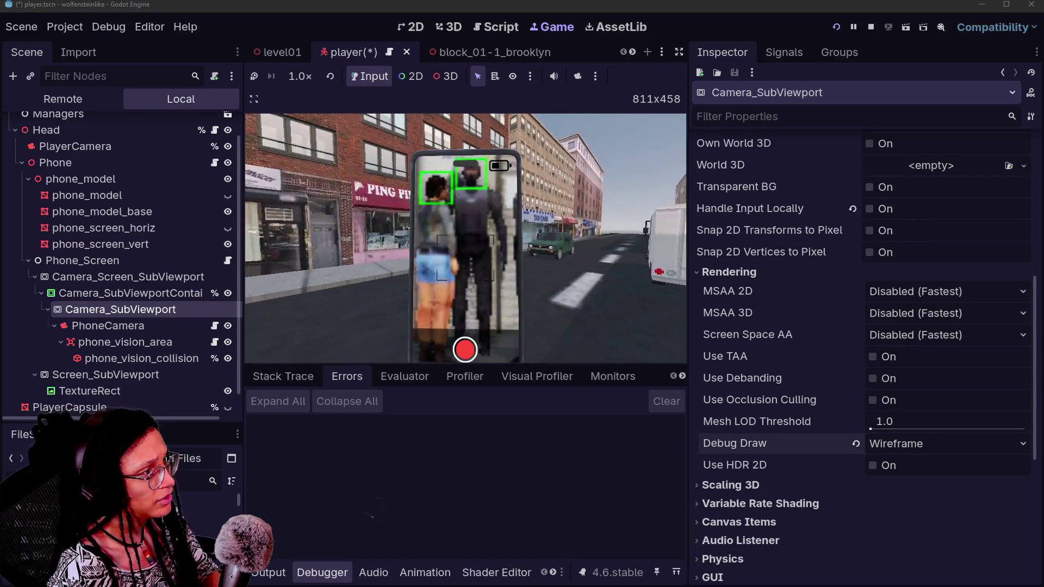
pyautogui.click(837, 27)
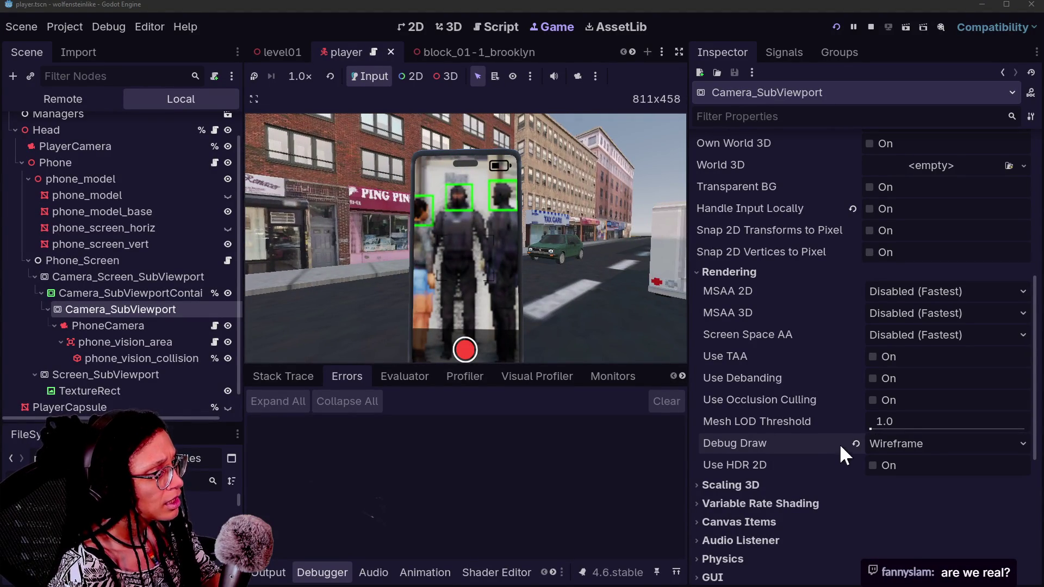
pyautogui.click(856, 444)
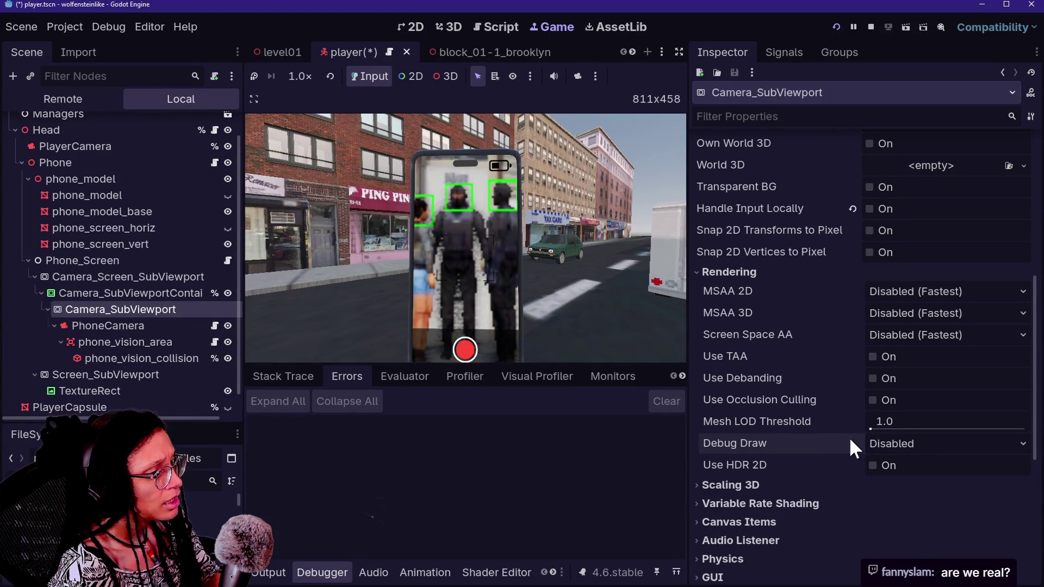
# Reset Camera_Screen_SubViewport's Debug Draw to Disabled and turn off Debug CanvasItem Redraws.
pyautogui.click(143, 280)
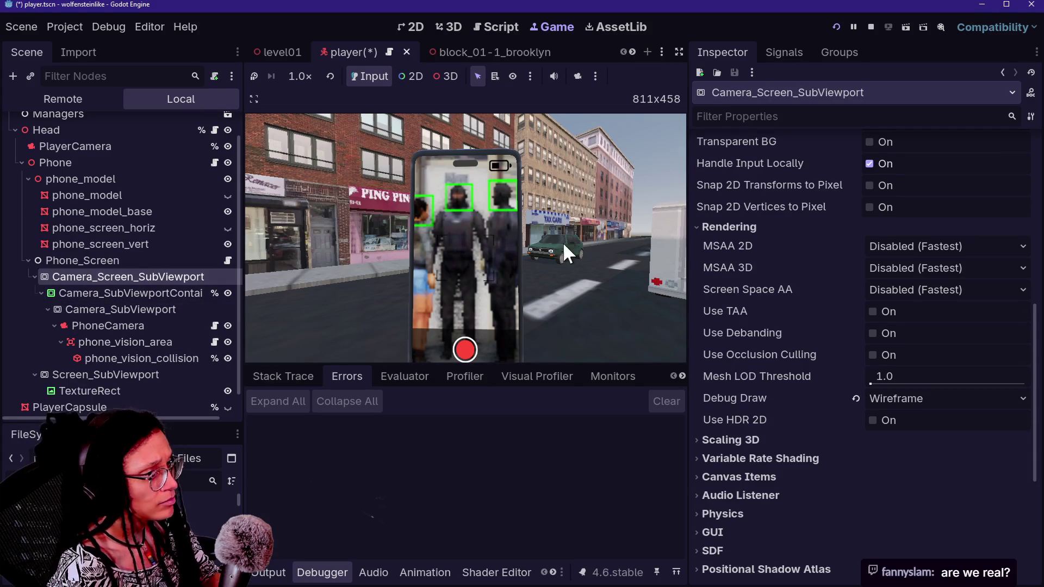
pyautogui.click(856, 399)
pyautogui.click(109, 25)
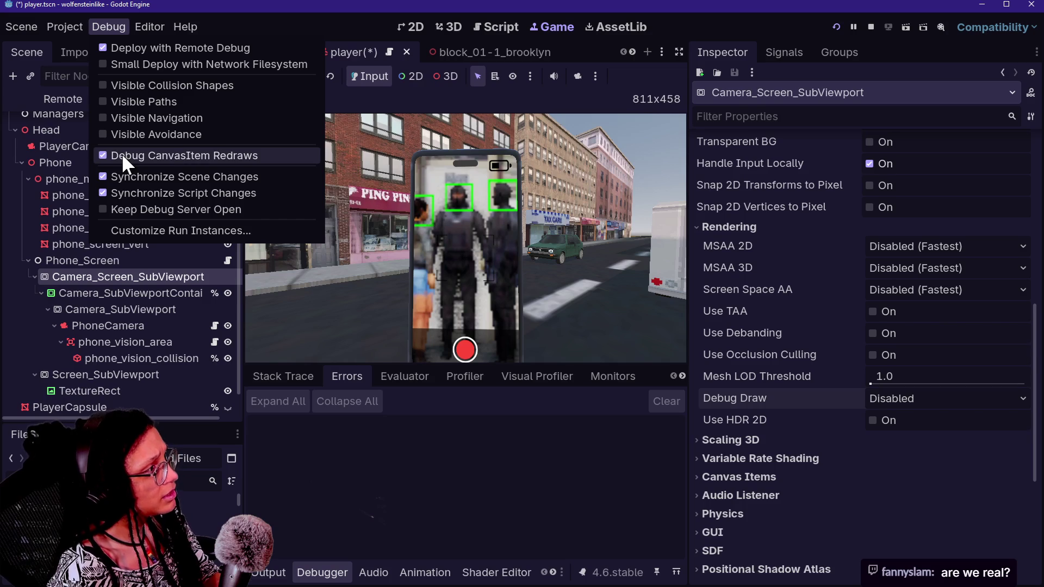
pyautogui.click(702, 288)
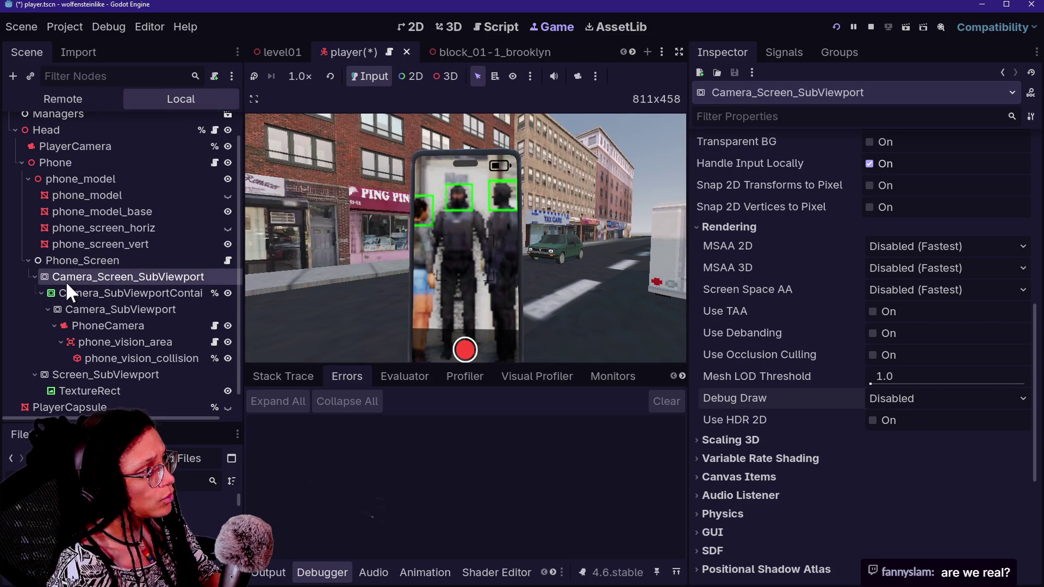
# Set Wireframe debug draw again, restart the game, then revert Debug Draw to Disabled.
pyautogui.click(895, 401)
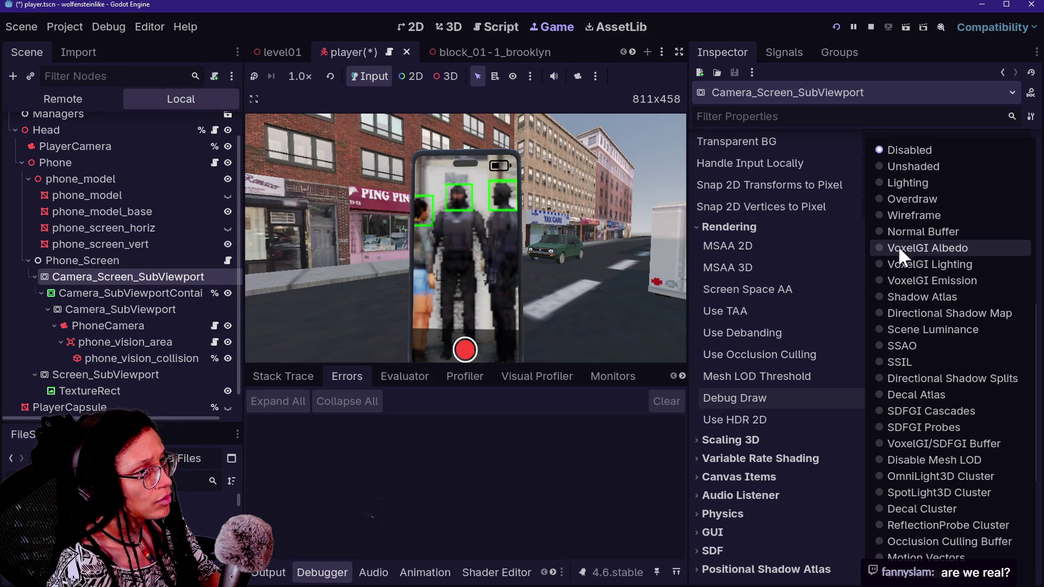
pyautogui.click(896, 216)
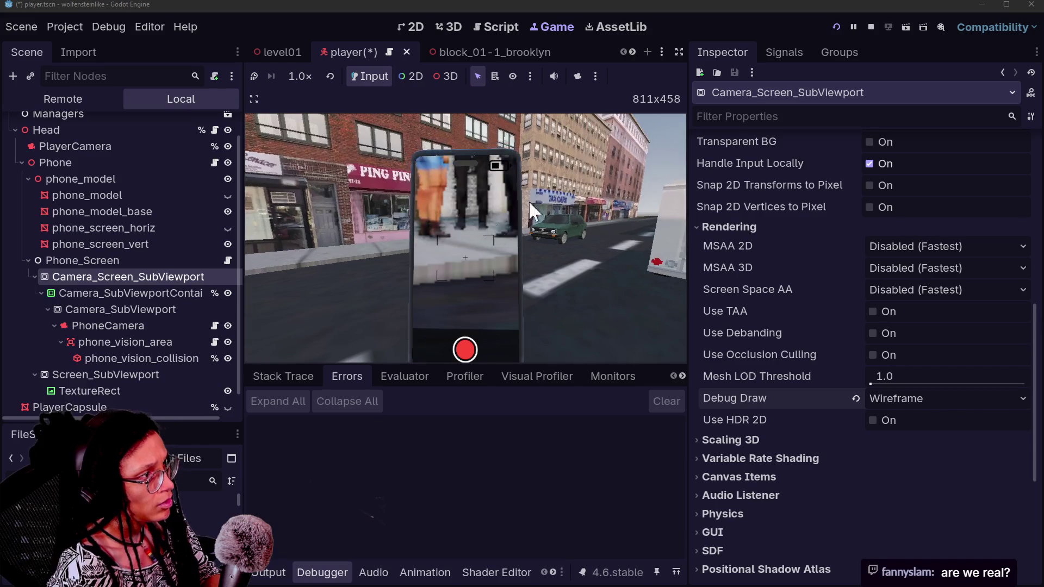
pyautogui.click(835, 27)
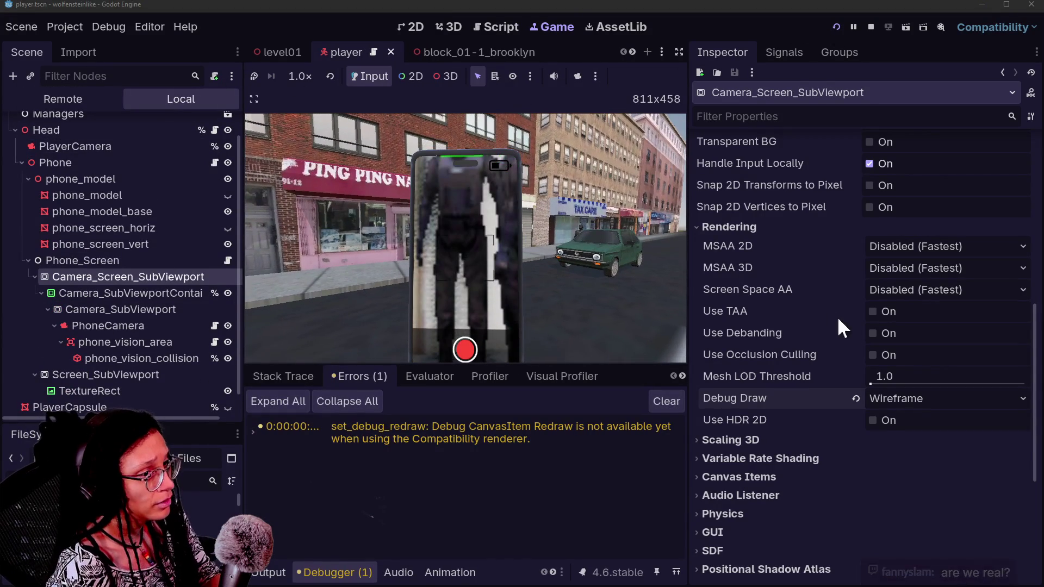
pyautogui.click(856, 399)
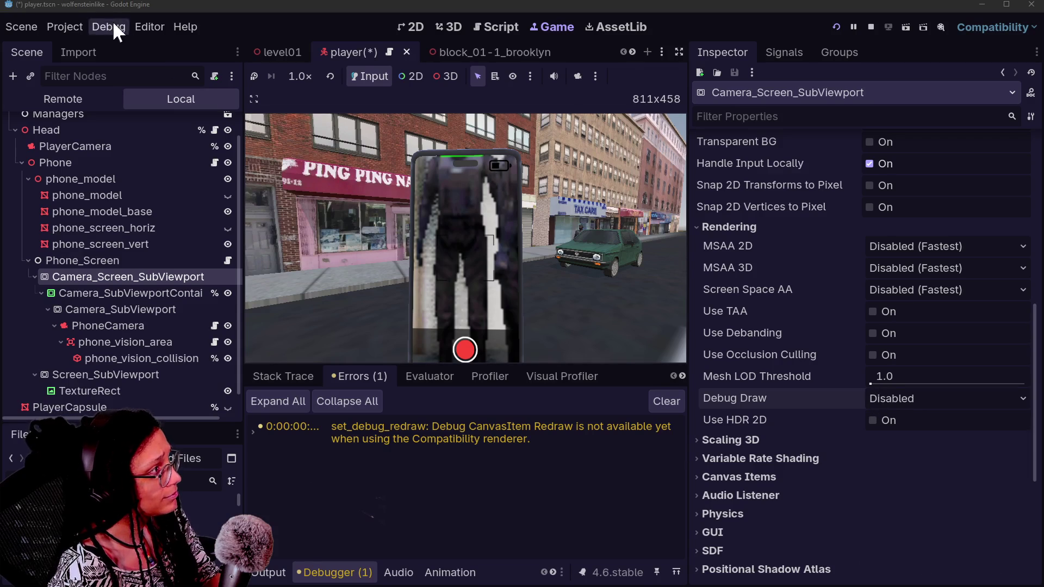
# Look through the Project and Debug menus without changing anything.
pyautogui.click(65, 27)
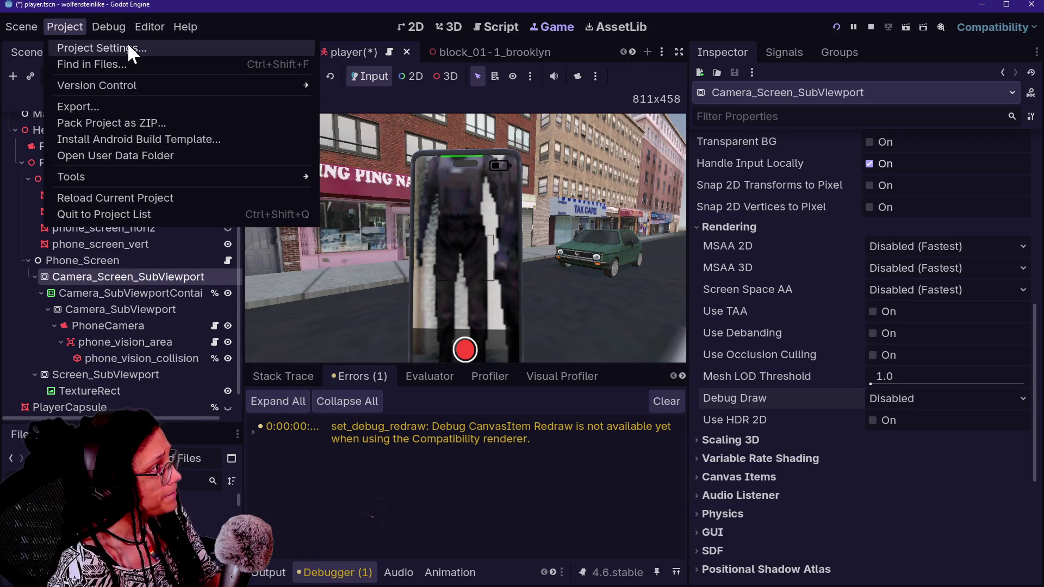
pyautogui.click(116, 31)
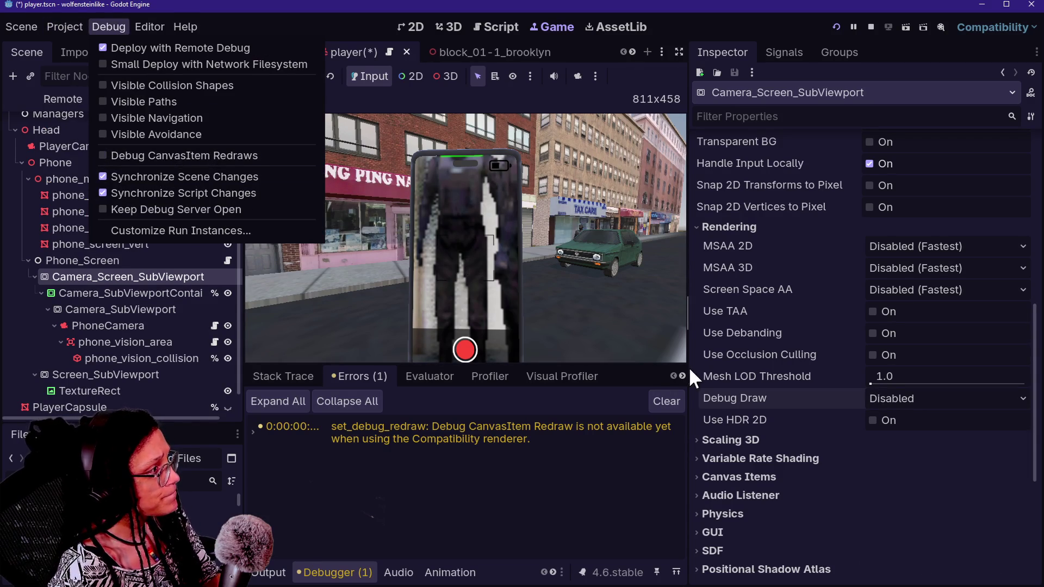
pyautogui.click(812, 446)
# Turn Use HDR 2D on and back off, then expand the Scaling 3D settings.
pyautogui.moveTo(773, 420)
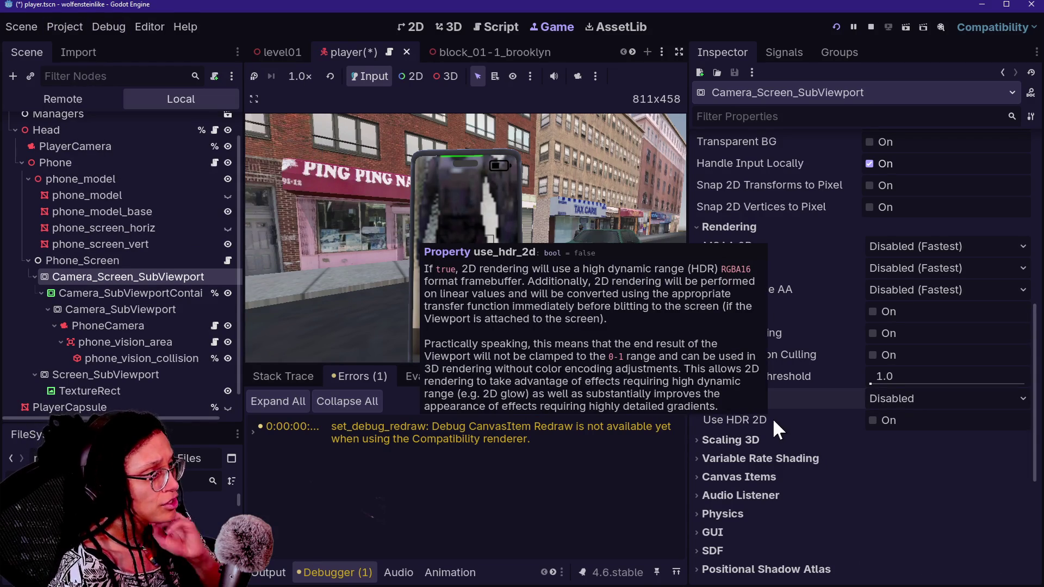
pyautogui.click(900, 423)
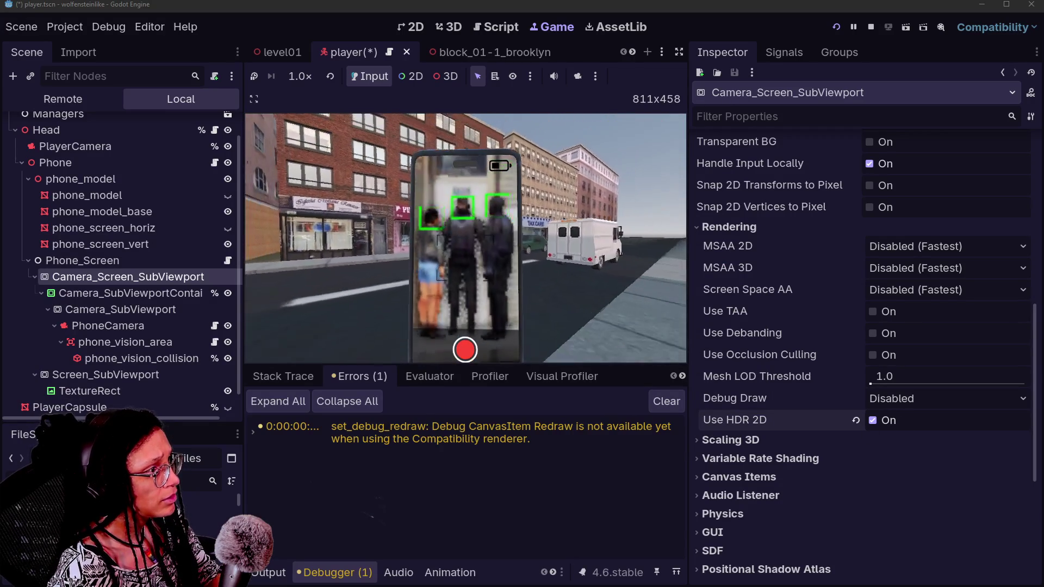
pyautogui.click(856, 420)
pyautogui.click(770, 444)
pyautogui.scroll(-1, 771, 445)
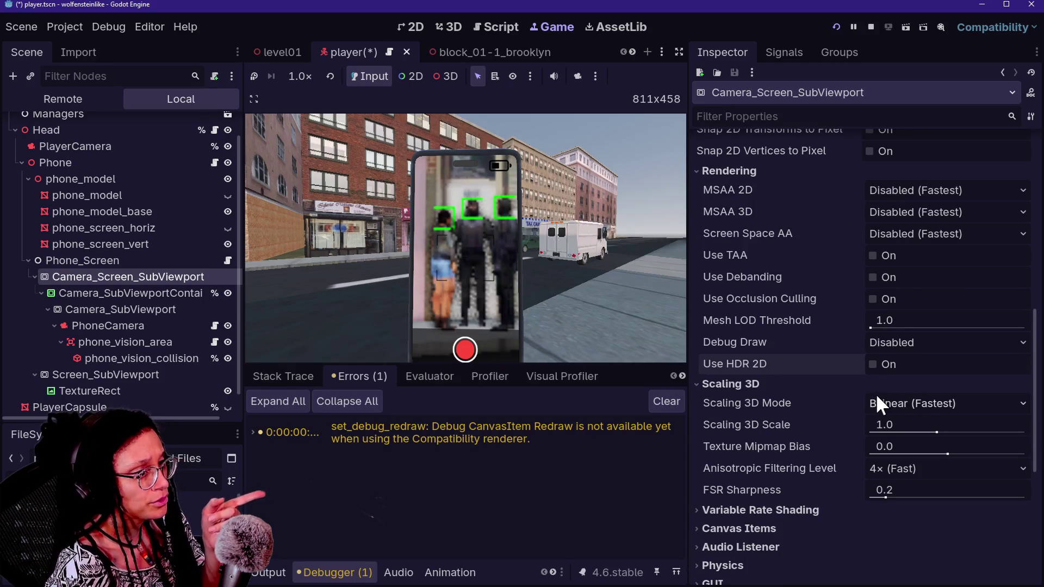
pyautogui.moveTo(819, 406)
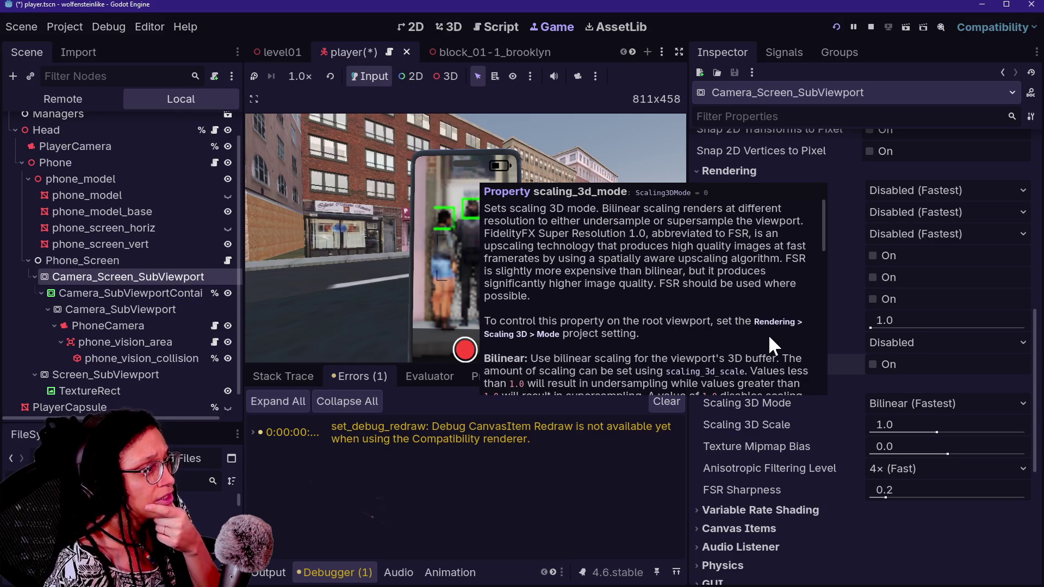
pyautogui.scroll(-10, 767, 334)
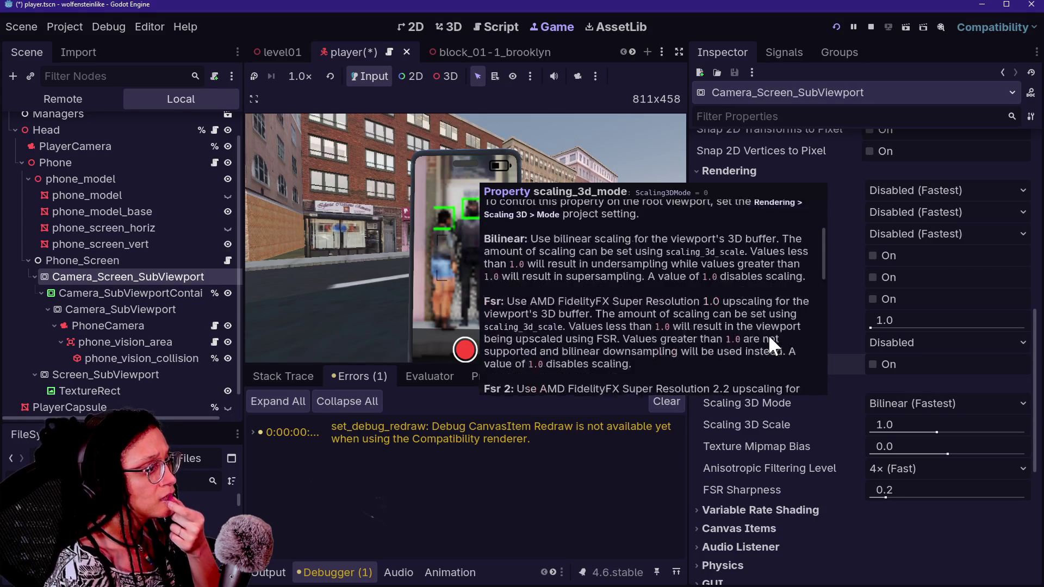
pyautogui.scroll(-4, 769, 337)
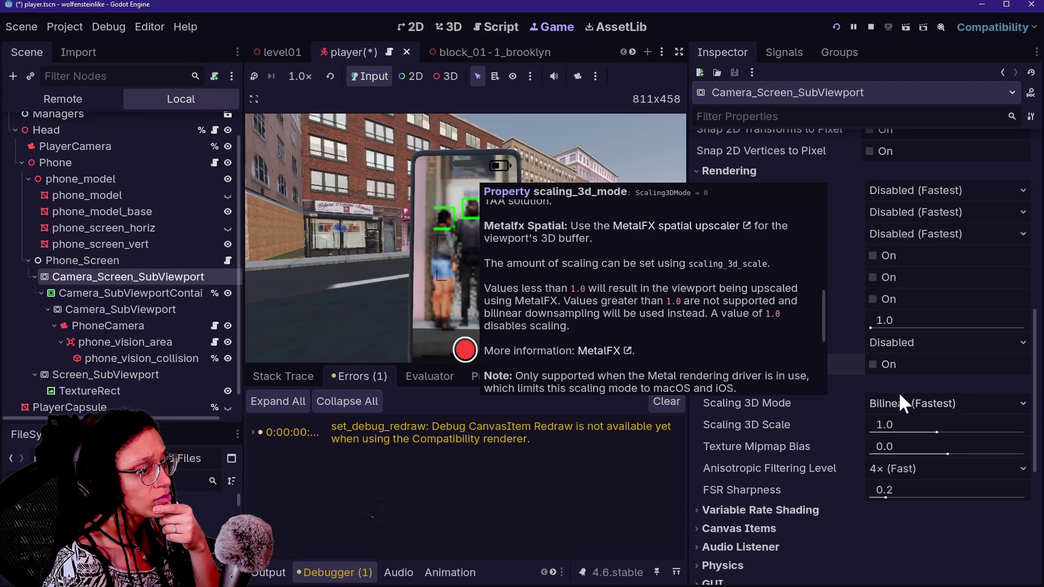
pyautogui.click(902, 405)
pyautogui.click(912, 440)
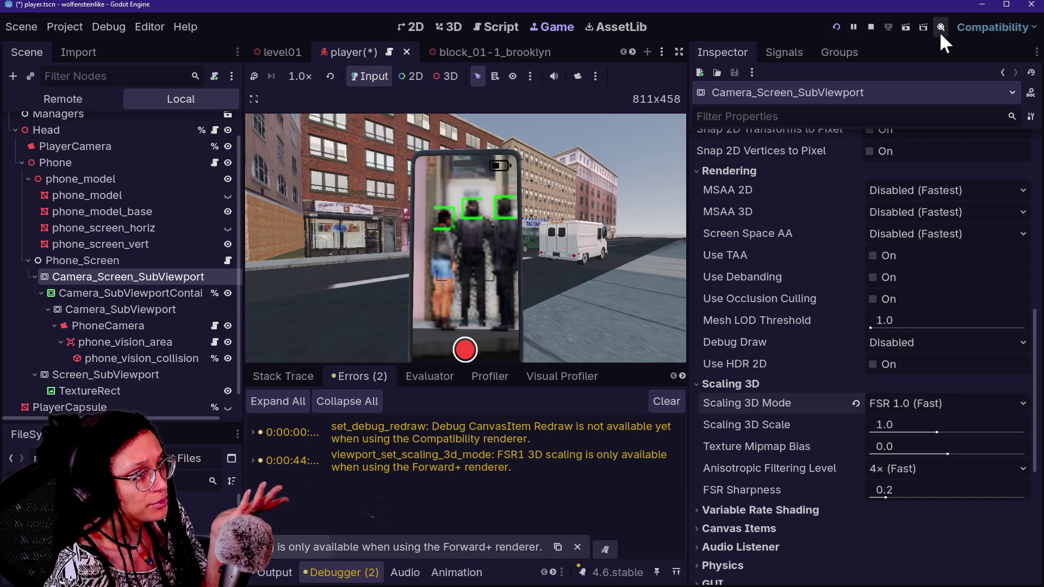
pyautogui.click(886, 406)
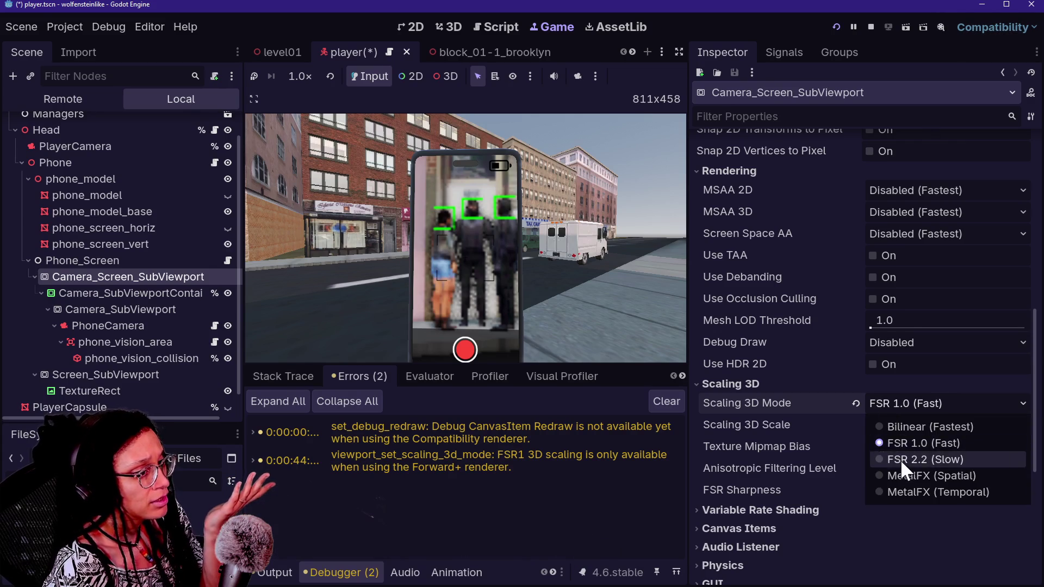
pyautogui.click(901, 459)
pyautogui.click(895, 406)
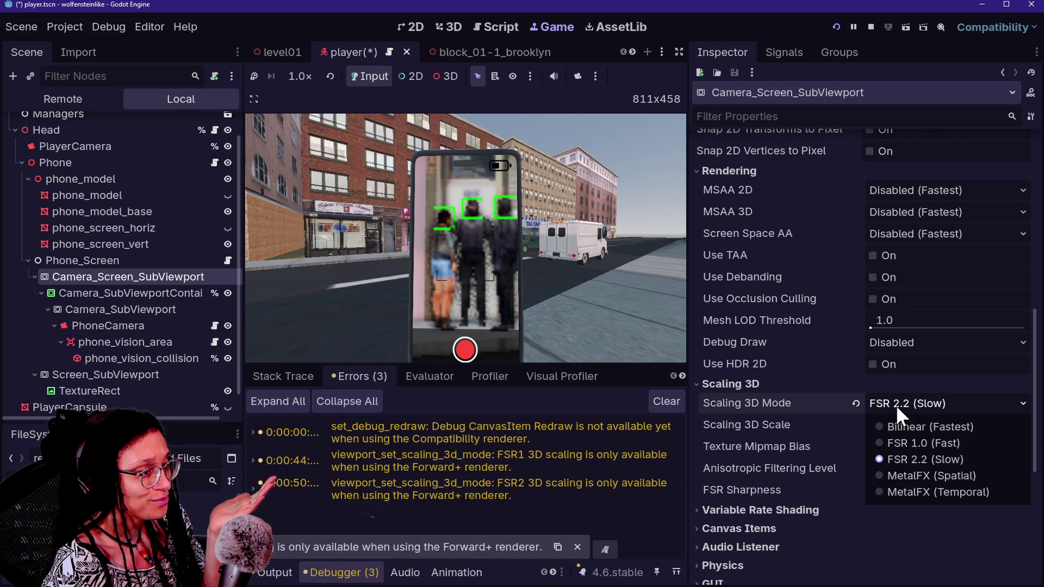
pyautogui.click(902, 474)
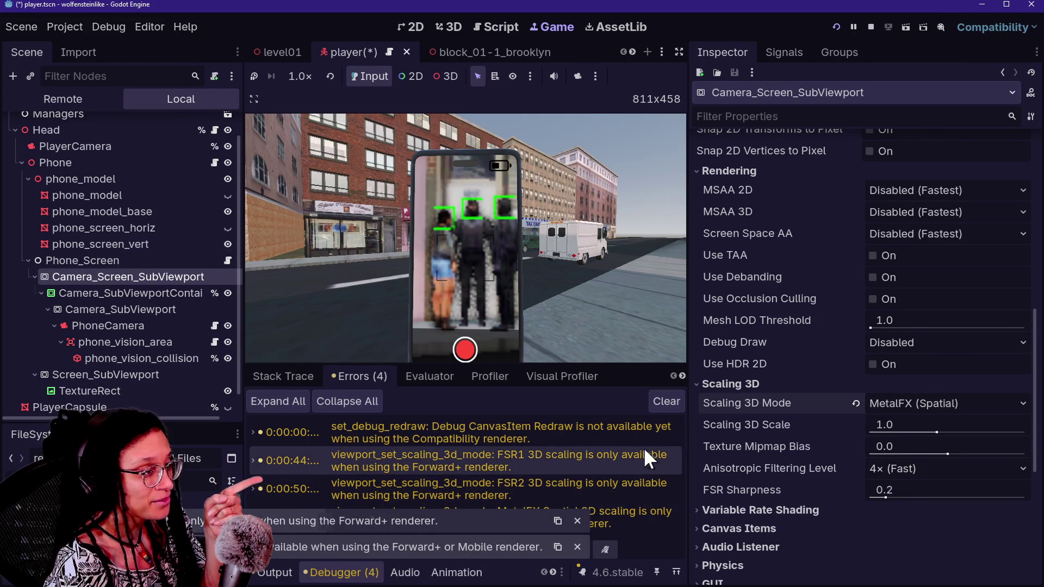
pyautogui.click(665, 403)
pyautogui.click(971, 403)
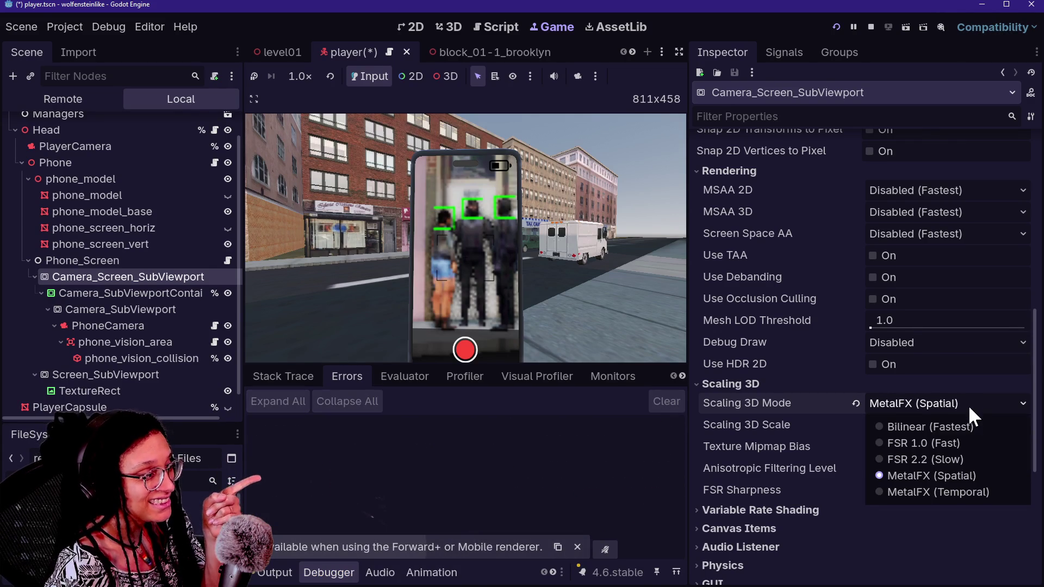
pyautogui.click(944, 490)
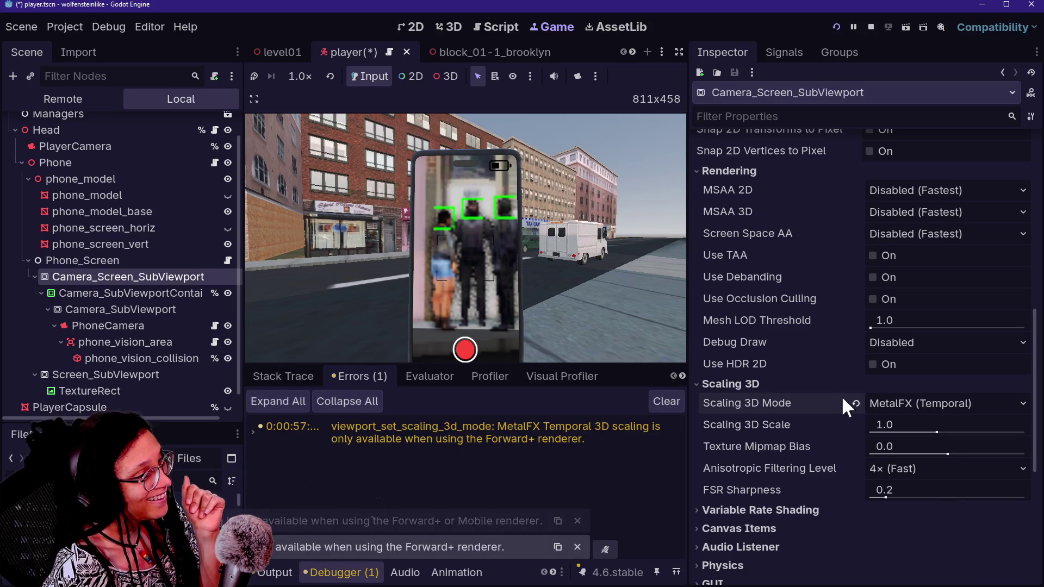
pyautogui.click(854, 403)
# Drag the viewport's 3D scale up to about 1.88 and look around in the running game.
pyautogui.moveTo(935, 431); pyautogui.dragTo(1016, 429)
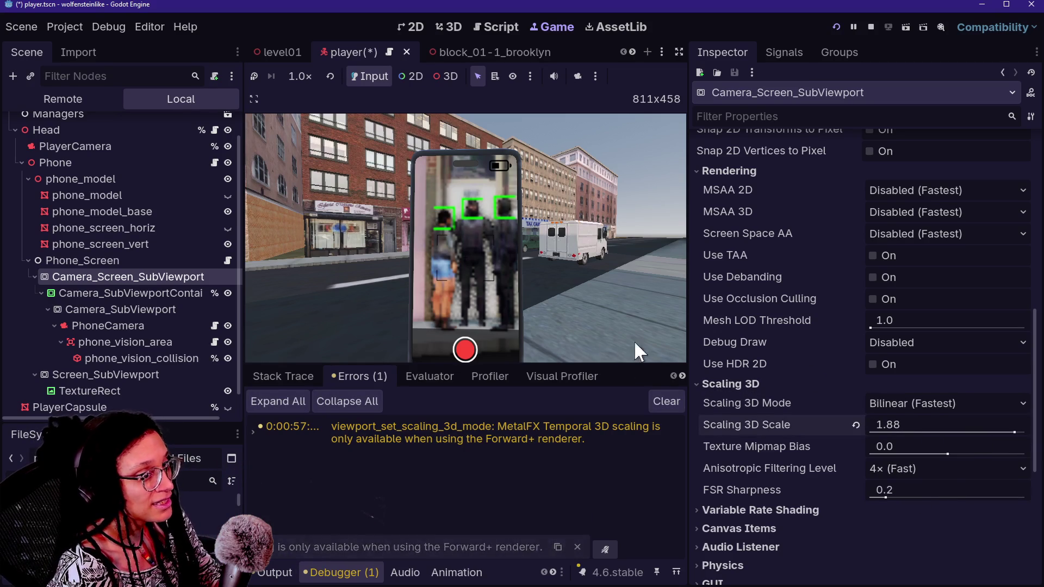
pyautogui.click(527, 263)
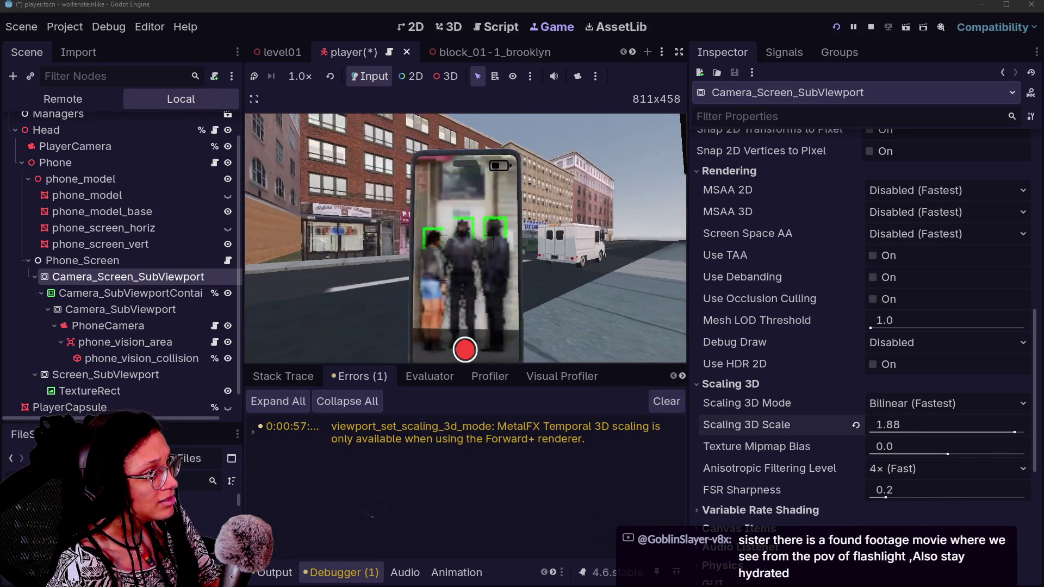
pyautogui.moveTo(803, 435)
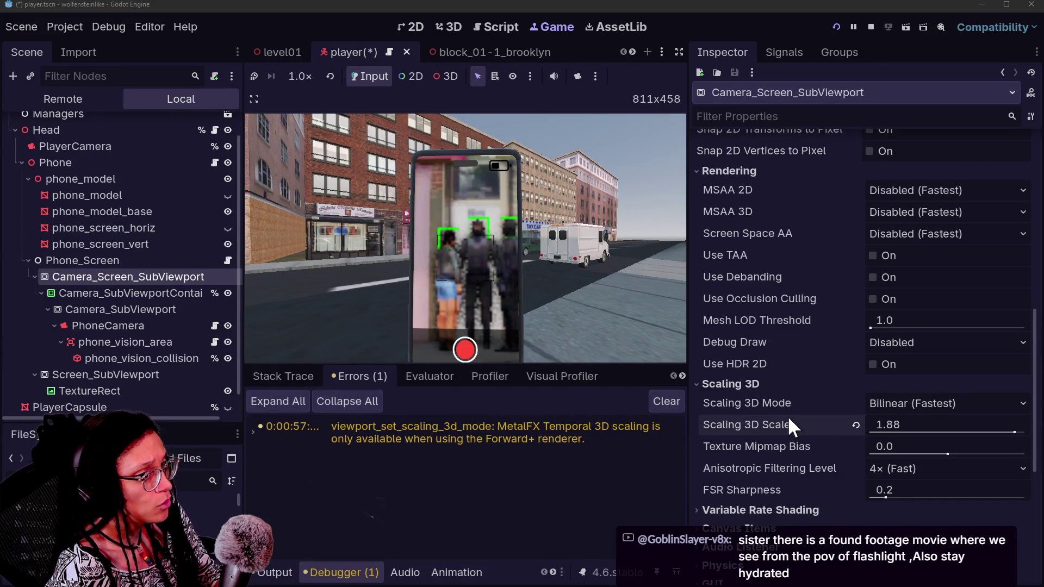
pyautogui.moveTo(788, 416)
pyautogui.scroll(-1, 620, 357)
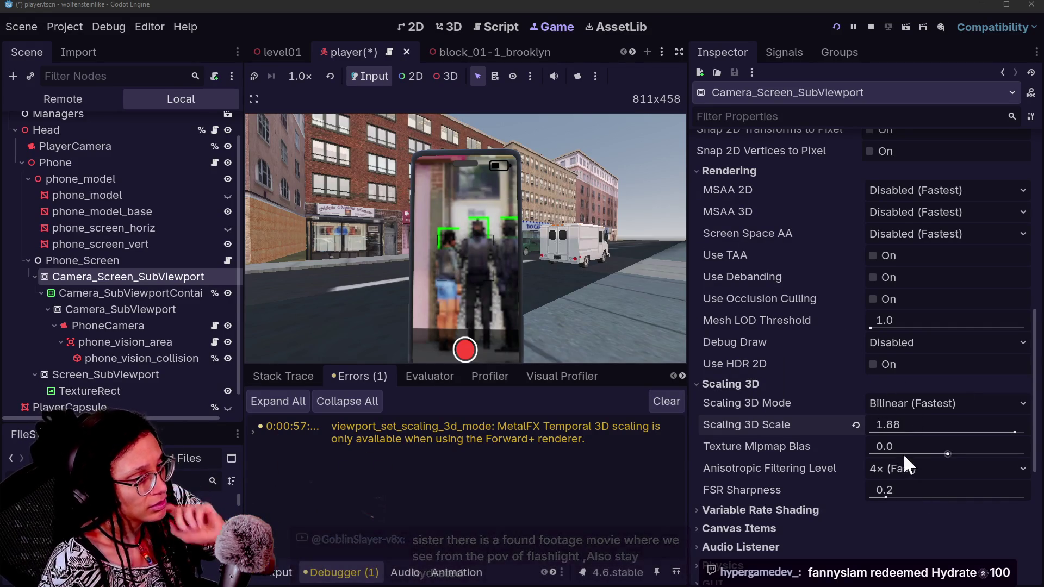
# Test 3D scale and mipmap bias at 2.0, revert to 1.0 and 0.0, then select Camera_SubViewportContainer.
pyautogui.moveTo(885, 428); pyautogui.dragTo(903, 428)
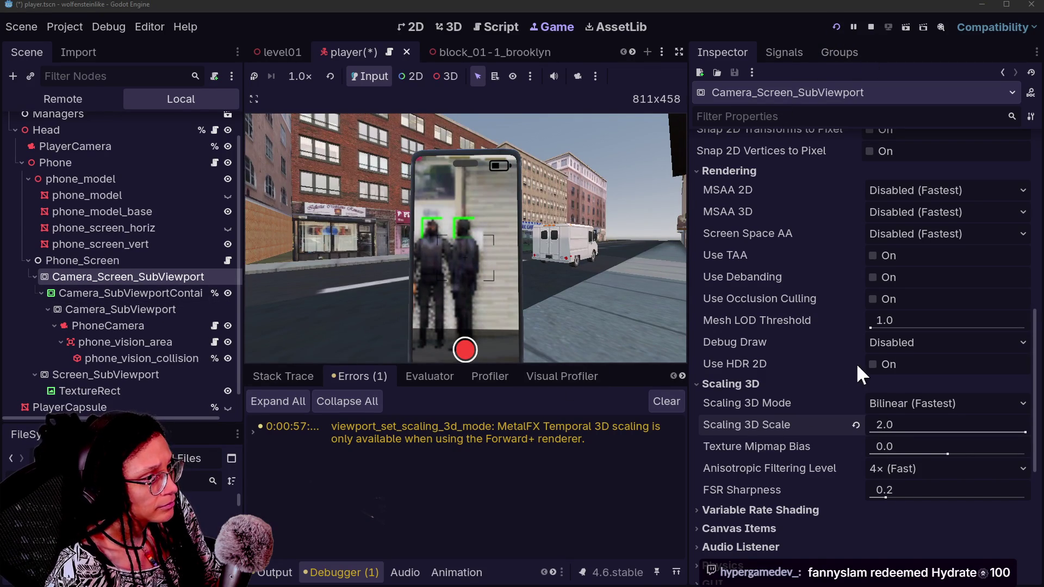
pyautogui.moveTo(890, 440); pyautogui.dragTo(936, 440)
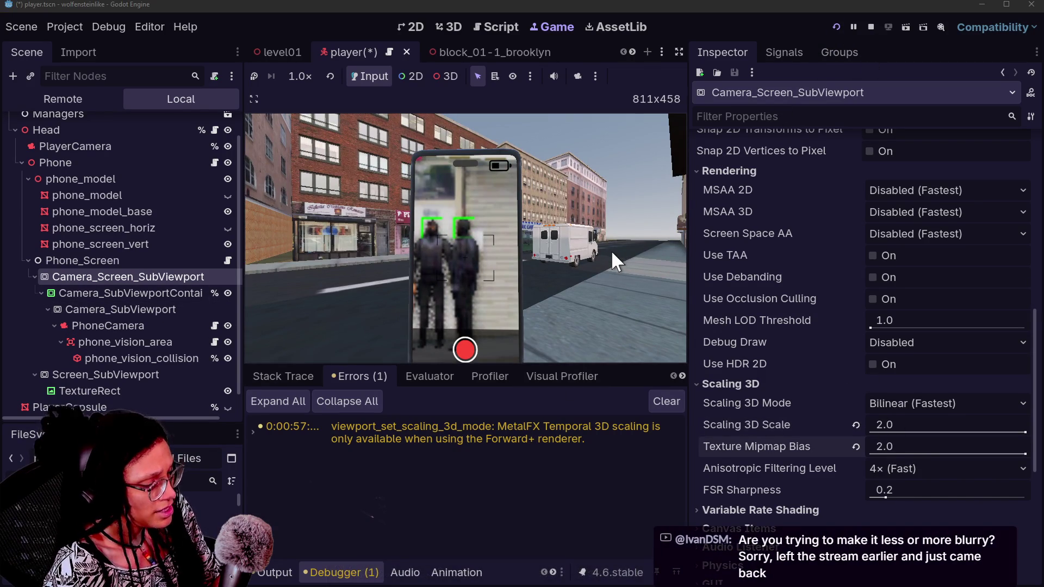
pyautogui.click(833, 23)
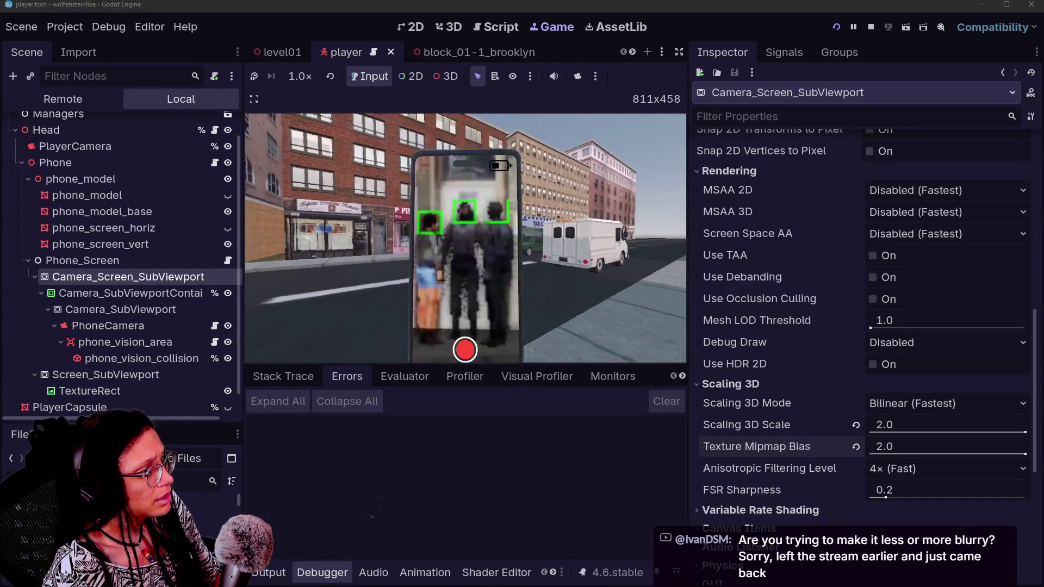
pyautogui.click(855, 446)
pyautogui.click(855, 426)
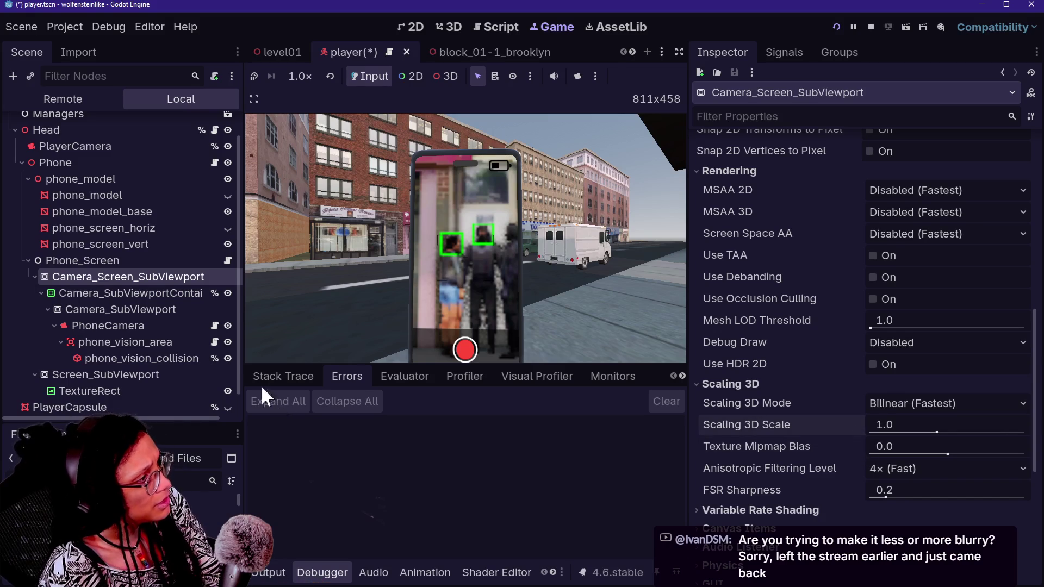
pyautogui.hotkey('ctrl', 'z')
pyautogui.hotkey('ctrl', 'z')
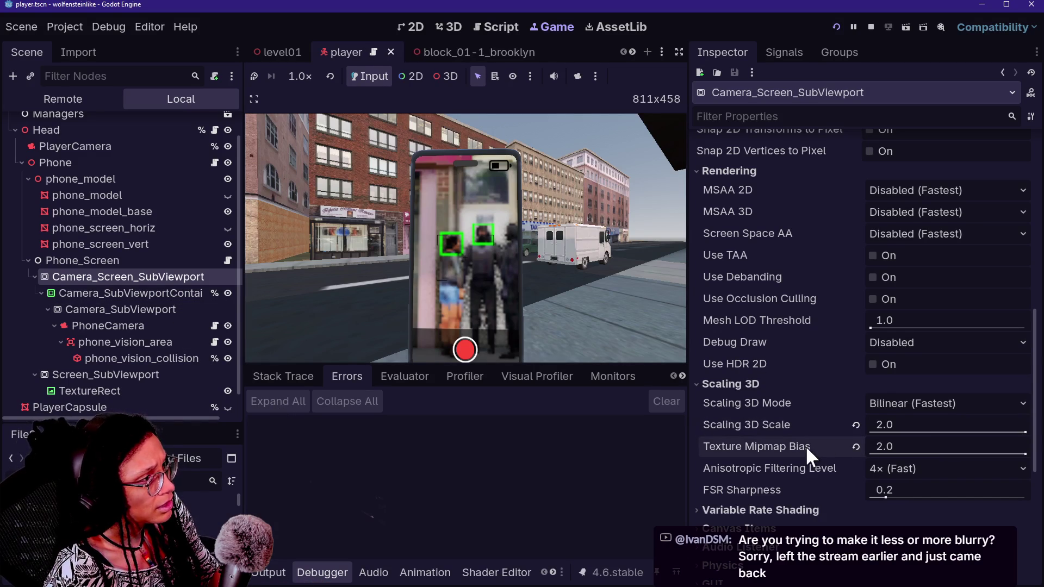
pyautogui.hotkey('ctrl', 'shift', 'z')
pyautogui.hotkey('ctrl', 'shift', 'z')
pyautogui.click(168, 294)
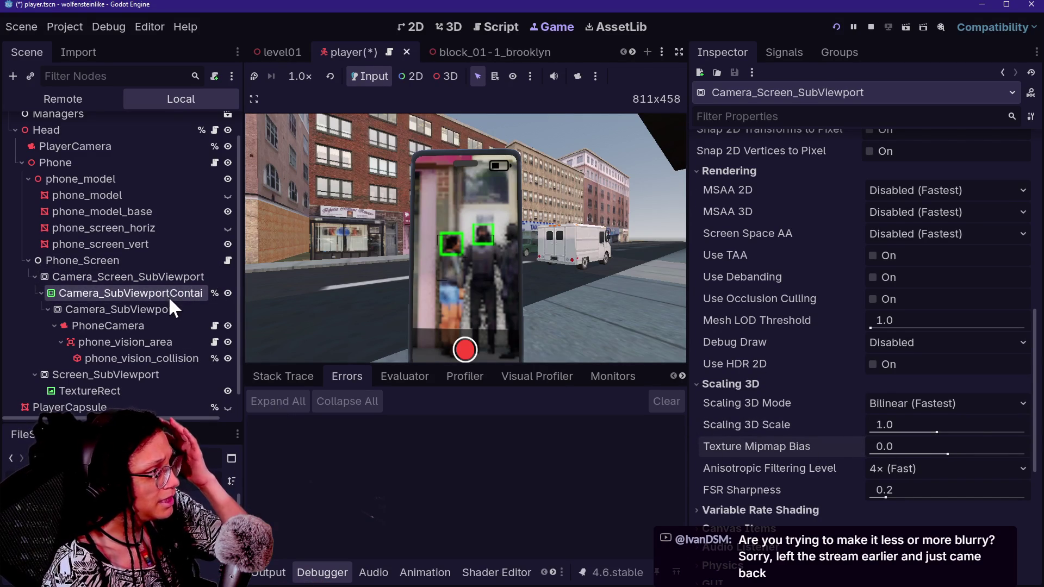
# Expand the container's Transform and try a 4000 × 4000 px size in the running game.
pyautogui.scroll(-3, 793, 282)
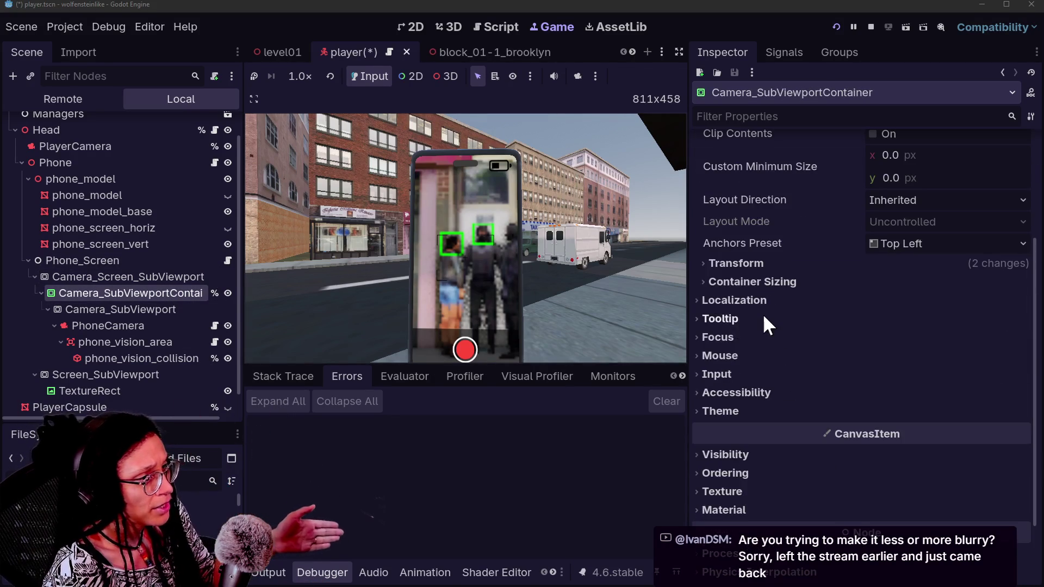
pyautogui.scroll(3, 761, 313)
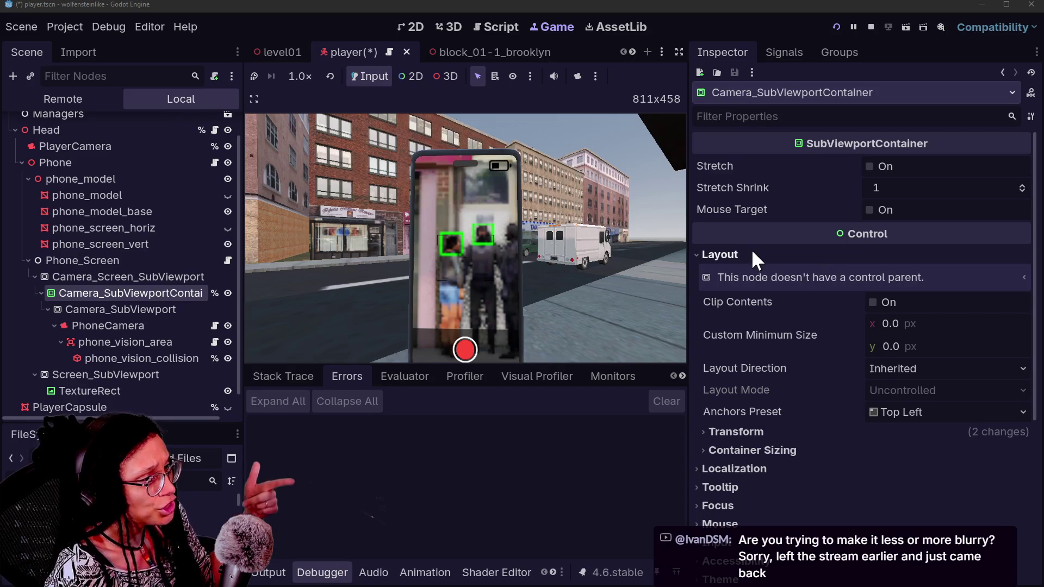
pyautogui.click(736, 432)
pyautogui.scroll(-4, 772, 364)
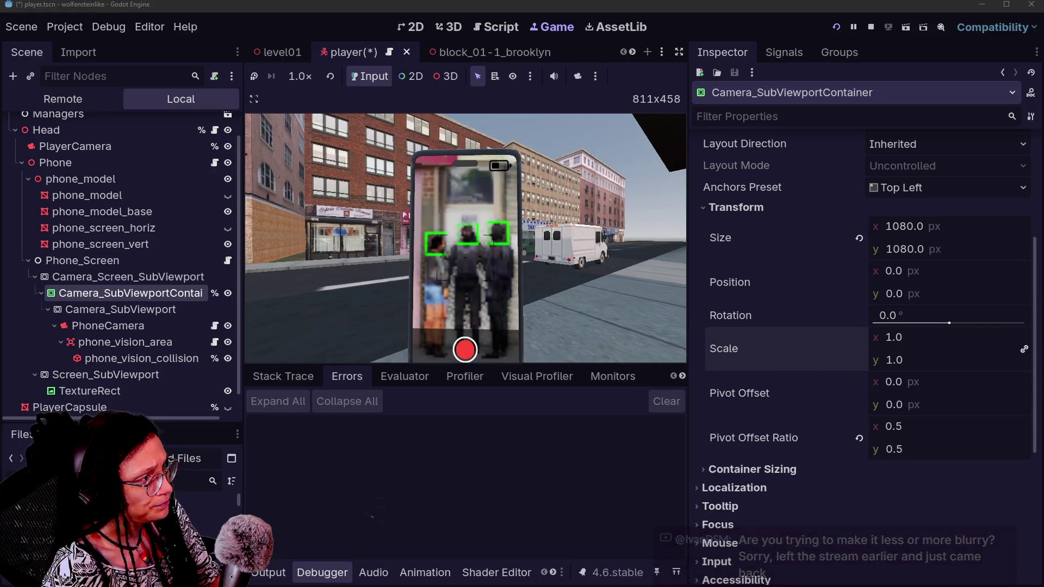
pyautogui.click(934, 224)
pyautogui.press('Tab')
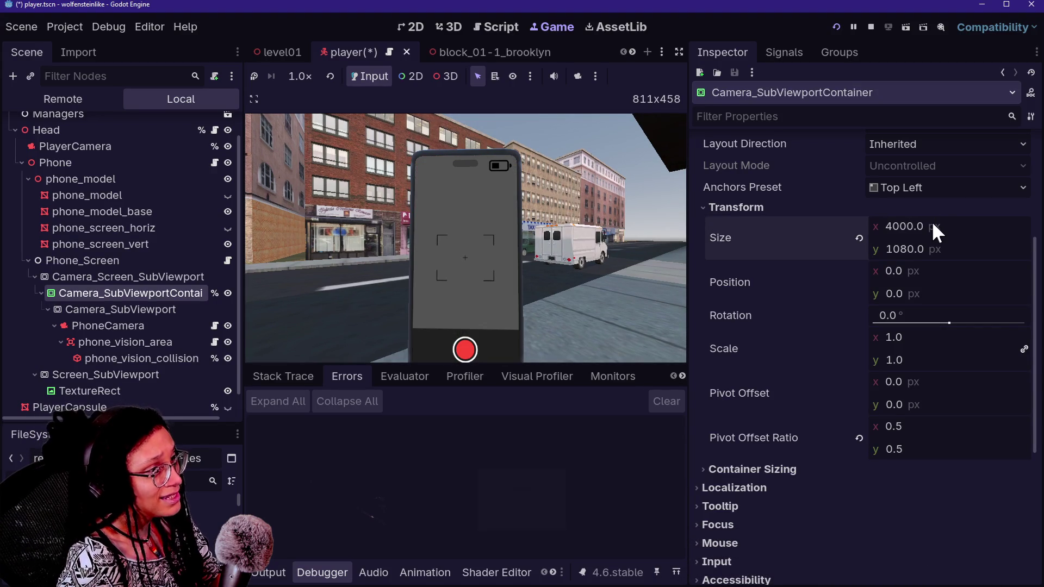
pyautogui.press('capslock')
pyautogui.write('4000')
pyautogui.press('Return')
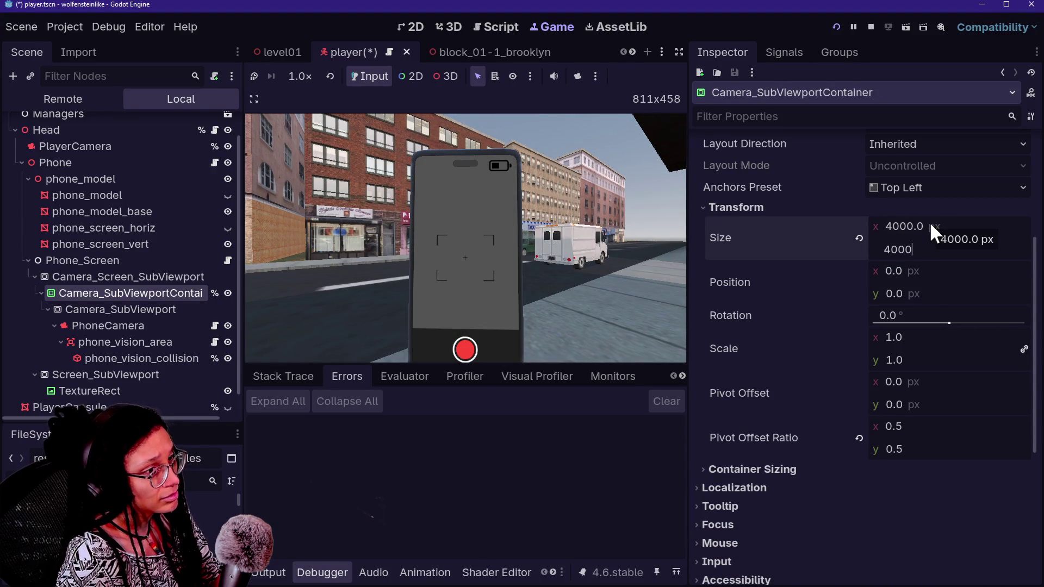
pyautogui.click(459, 221)
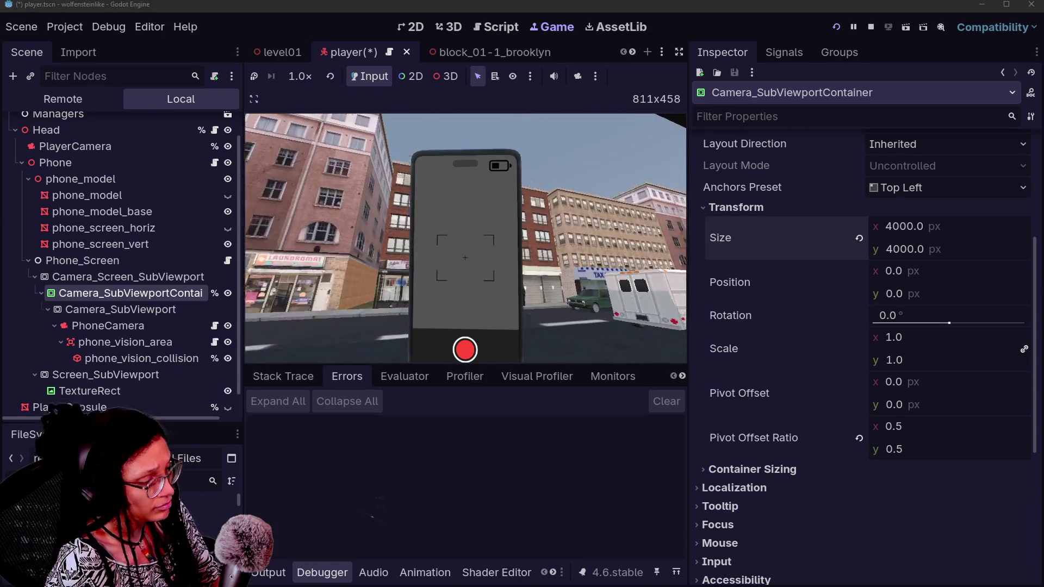
pyautogui.press('Escape')
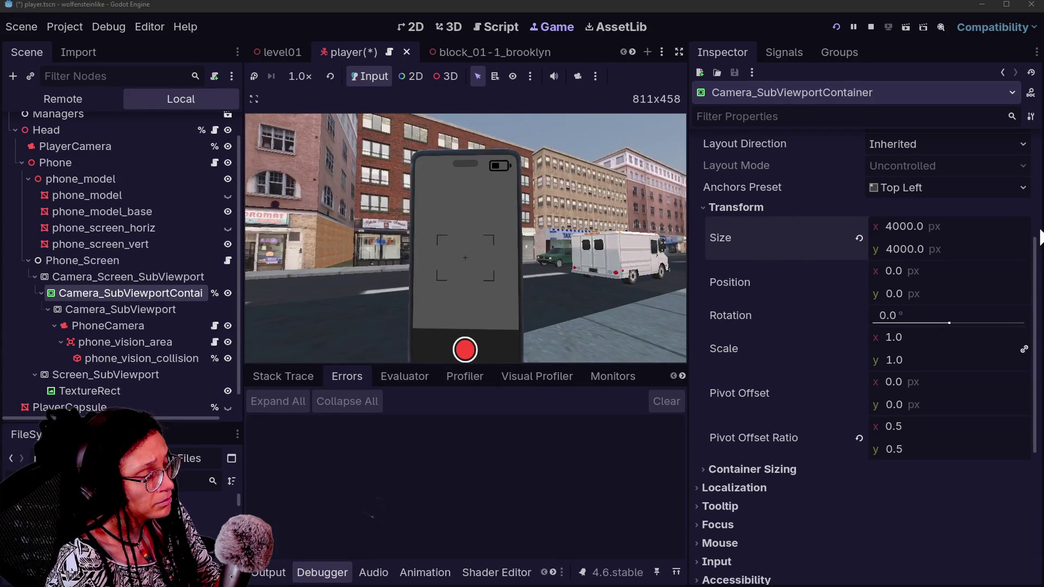
# Revert the container size to 1080 × 1080 px after briefly trying a 2000 px width.
pyautogui.hotkey('ctrl', 'z')
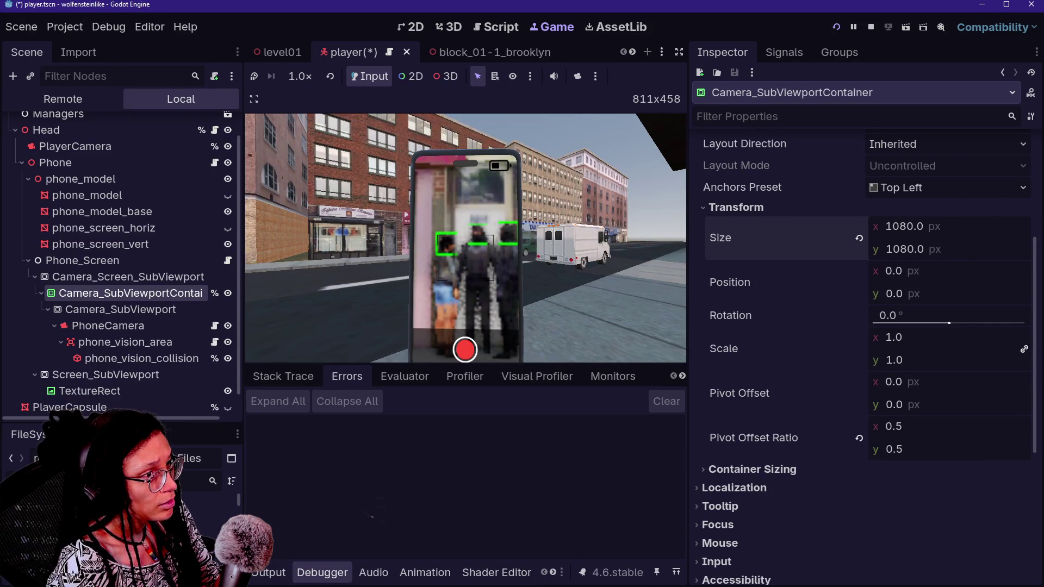
pyautogui.write('00')
pyautogui.press('Return')
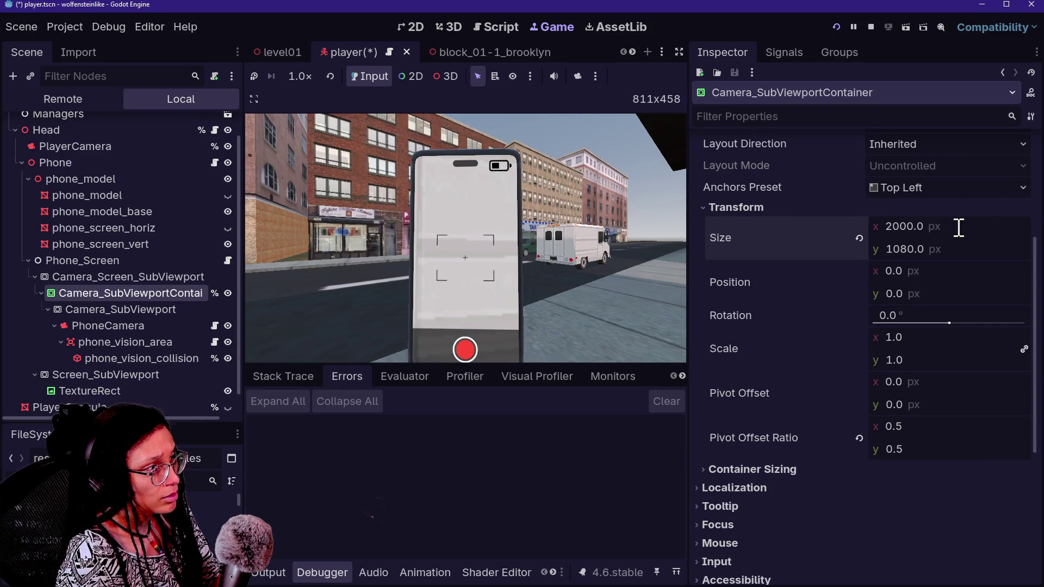
pyautogui.hotkey('ctrl', 'z')
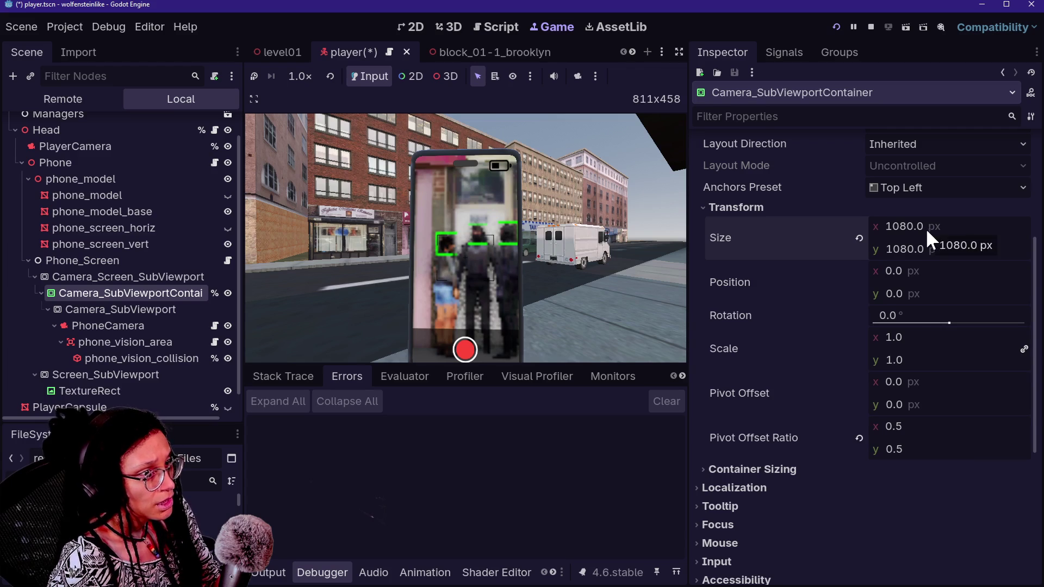
pyautogui.click(889, 228)
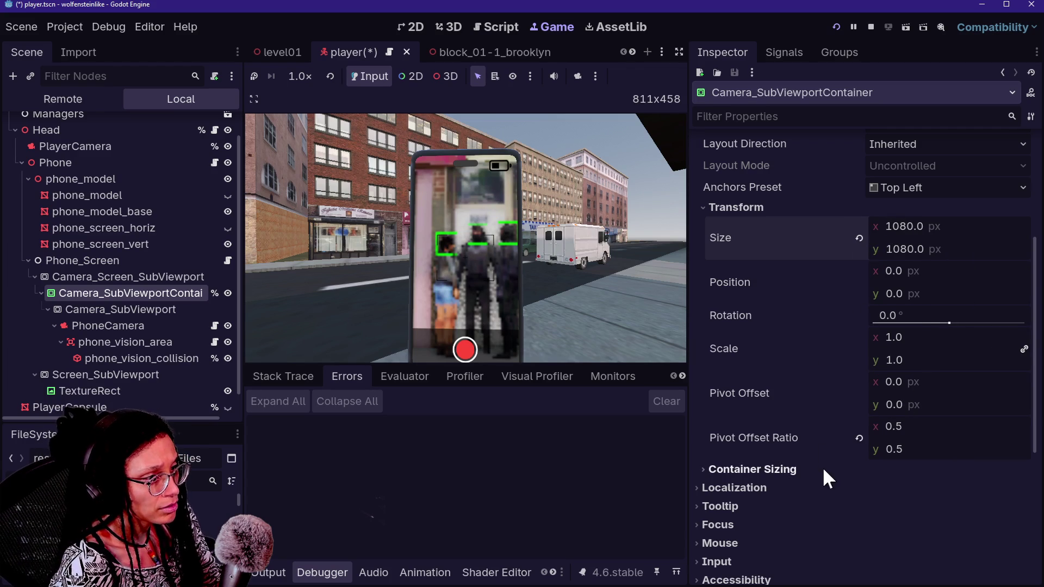
pyautogui.scroll(-4, 804, 331)
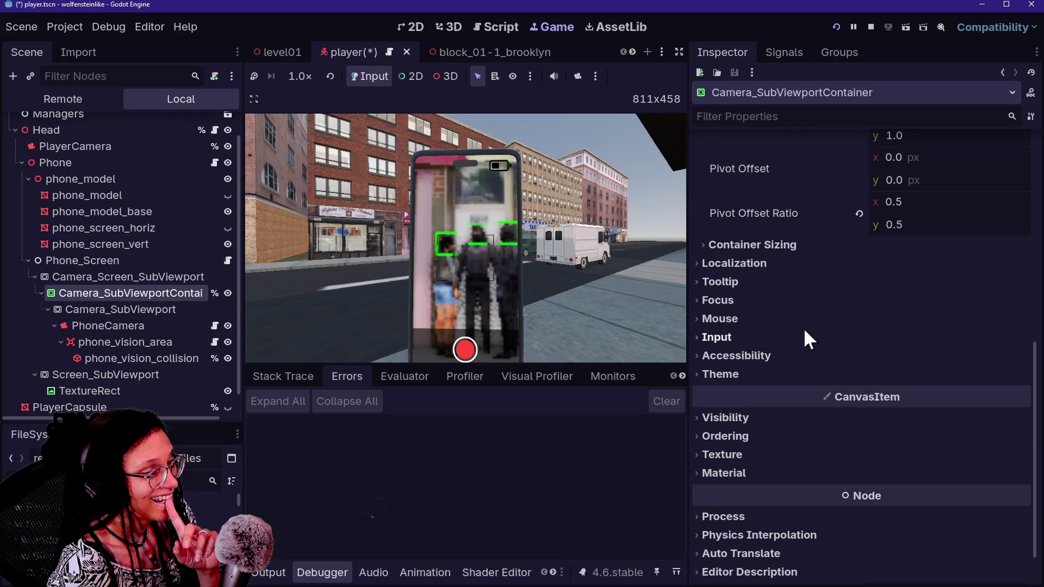
pyautogui.scroll(3, 803, 327)
pyautogui.scroll(5, 803, 327)
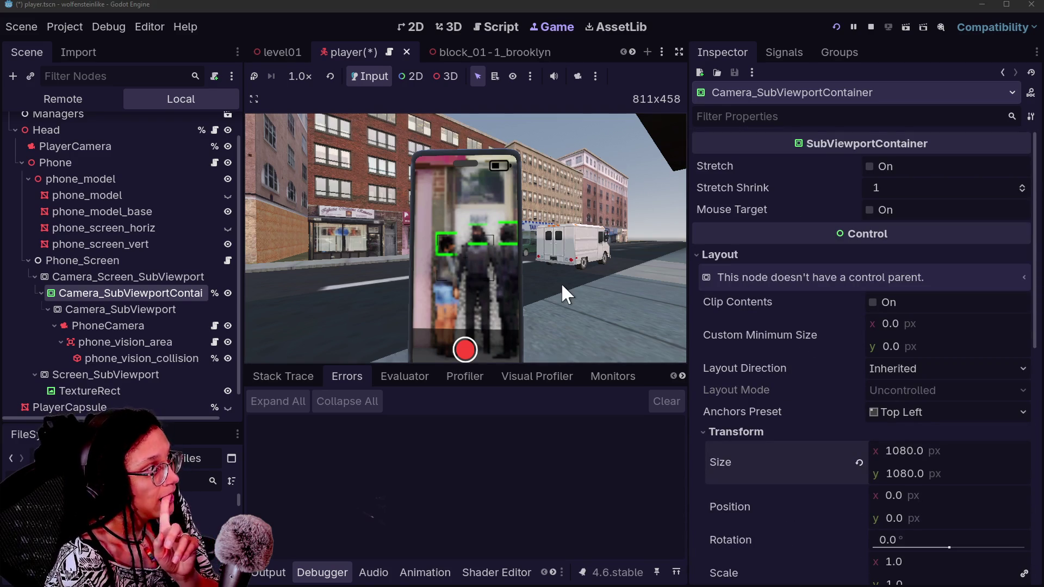
pyautogui.click(133, 258)
# Show phone_screen_vert's surface material override, then walk the player forward in the running game.
pyautogui.click(132, 244)
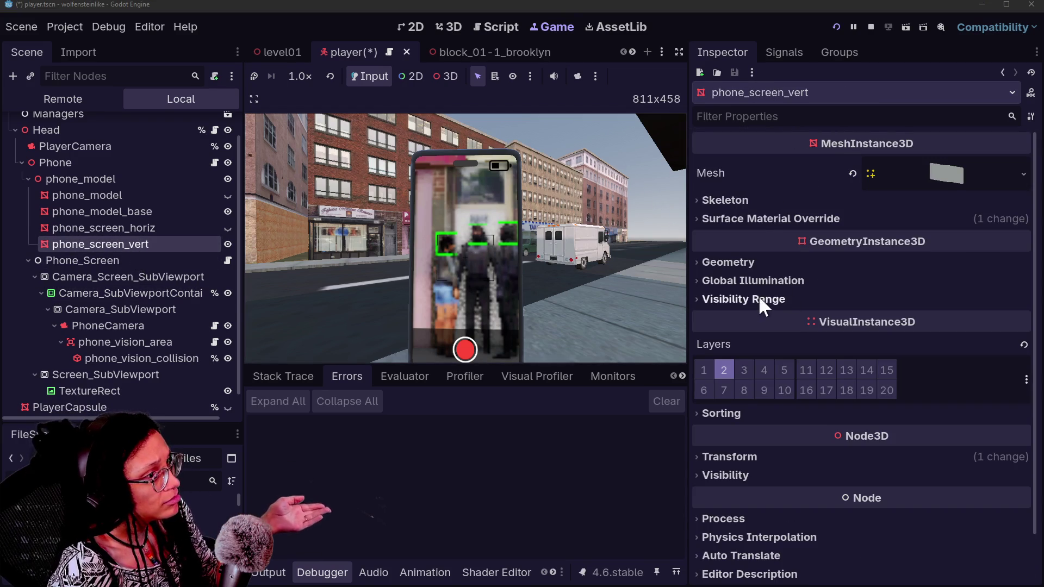
pyautogui.click(759, 220)
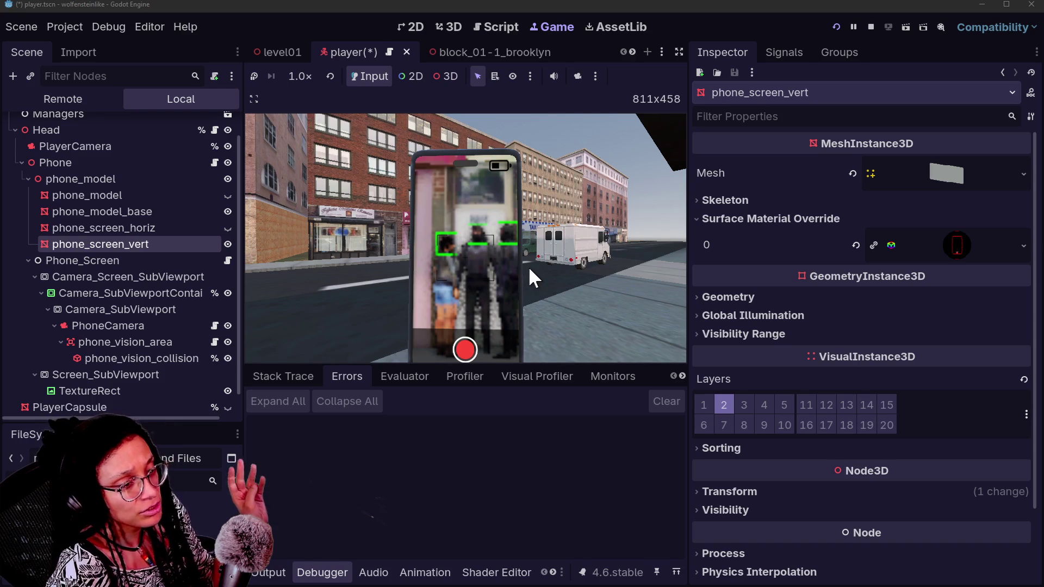
pyautogui.click(419, 259)
pyautogui.press('w')
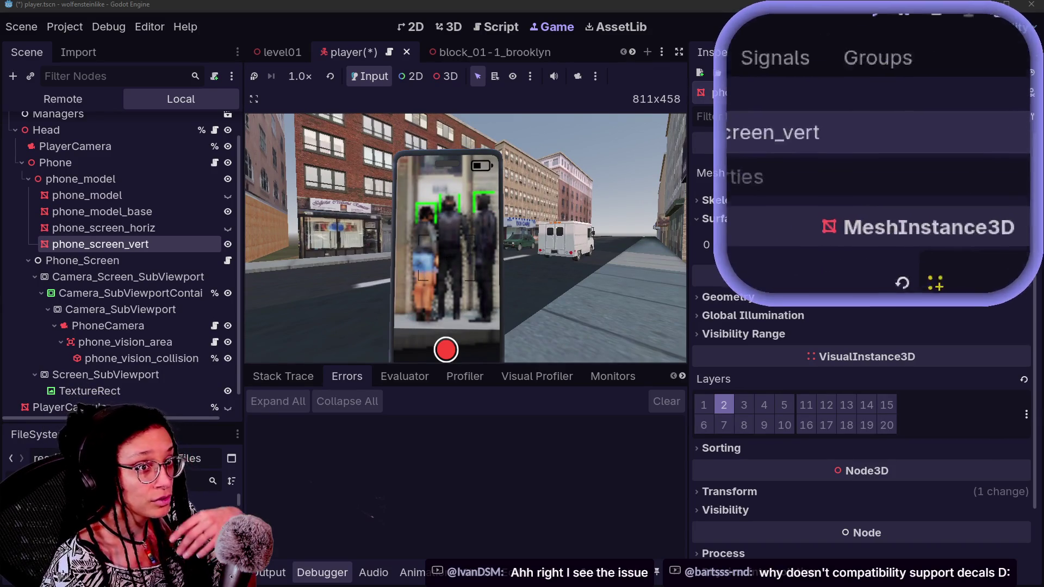
pyautogui.click(1016, 28)
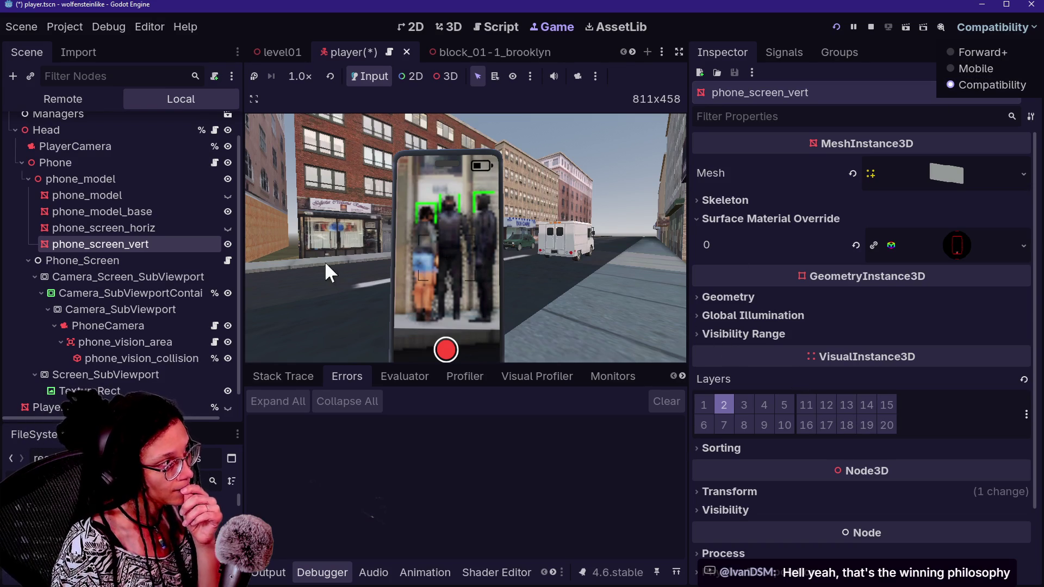
pyautogui.click(982, 243)
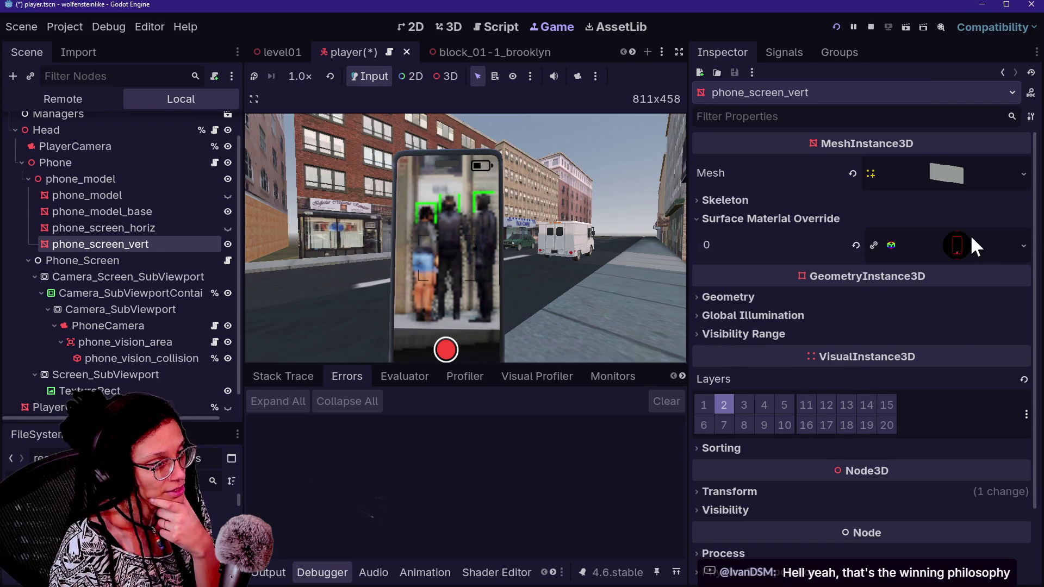
# Open the override material's settings and try a larger UV1 x scale, then undo it.
pyautogui.click(970, 244)
pyautogui.scroll(-3, 874, 368)
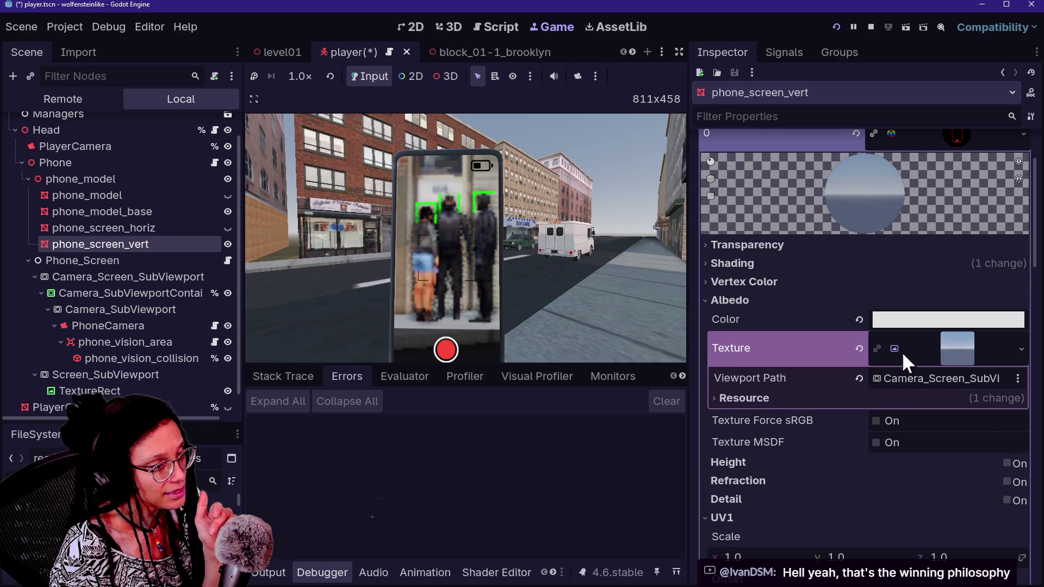
pyautogui.click(930, 357)
pyautogui.click(941, 138)
pyautogui.scroll(2, 898, 282)
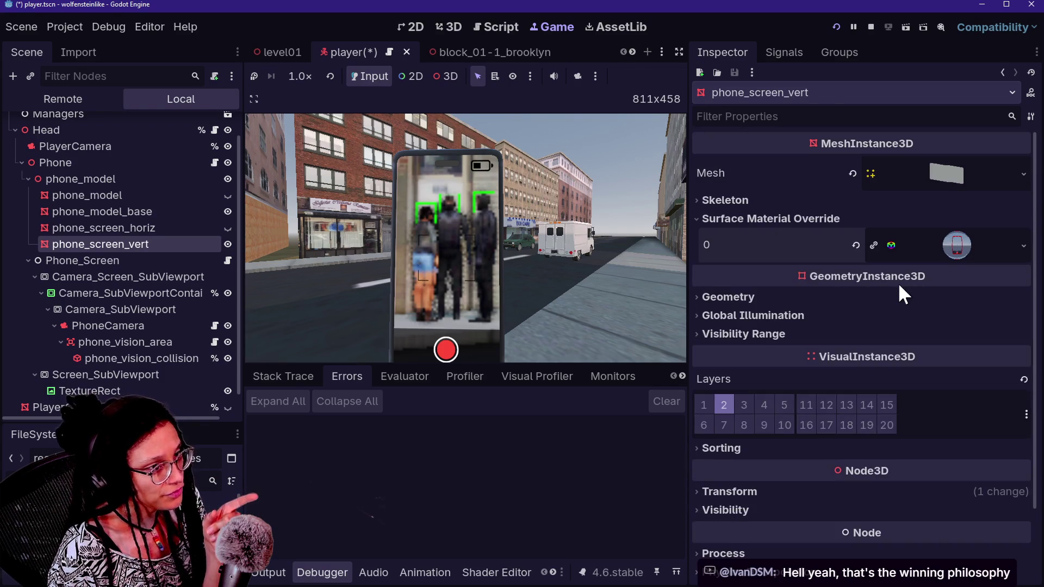
pyautogui.click(925, 248)
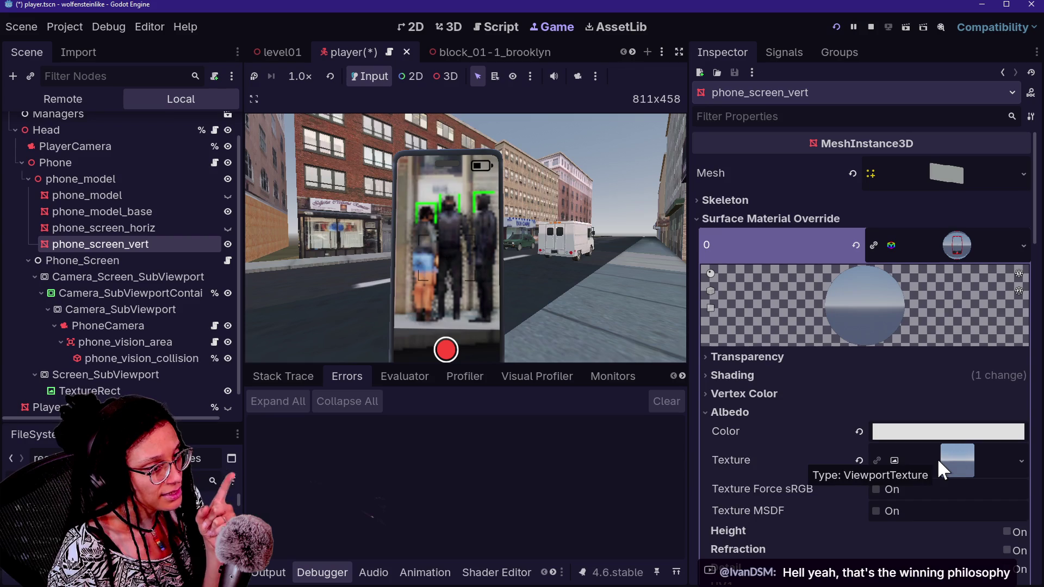
pyautogui.scroll(-3, 855, 350)
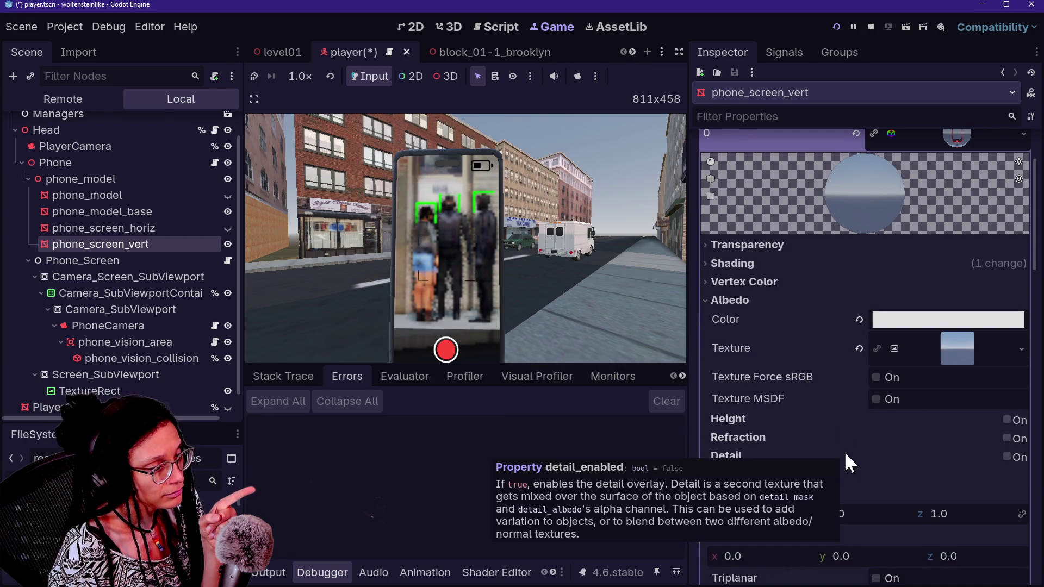
pyautogui.moveTo(749, 513); pyautogui.dragTo(865, 500)
pyautogui.hotkey('ctrl', 'z')
# Inspect the albedo texture's viewport details, cancelling a new viewport choice.
pyautogui.scroll(2, 885, 418)
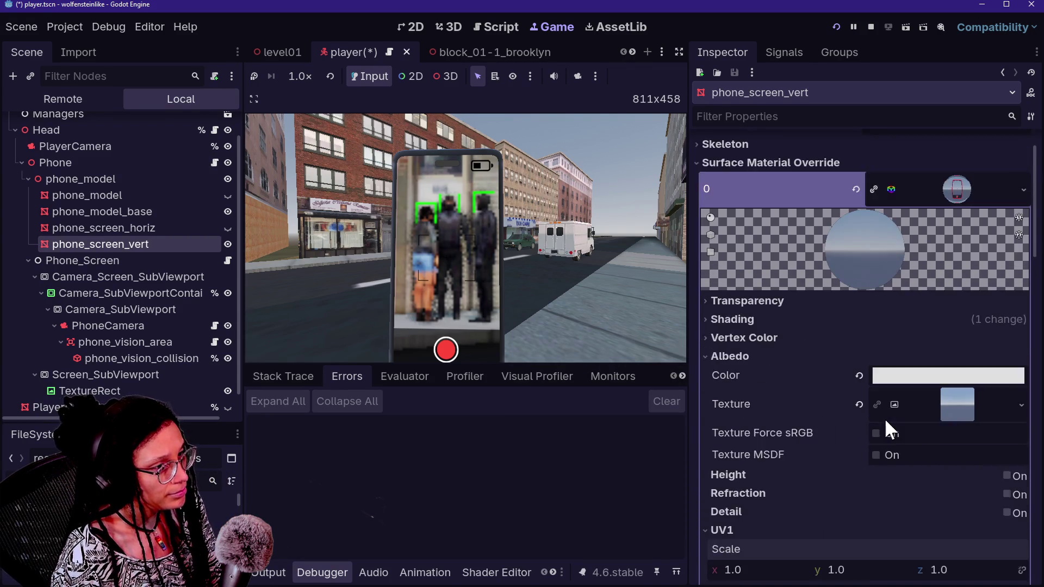
pyautogui.scroll(-2, 886, 422)
pyautogui.scroll(2, 967, 246)
pyautogui.scroll(-2, 967, 246)
pyautogui.scroll(-3, 965, 245)
pyautogui.scroll(3, 965, 245)
pyautogui.click(939, 338)
pyautogui.click(933, 343)
pyautogui.click(908, 368)
pyautogui.press('Escape')
pyautogui.click(899, 343)
pyautogui.scroll(5, 899, 344)
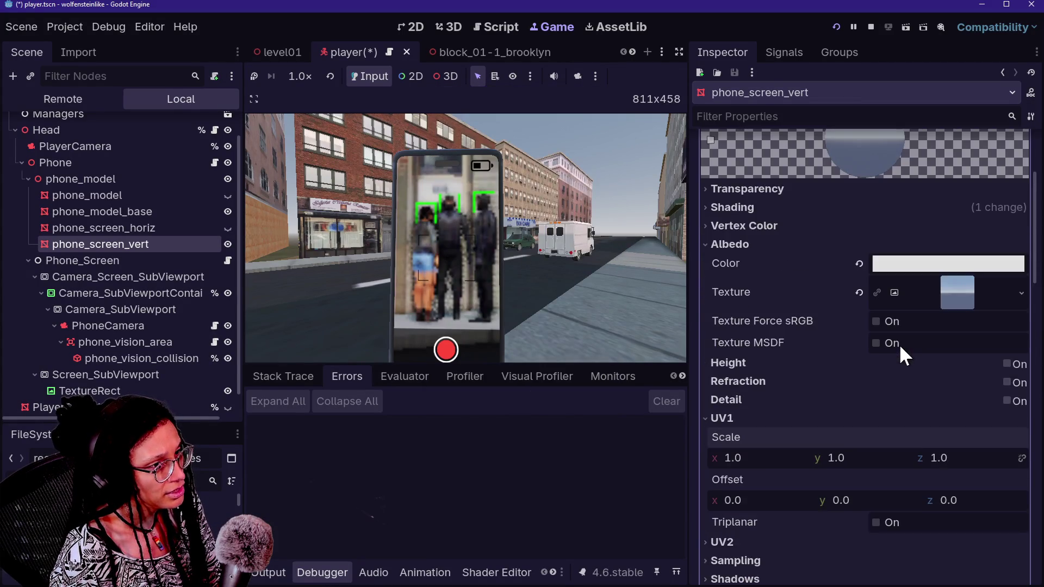
pyautogui.click(935, 411)
pyautogui.scroll(-1, 901, 413)
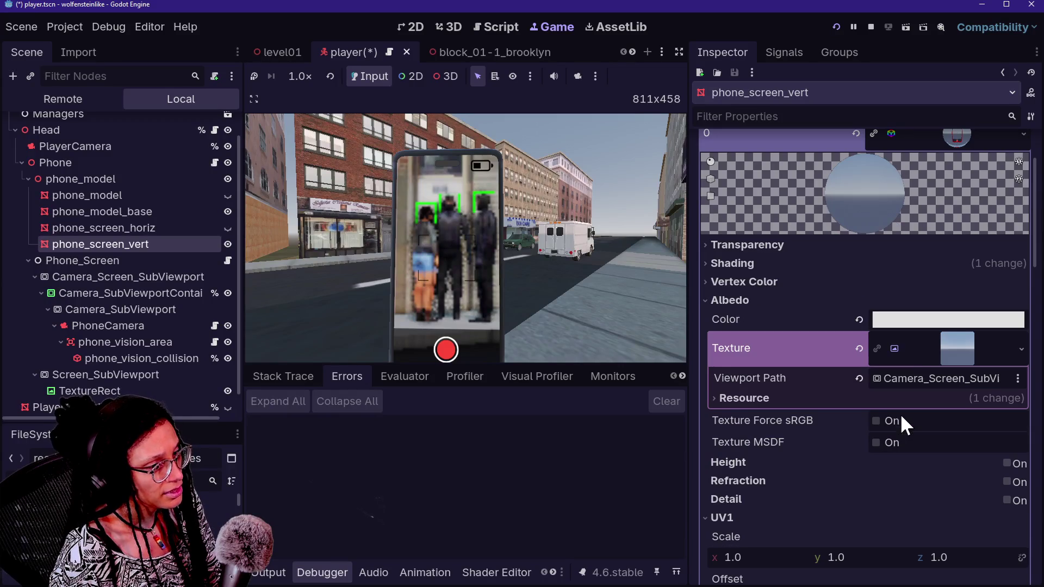
pyautogui.scroll(-2, 931, 335)
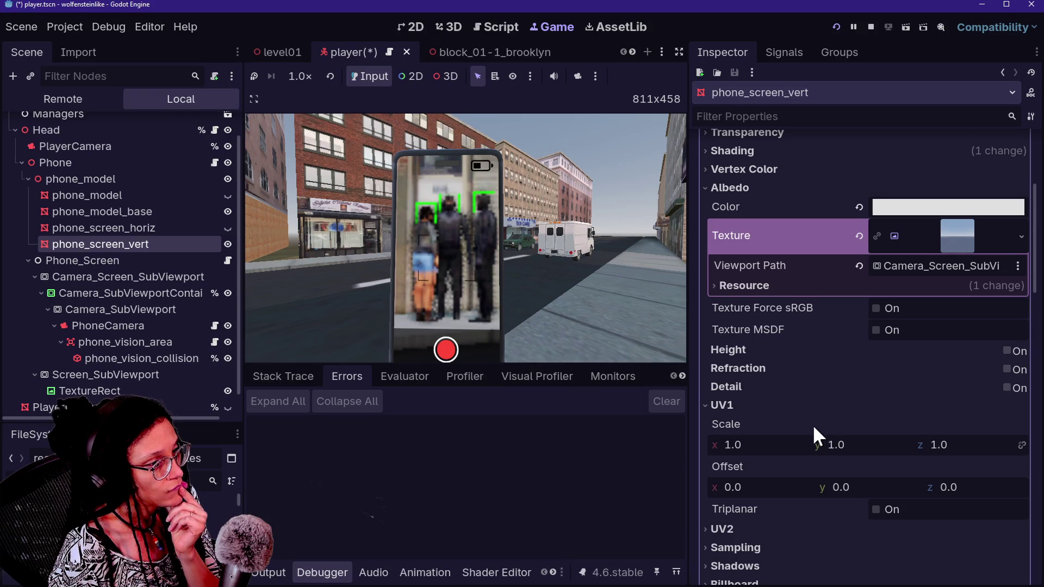
pyautogui.scroll(3, 801, 424)
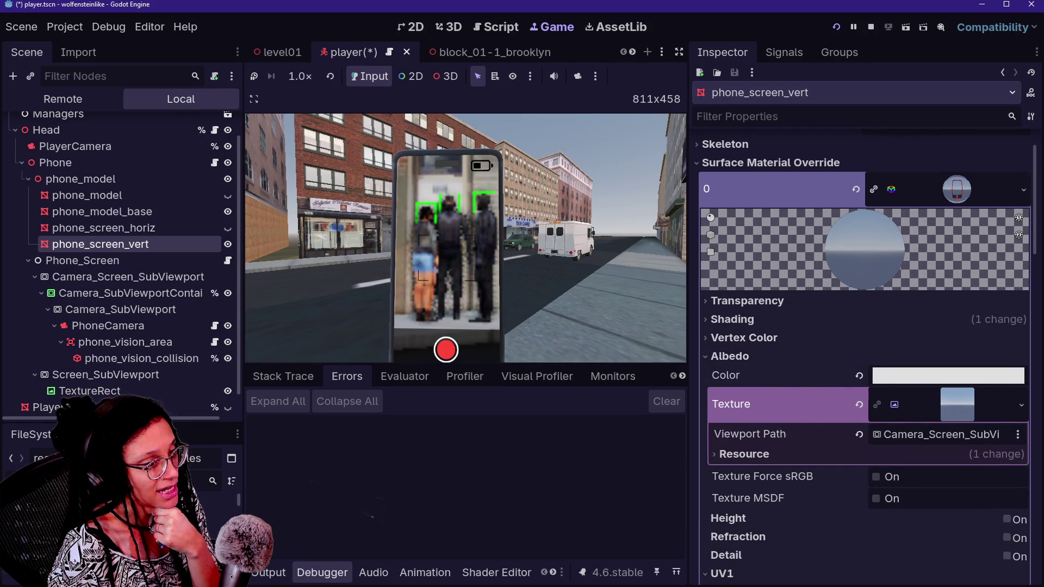
# Review the viewport path and texture resource options, then enable Texture Force sRGB.
pyautogui.click(1018, 434)
pyautogui.press('Escape')
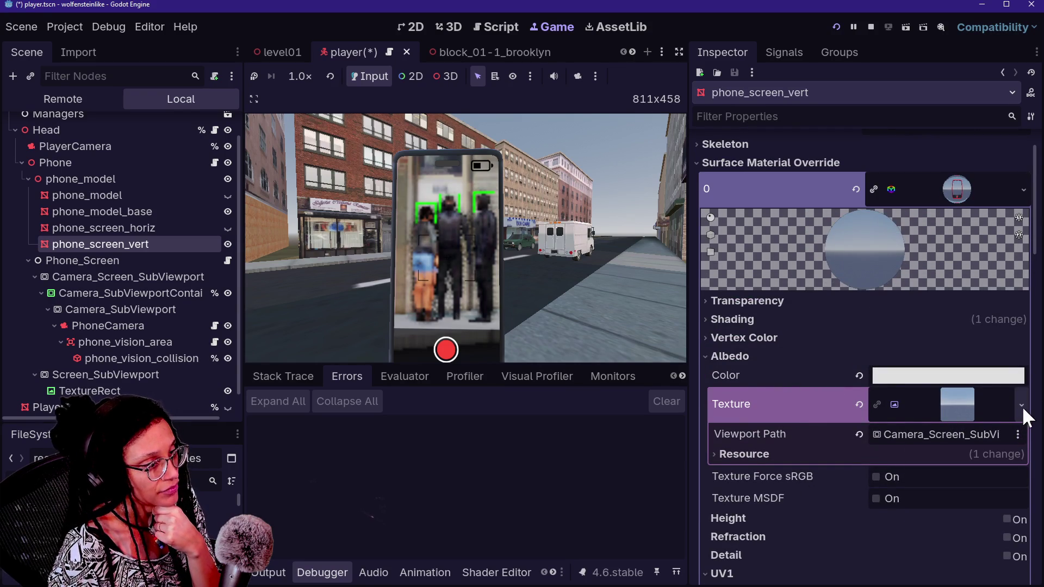
pyautogui.click(1022, 434)
pyautogui.click(1023, 427)
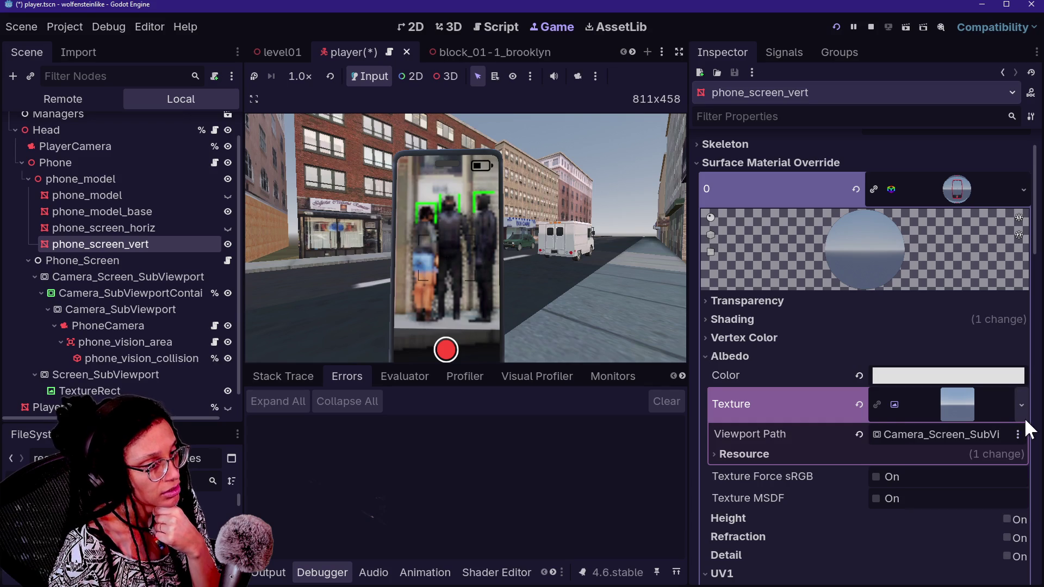
pyautogui.click(1025, 416)
pyautogui.click(724, 521)
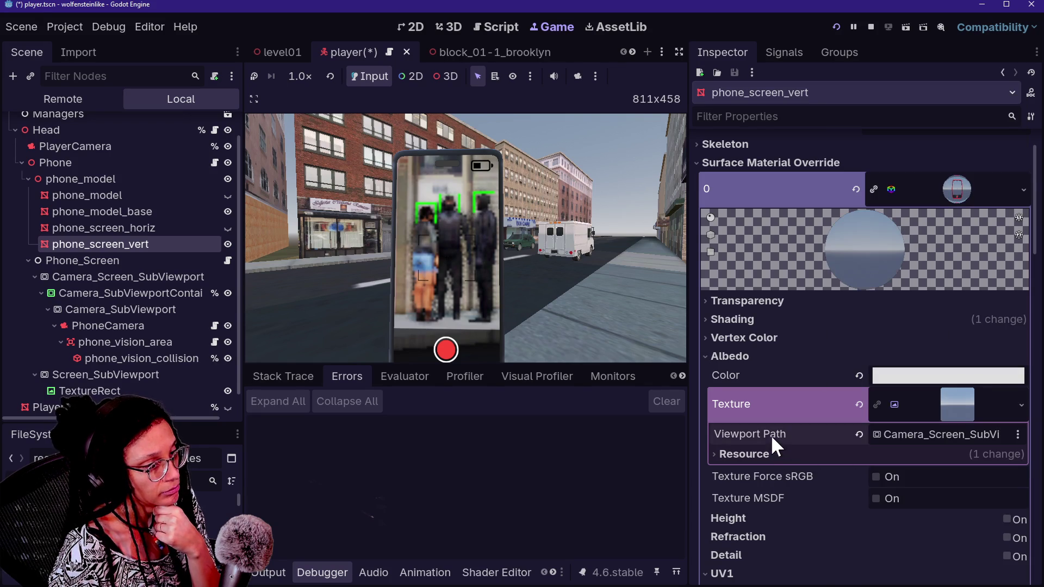
pyautogui.scroll(-3, 771, 458)
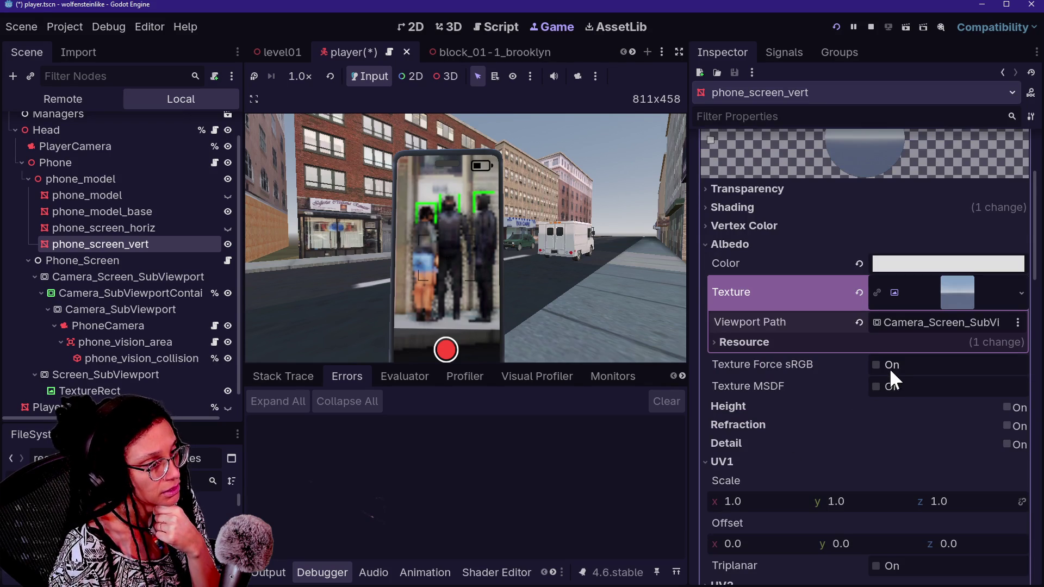
pyautogui.click(888, 367)
# Undo the MSDF and sRGB changes, reset shading to Per-Pixel, and save the player scene.
pyautogui.click(883, 387)
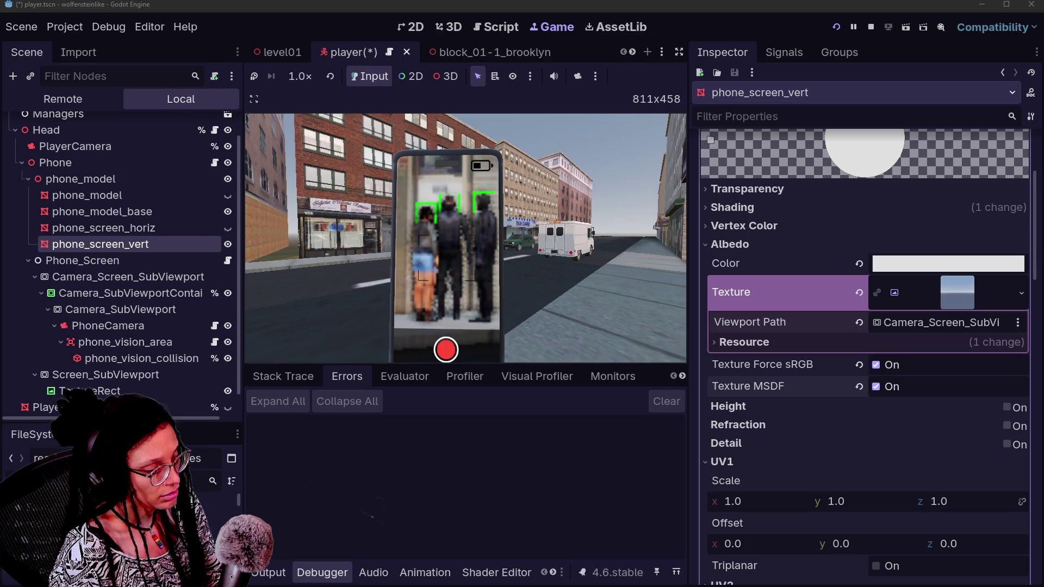
pyautogui.hotkey('ctrl', 'z')
pyautogui.hotkey('ctrl', 'z')
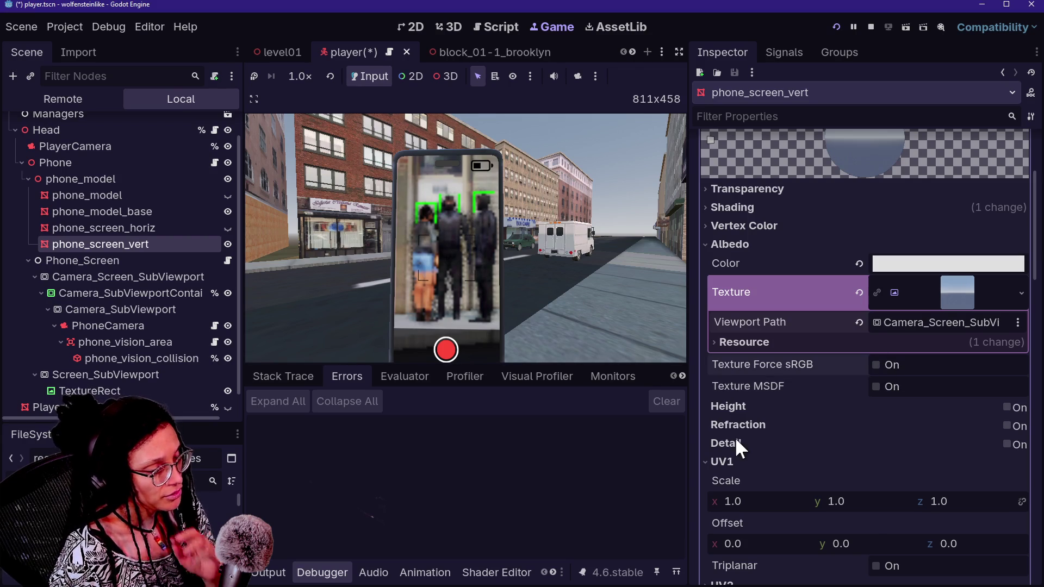
pyautogui.scroll(2, 740, 413)
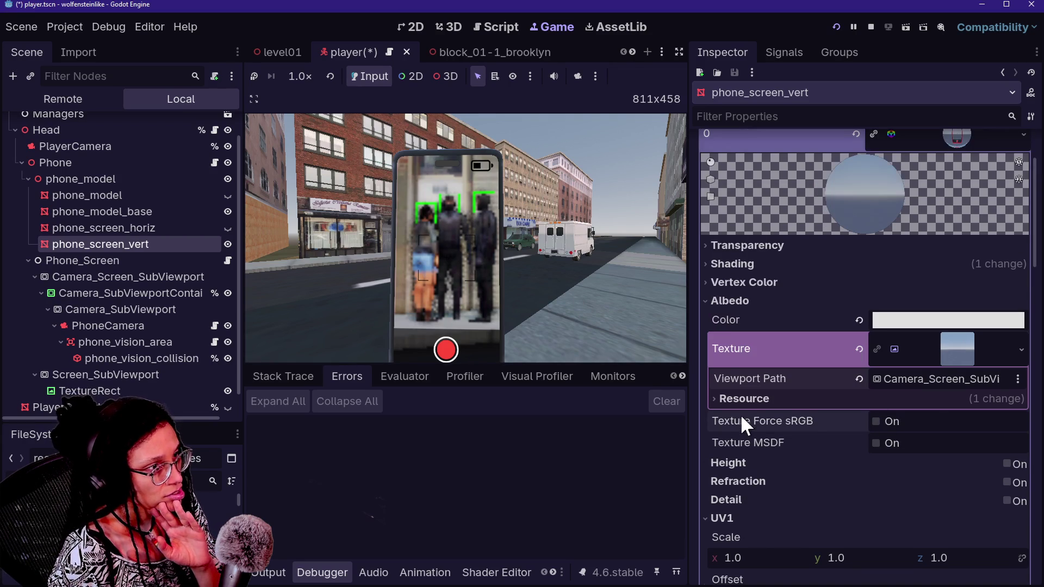
pyautogui.click(818, 266)
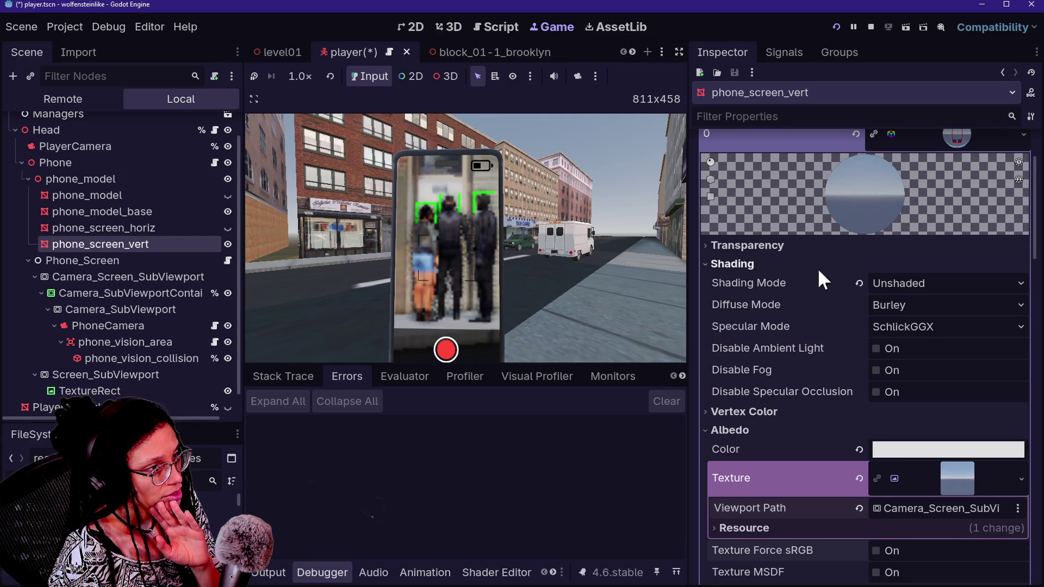
pyautogui.click(859, 282)
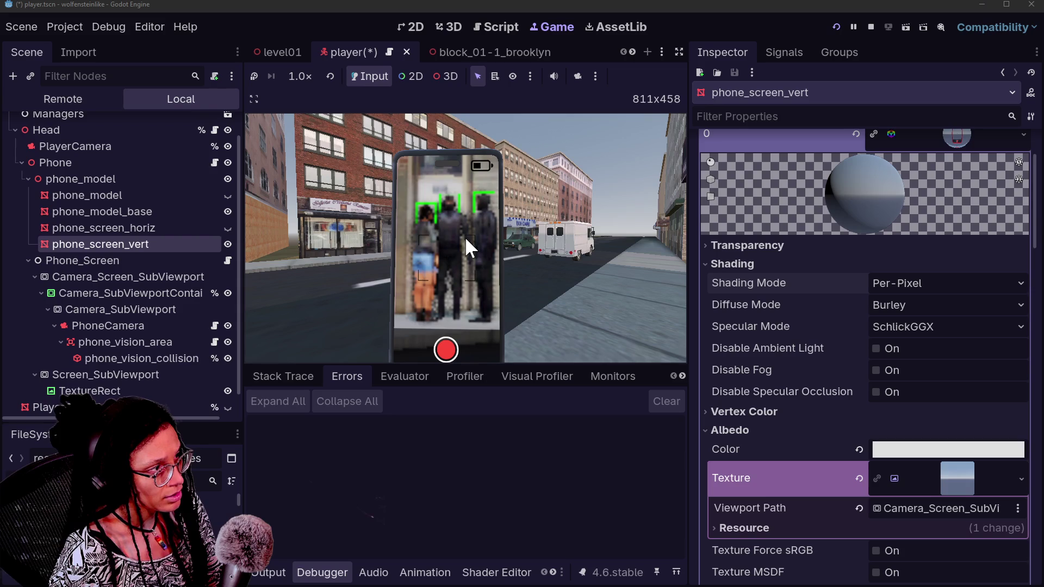
pyautogui.click(837, 27)
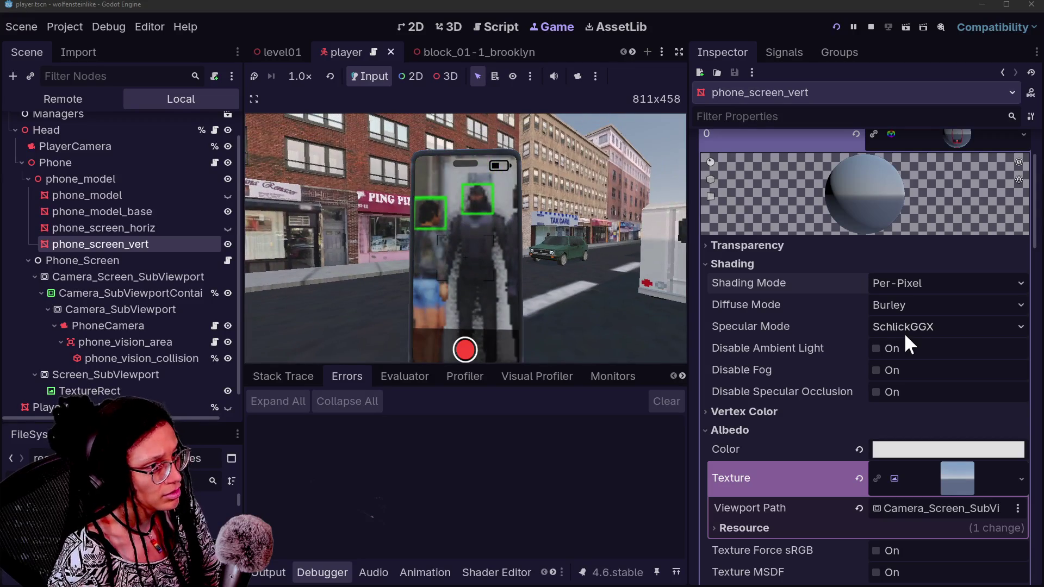
# Set shading mode to Unshaded and turn Texture Force sRGB and MSDF on, testing in game.
pyautogui.click(897, 283)
pyautogui.click(898, 302)
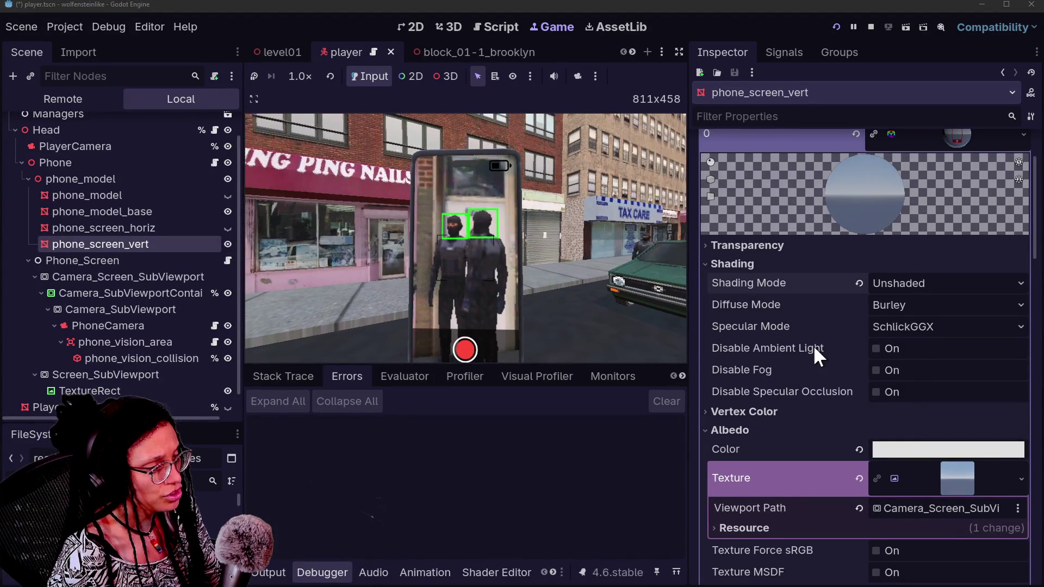
pyautogui.scroll(-2, 814, 345)
pyautogui.scroll(-3, 814, 345)
pyautogui.click(875, 270)
pyautogui.click(876, 292)
pyautogui.click(449, 313)
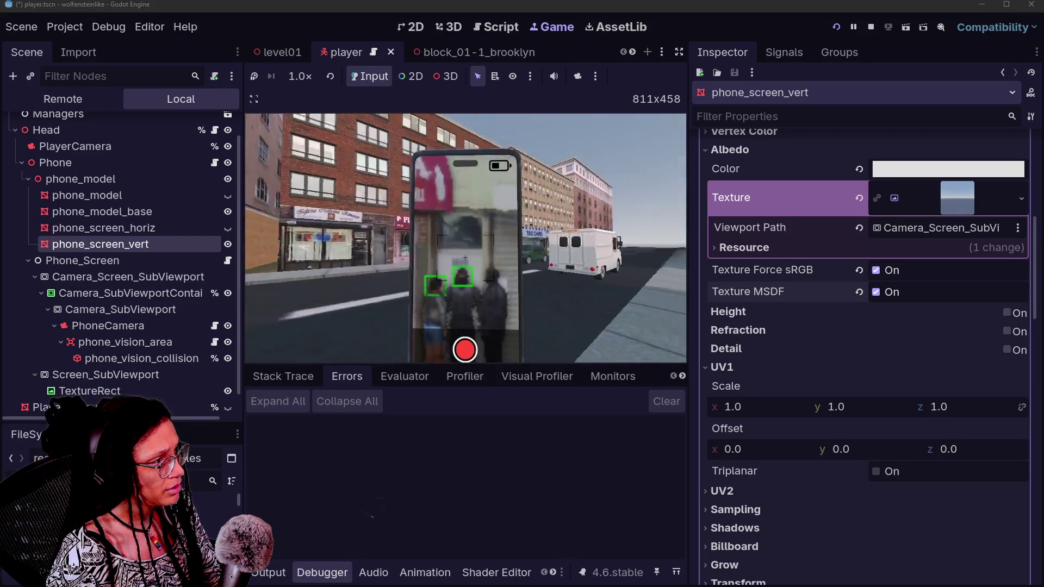
# Switch Texture Force sRGB and MSDF off again and restart the running game with F5.
pyautogui.click(859, 270)
pyautogui.click(859, 292)
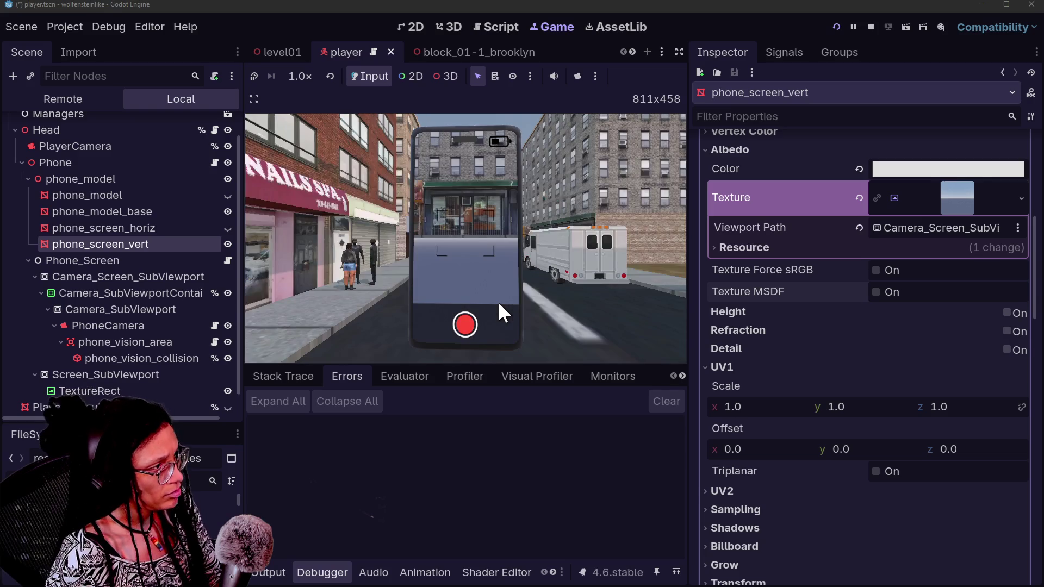
pyautogui.click(494, 300)
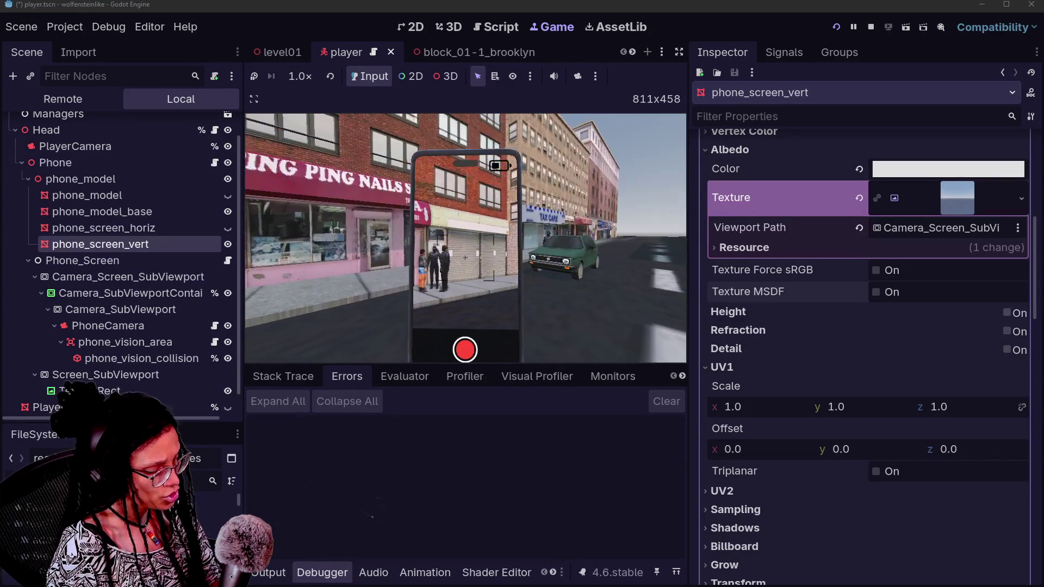
pyautogui.press('F5')
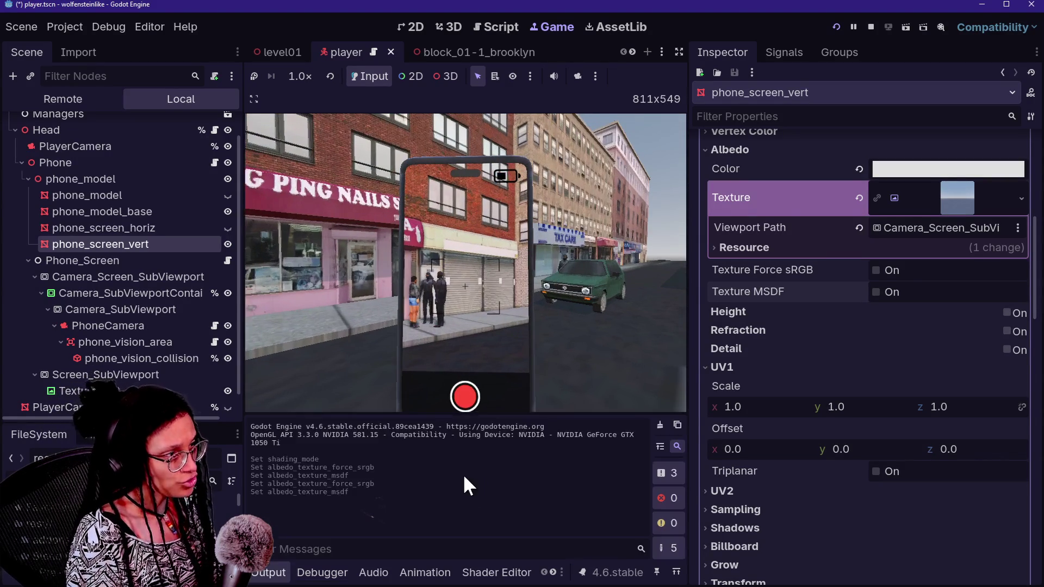
# Walk the player toward the group of people, then restart the game with F5.
pyautogui.click(478, 333)
pyautogui.press('w')
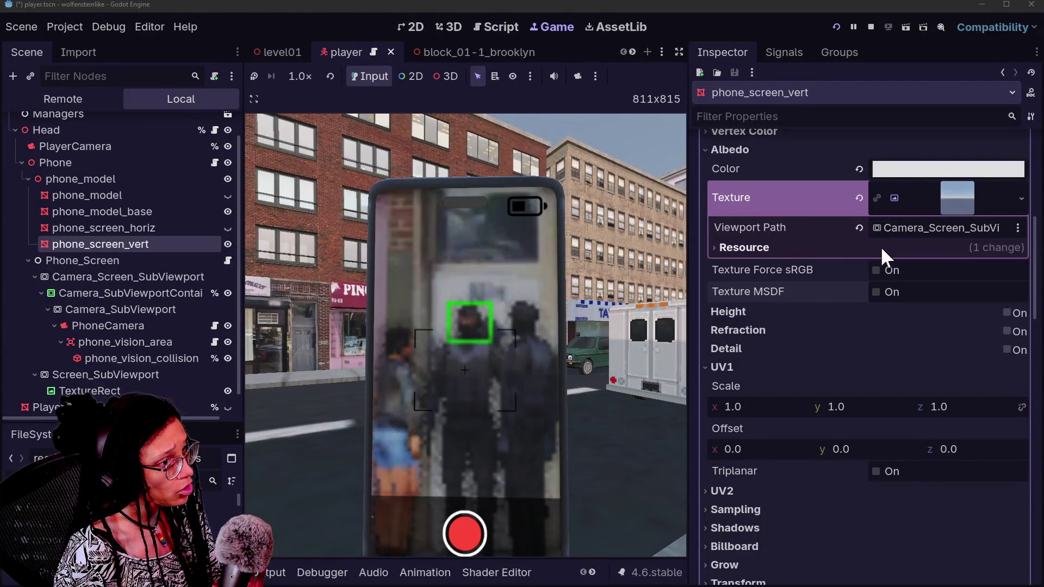
pyautogui.scroll(5, 854, 241)
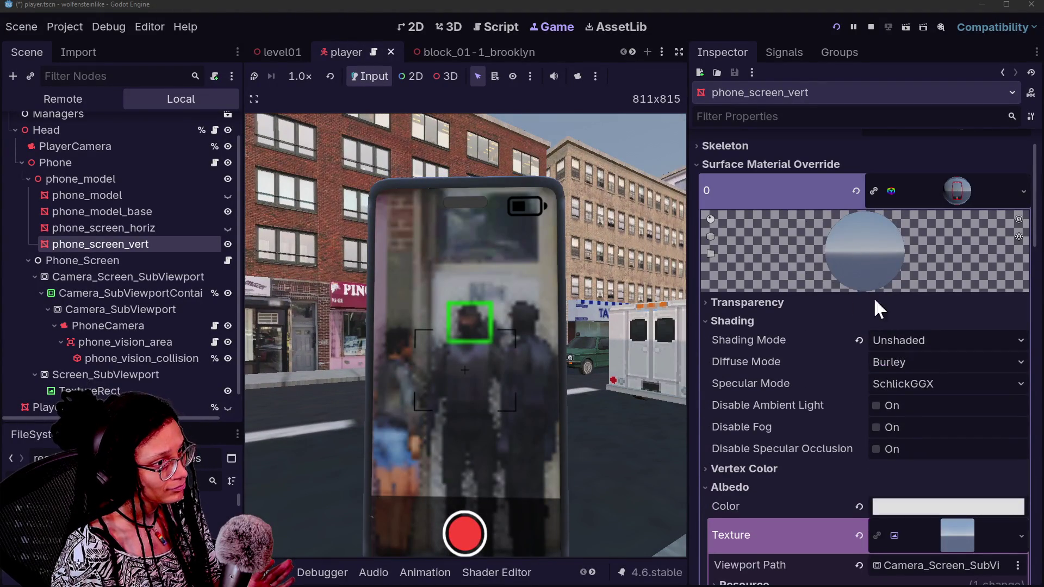
pyautogui.scroll(-3, 881, 411)
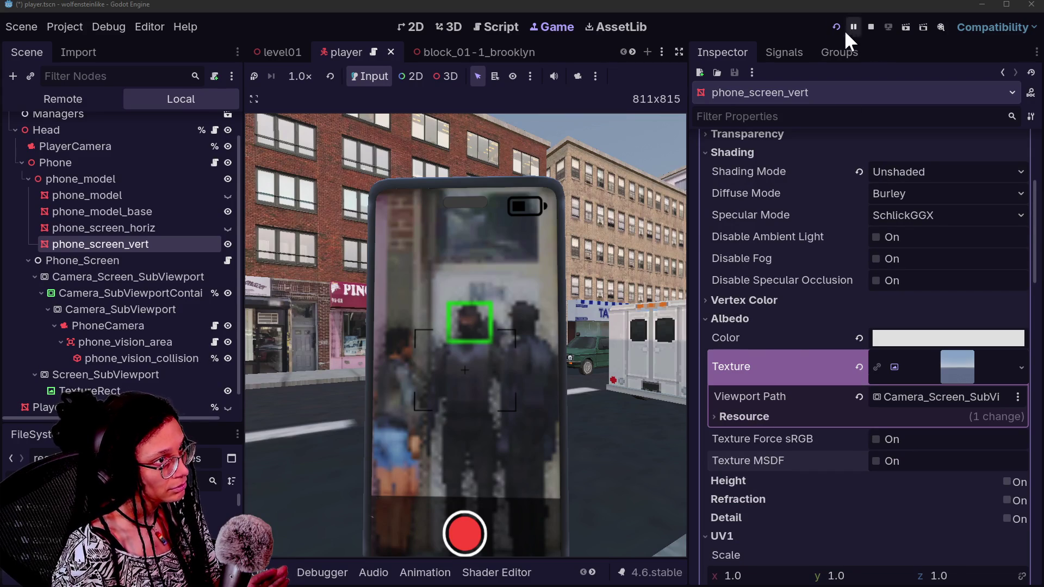
pyautogui.press('F5')
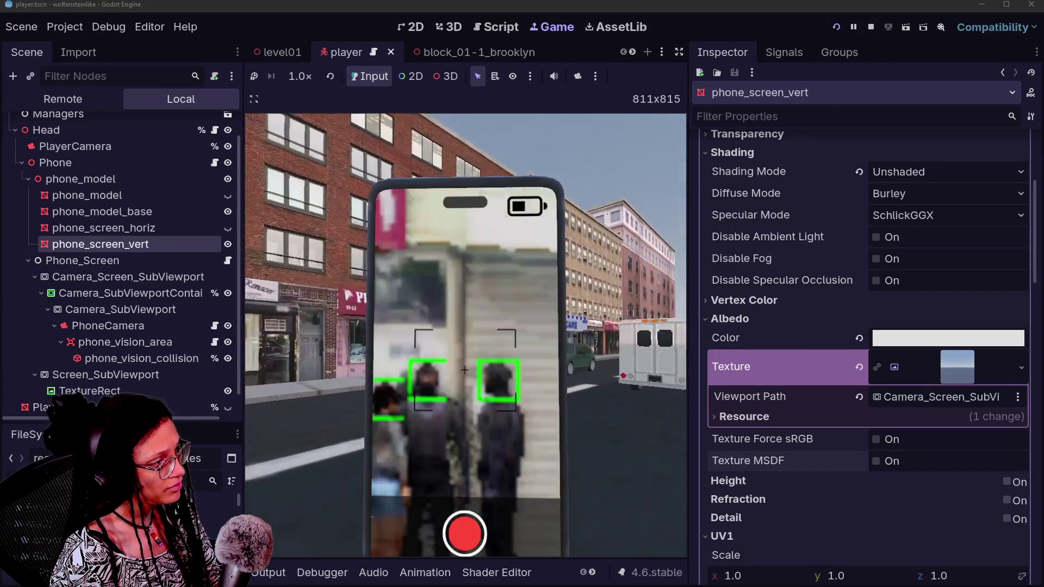
# Turn on Texture Force sRGB and Texture MSDF and restart the game to test.
pyautogui.click(903, 440)
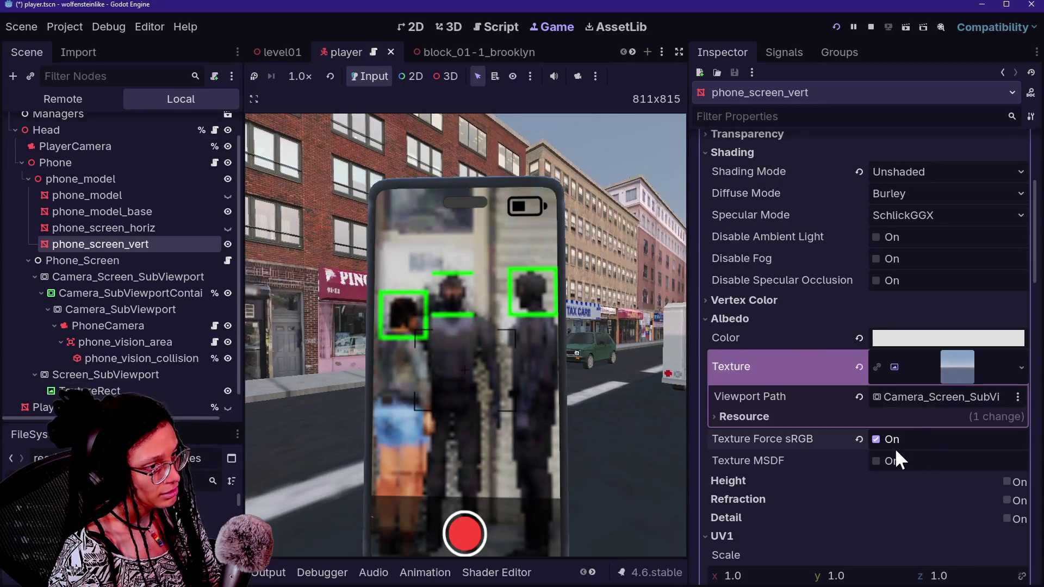
pyautogui.click(897, 461)
pyautogui.click(836, 27)
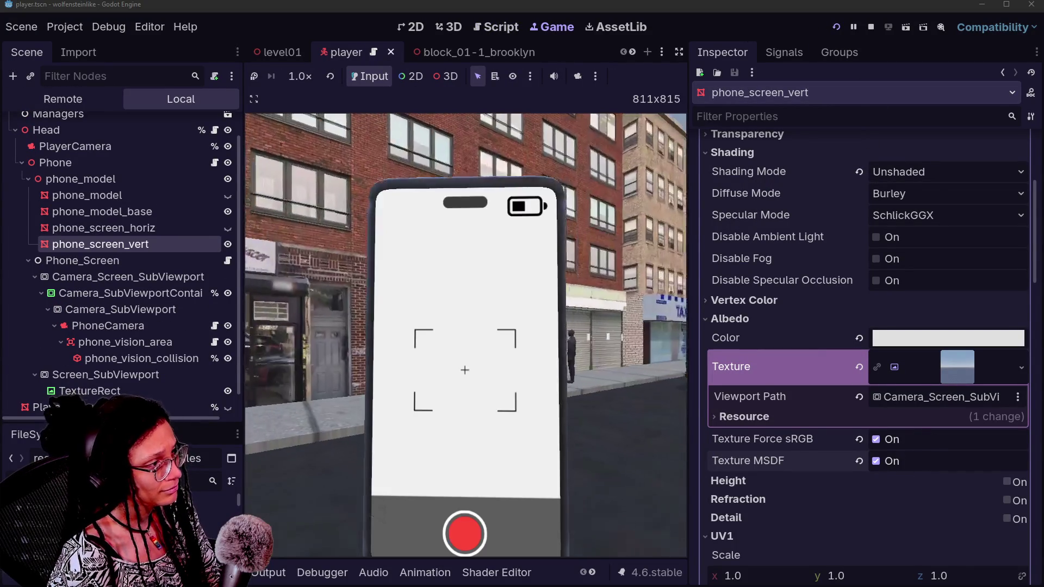
# Test Force sRGB off and on with restarts, leaving both Force sRGB and MSDF unchecked.
pyautogui.click(875, 440)
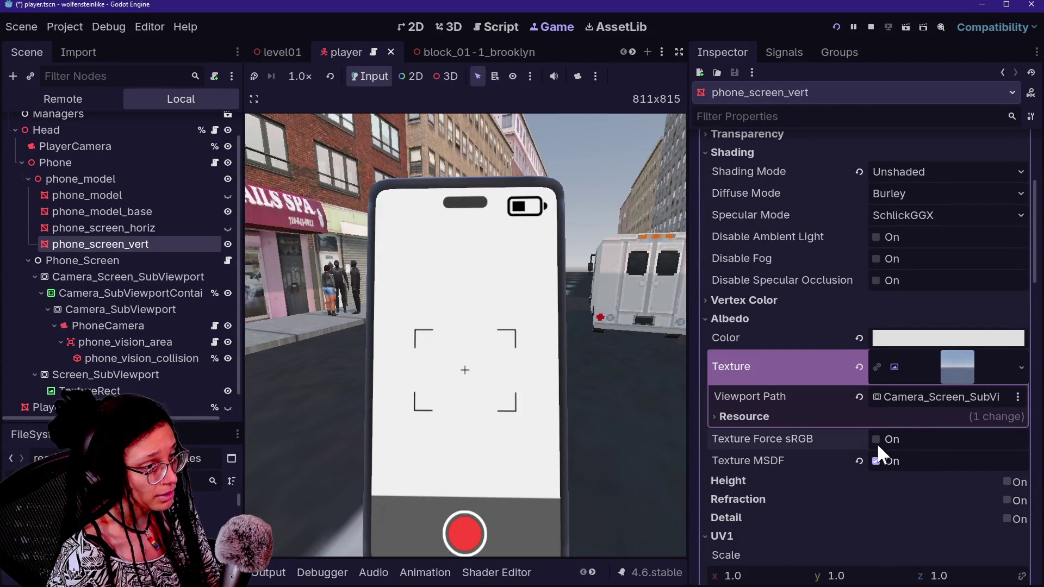
pyautogui.click(832, 31)
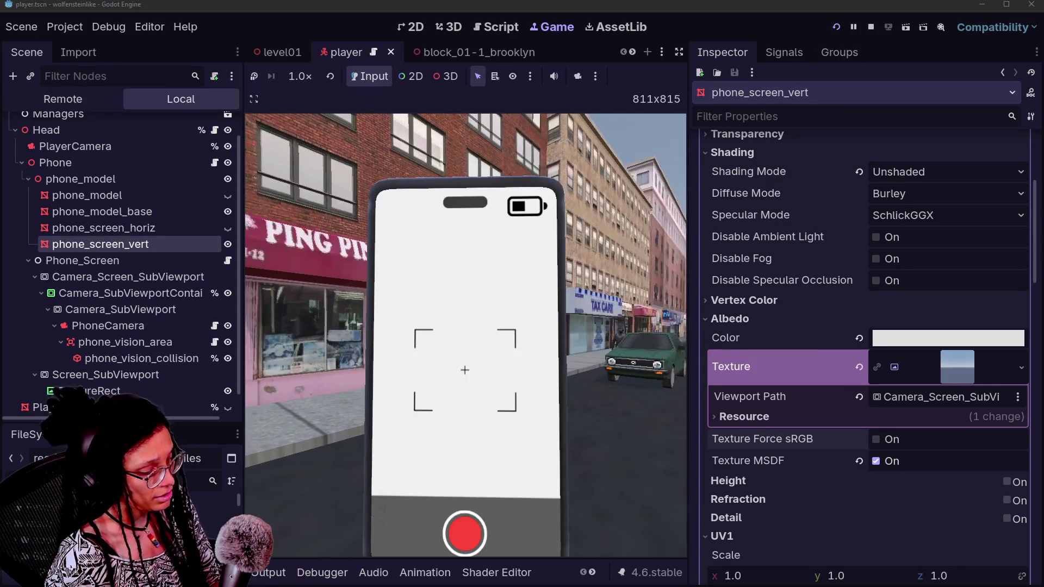
pyautogui.click(877, 460)
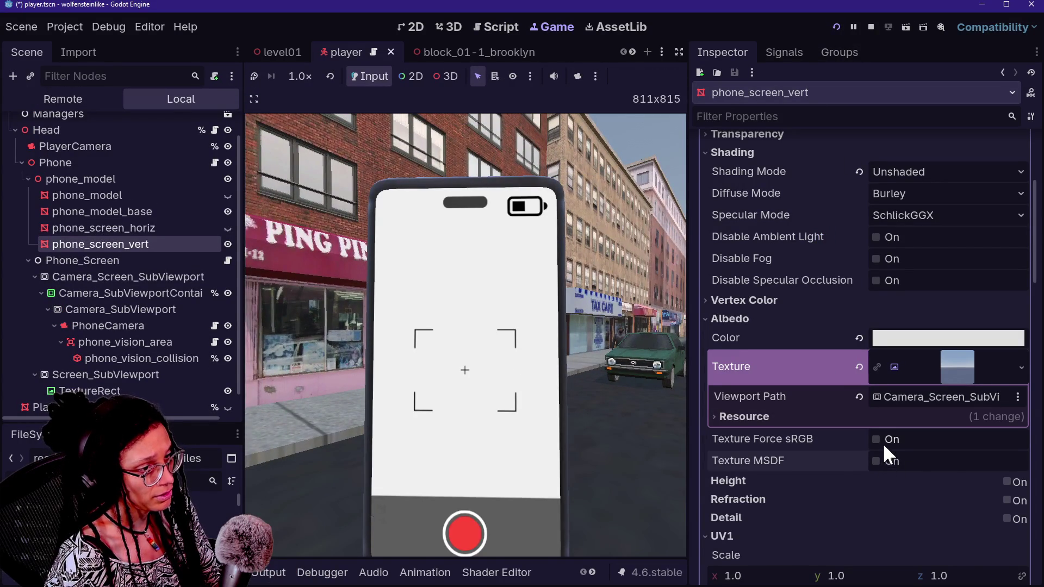
pyautogui.click(879, 440)
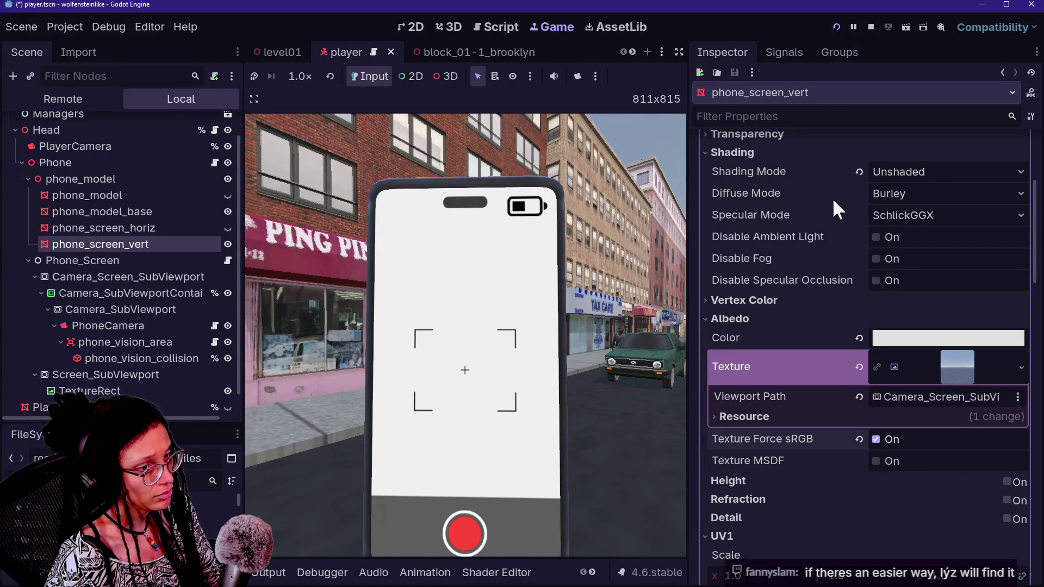
pyautogui.click(831, 30)
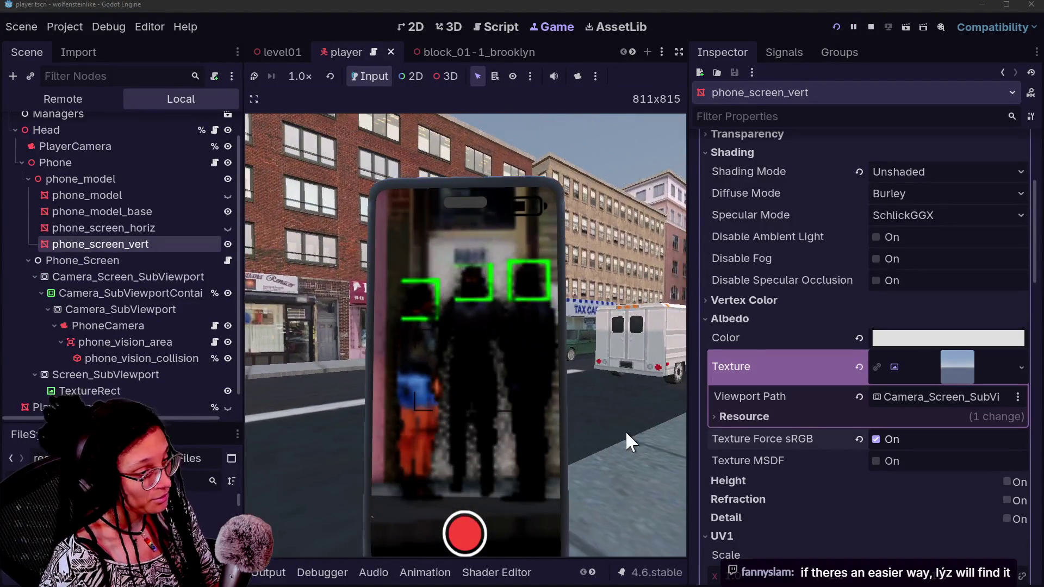
pyautogui.click(859, 439)
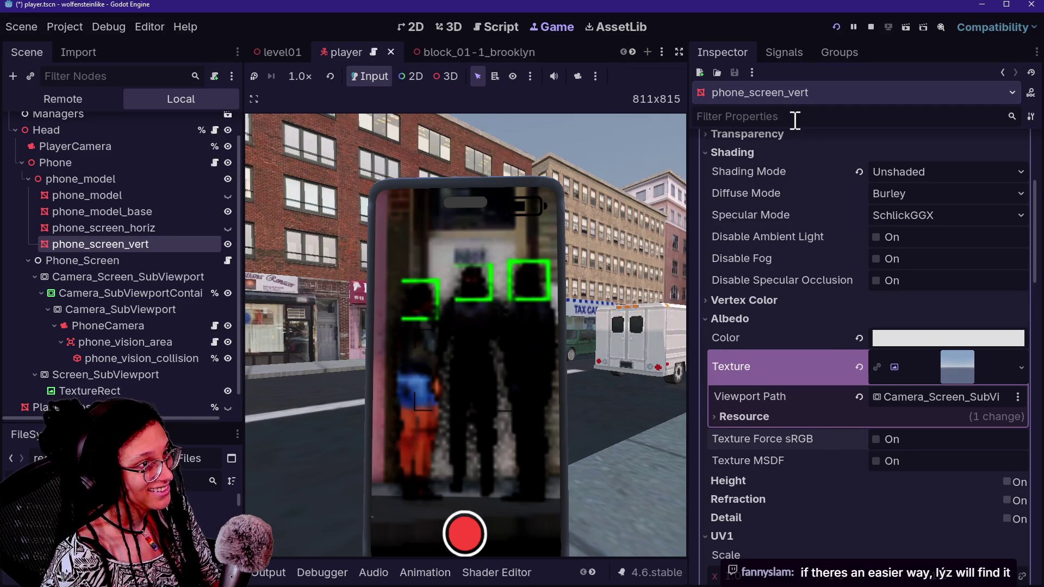
pyautogui.click(837, 27)
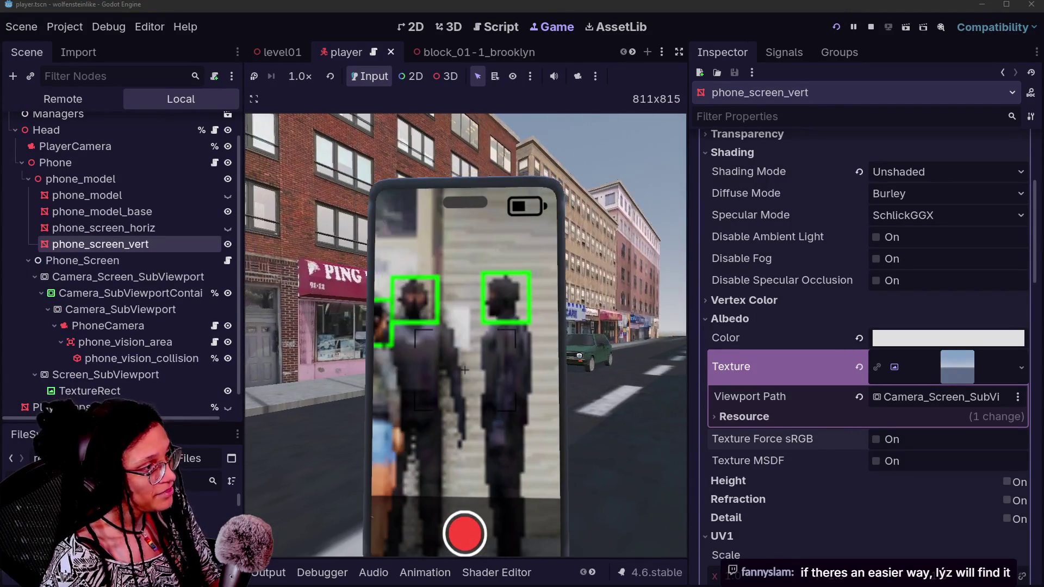
pyautogui.scroll(-3, 744, 521)
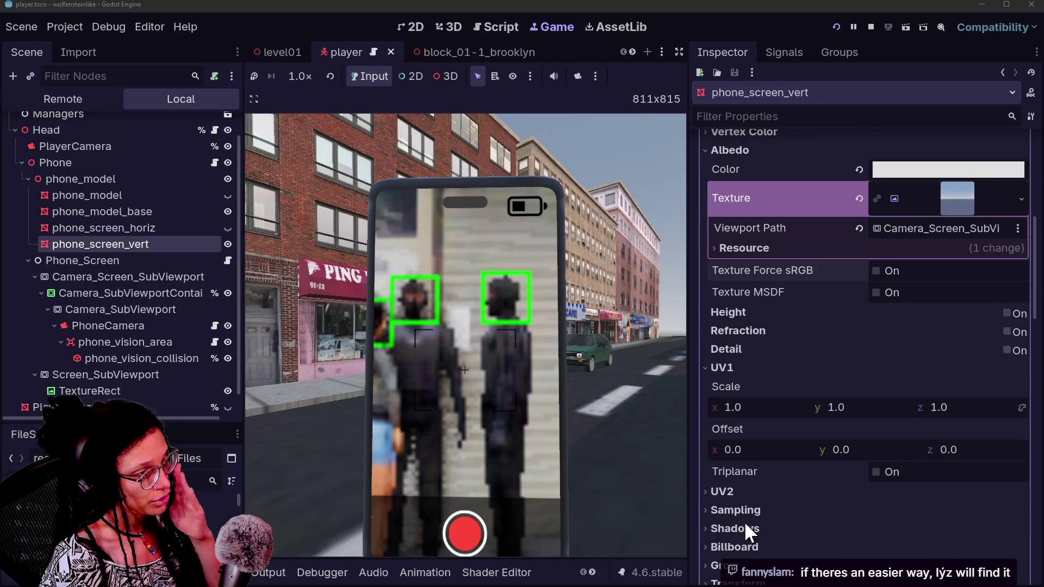
pyautogui.click(742, 134)
pyautogui.rightClick(752, 267)
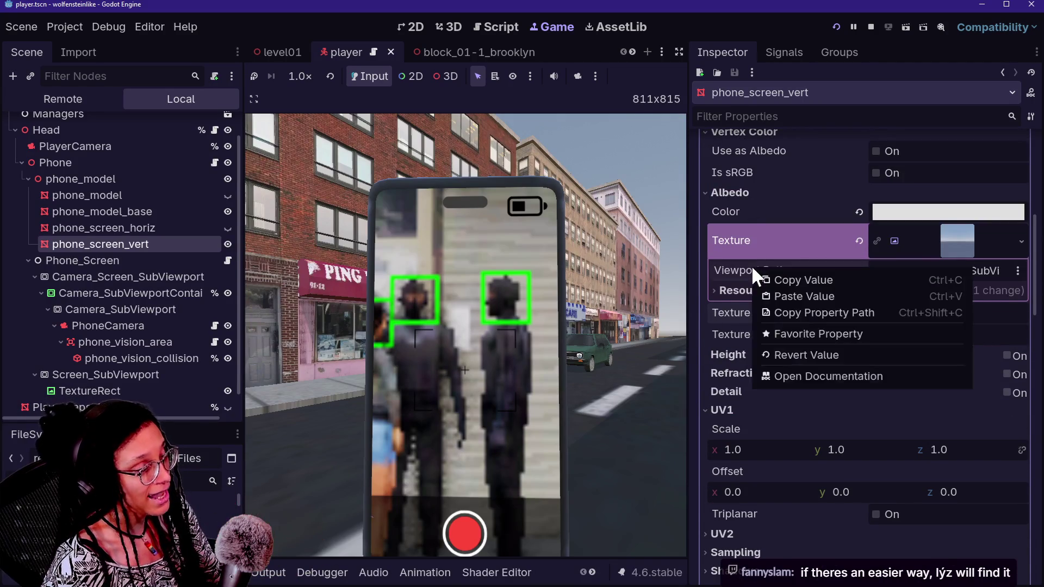
pyautogui.click(877, 151)
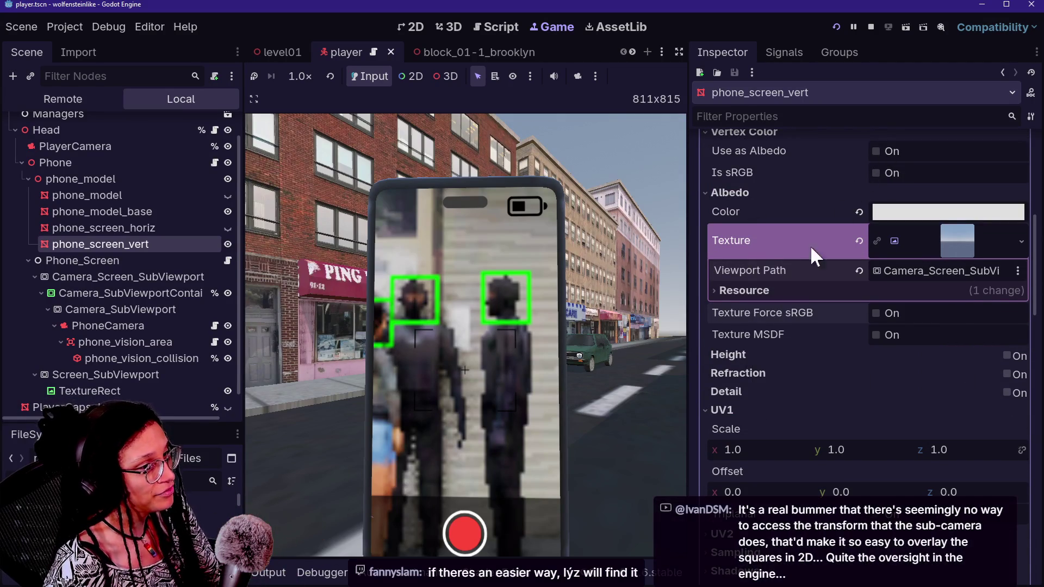
pyautogui.scroll(-1, 800, 266)
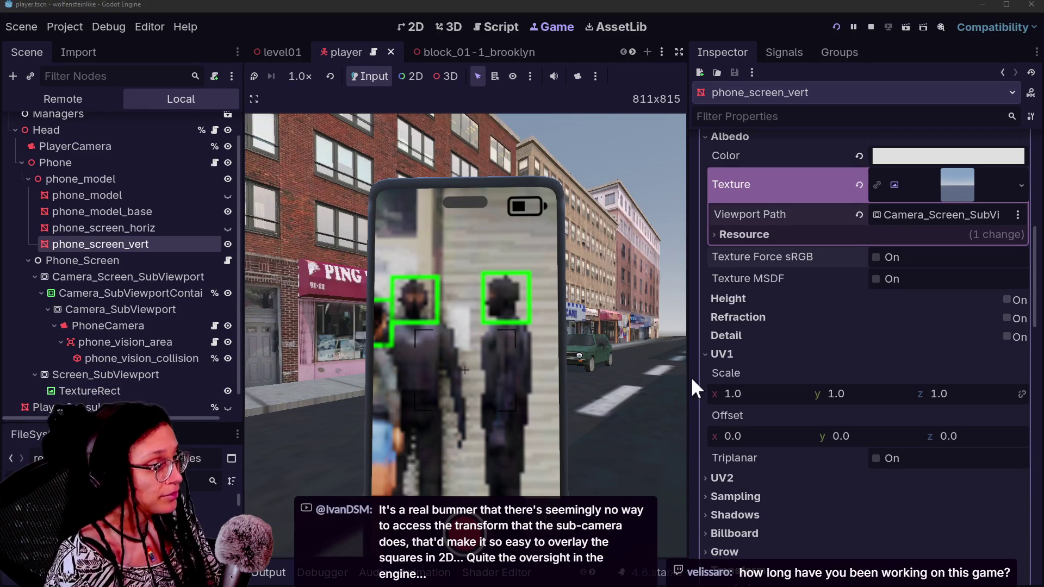
pyautogui.click(597, 318)
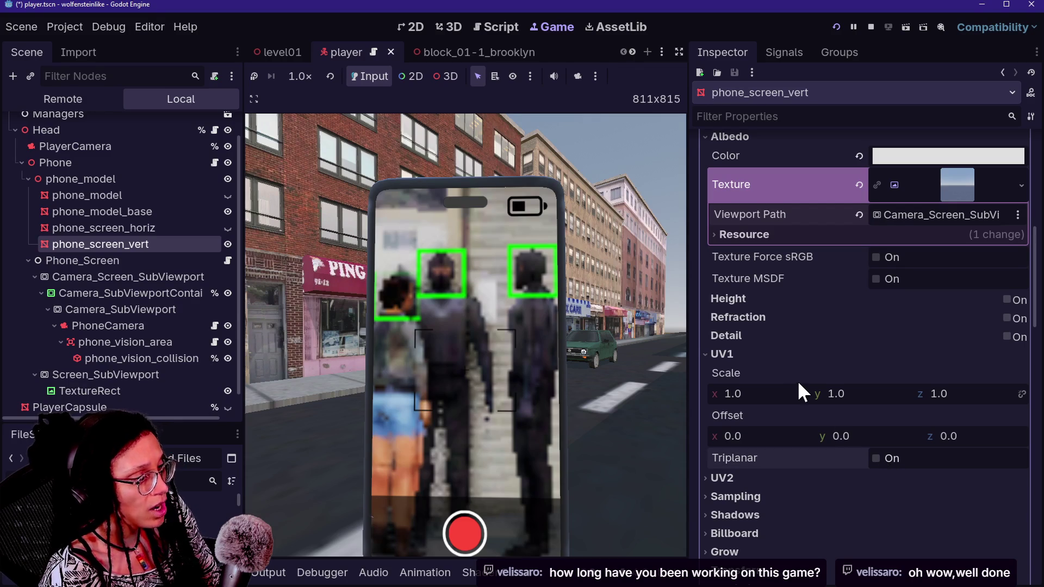
pyautogui.click(940, 458)
pyautogui.scroll(-2, 883, 469)
pyautogui.click(876, 403)
pyautogui.scroll(-2, 793, 463)
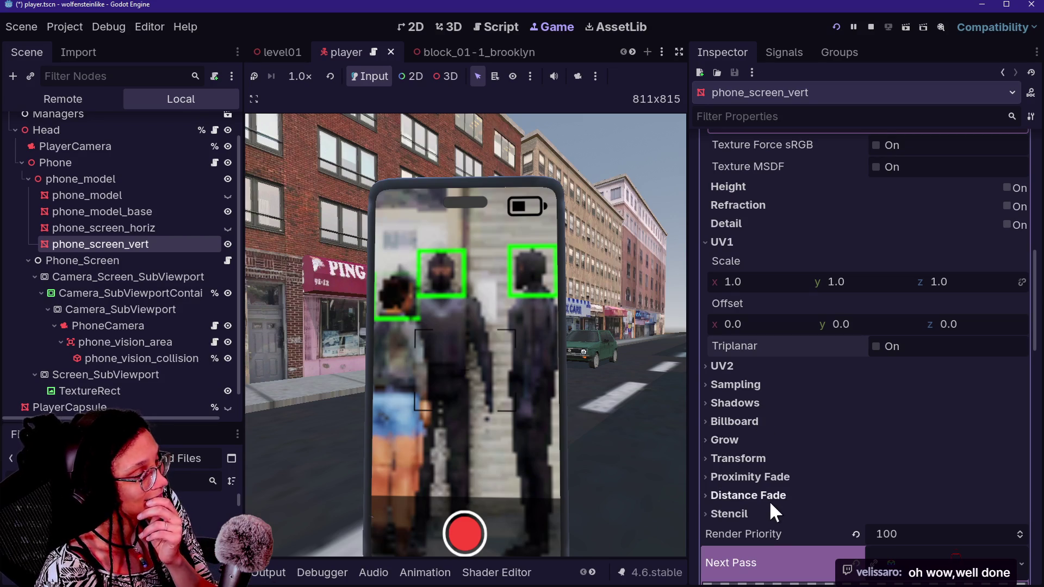
pyautogui.scroll(6, 760, 504)
pyautogui.scroll(-5, 760, 504)
pyautogui.scroll(4, 760, 504)
pyautogui.scroll(-6, 760, 504)
# Set the Stencil Mode to Outline and restart the game to preview it.
pyautogui.click(728, 459)
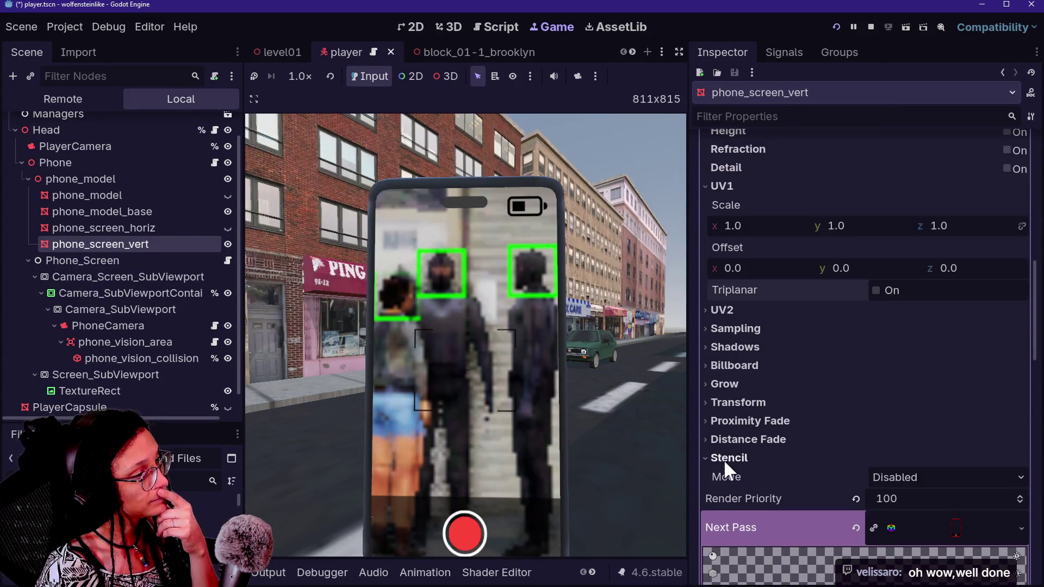
pyautogui.click(921, 477)
pyautogui.click(912, 518)
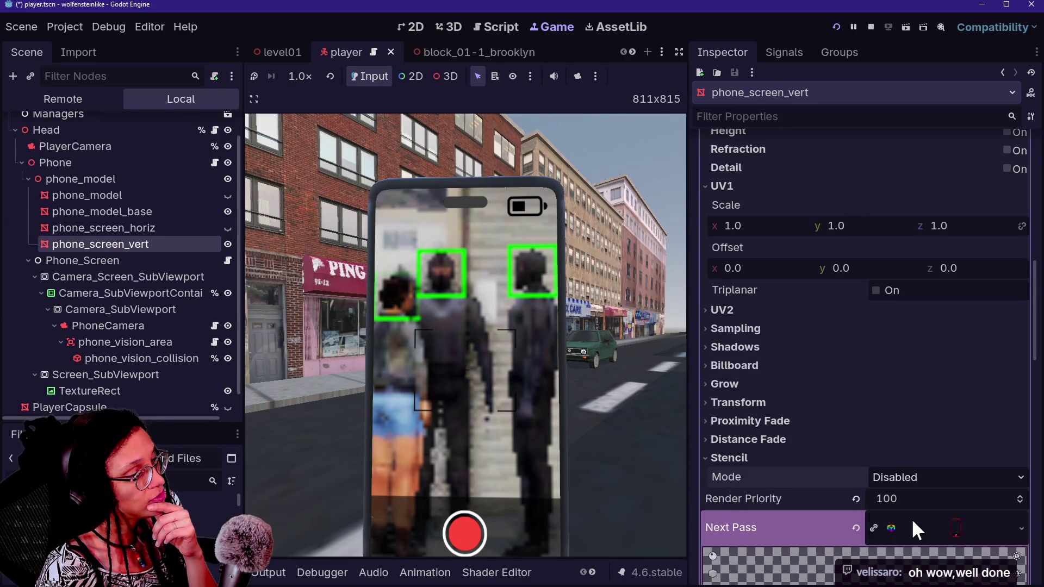
pyautogui.click(833, 27)
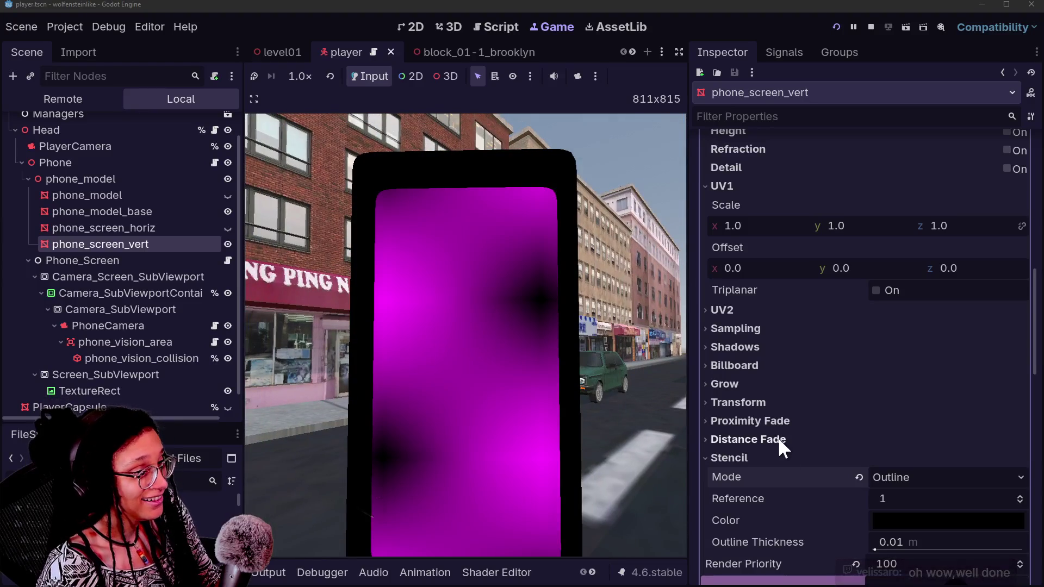
# Revert Stencil Mode to Disabled and save and restart the game.
pyautogui.click(854, 477)
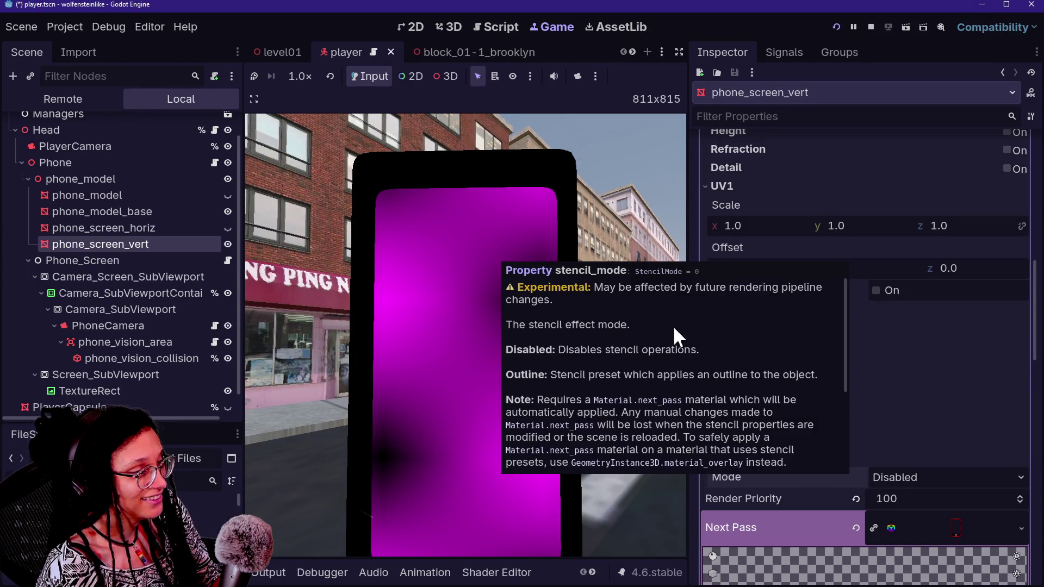
pyautogui.scroll(10, 830, 185)
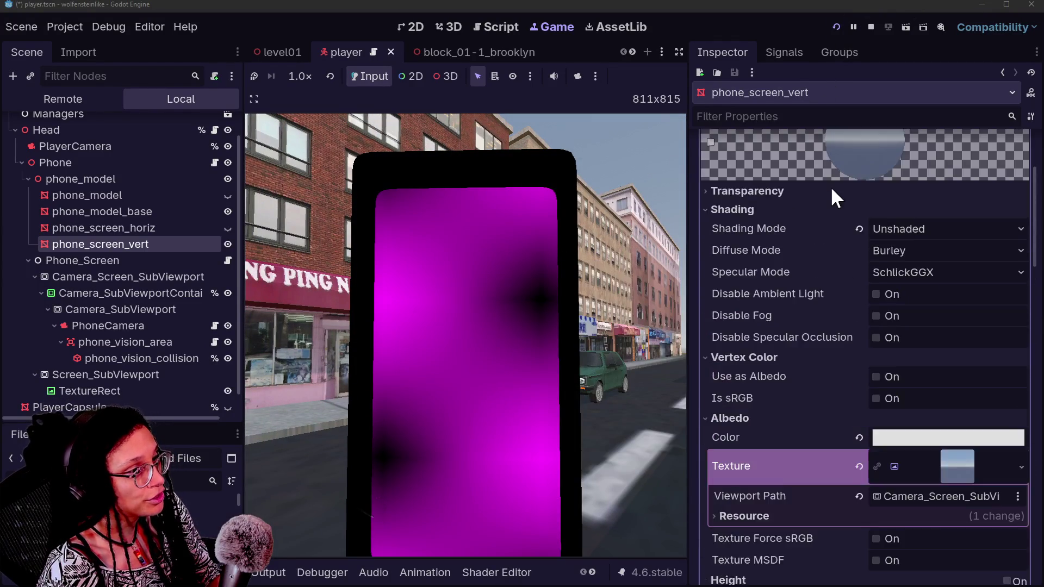
pyautogui.scroll(-3, 830, 186)
pyautogui.scroll(4, 830, 186)
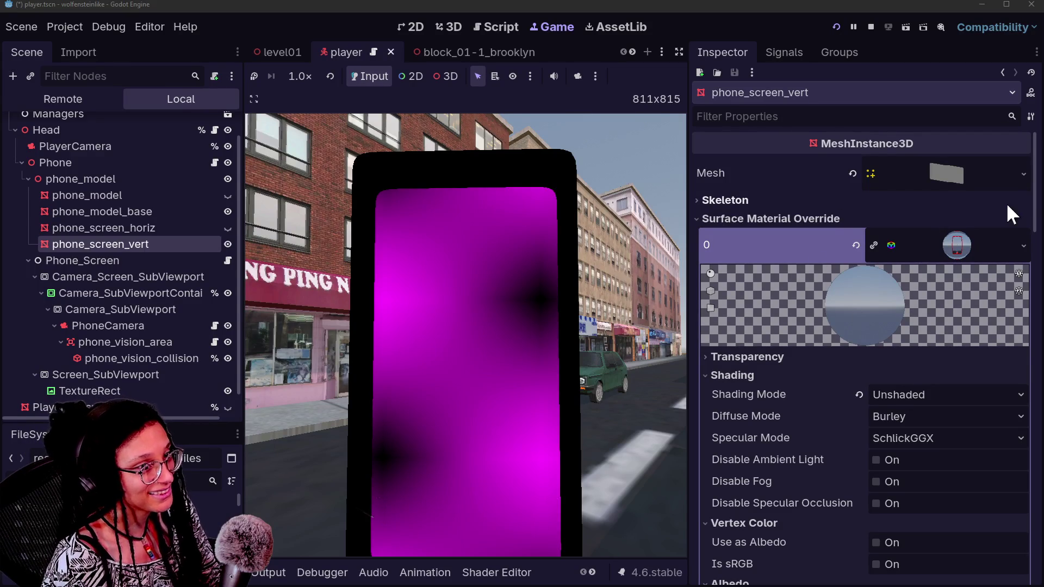
pyautogui.moveTo(1035, 218)
pyautogui.mouseDown()
pyautogui.moveTo(1035, 468)
pyautogui.moveTo(1034, 430)
pyautogui.mouseUp()
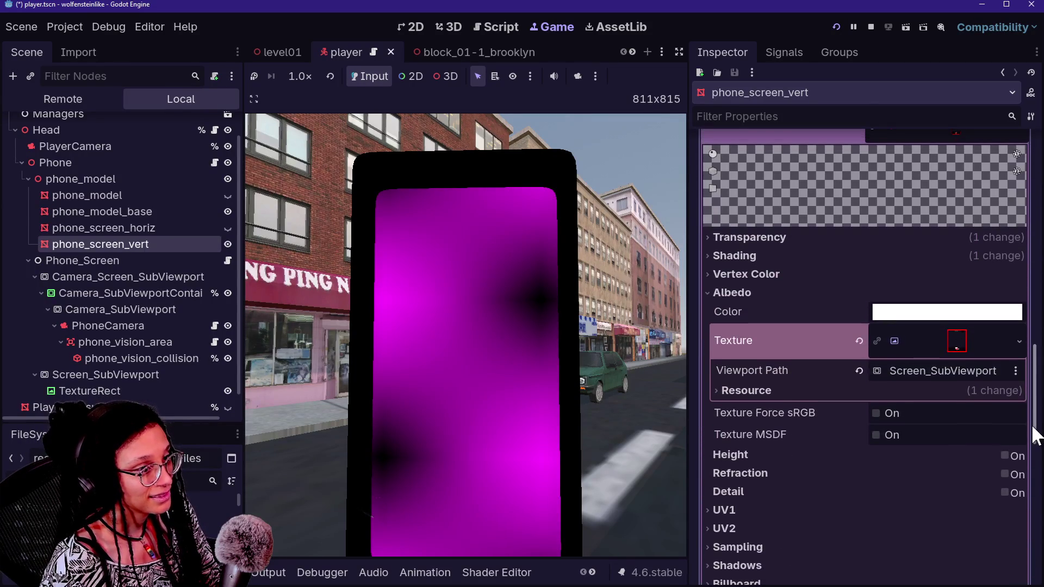
pyautogui.click(835, 27)
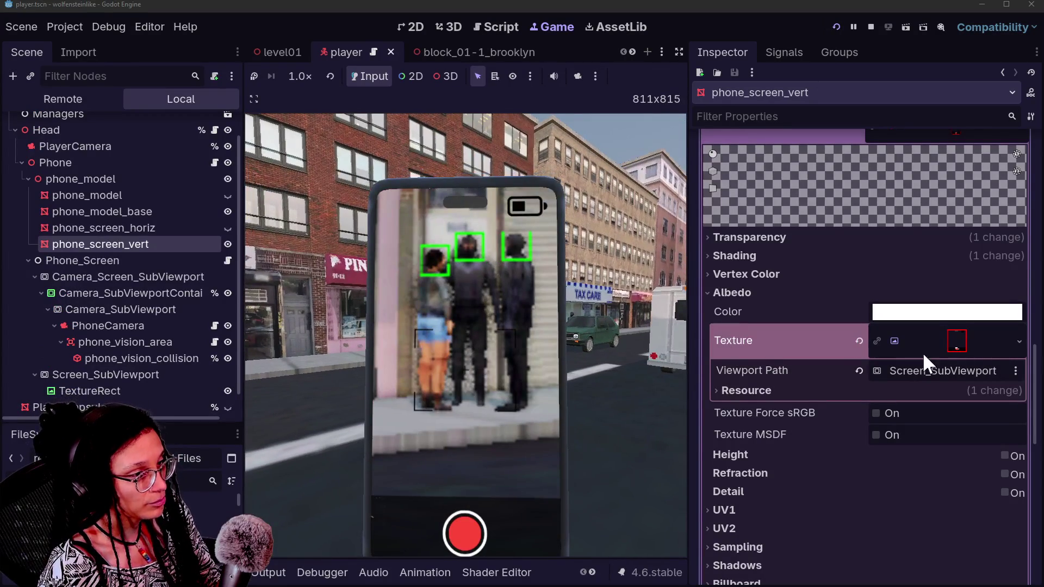
# Look at the Next Pass material options and close them unchanged.
pyautogui.scroll(-5, 825, 457)
pyautogui.click(904, 381)
pyautogui.click(825, 372)
pyautogui.scroll(6, 862, 371)
pyautogui.scroll(-3, 864, 374)
pyautogui.scroll(5, 865, 375)
pyautogui.scroll(-3, 863, 371)
pyautogui.scroll(-4, 862, 368)
pyautogui.scroll(3, 863, 367)
pyautogui.scroll(-4, 863, 368)
pyautogui.scroll(2, 863, 367)
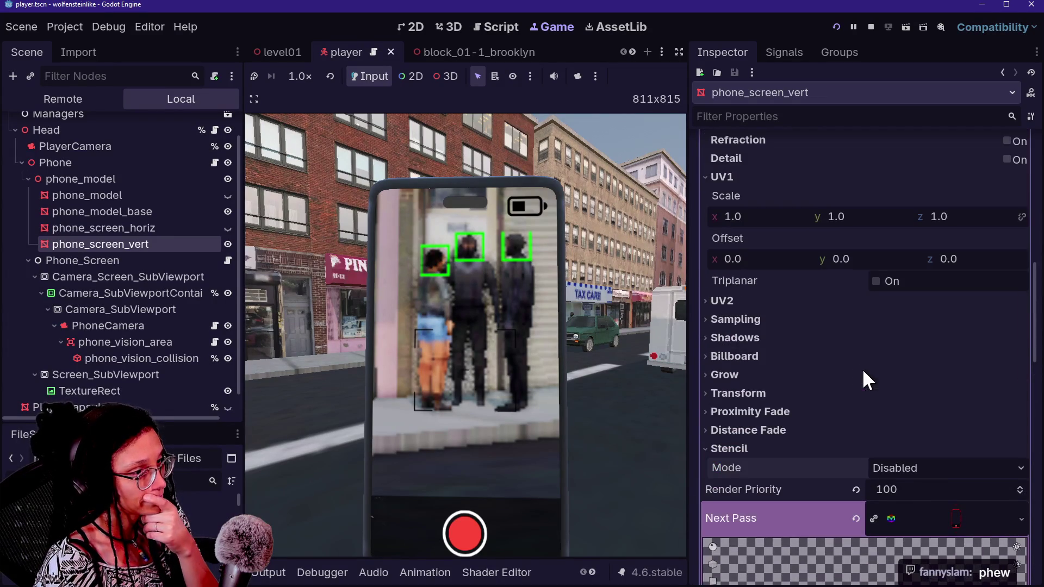
# Enable Grow with Amount 4.76 m, restart the game to test, then reset Amount to 0.
pyautogui.click(829, 371)
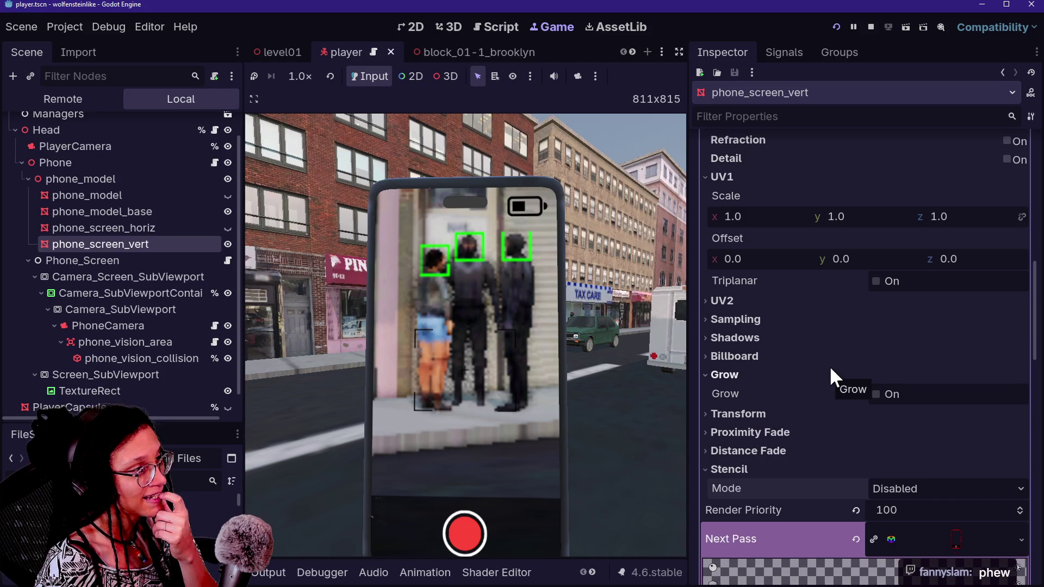
pyautogui.scroll(3, 830, 367)
pyautogui.scroll(-3, 830, 365)
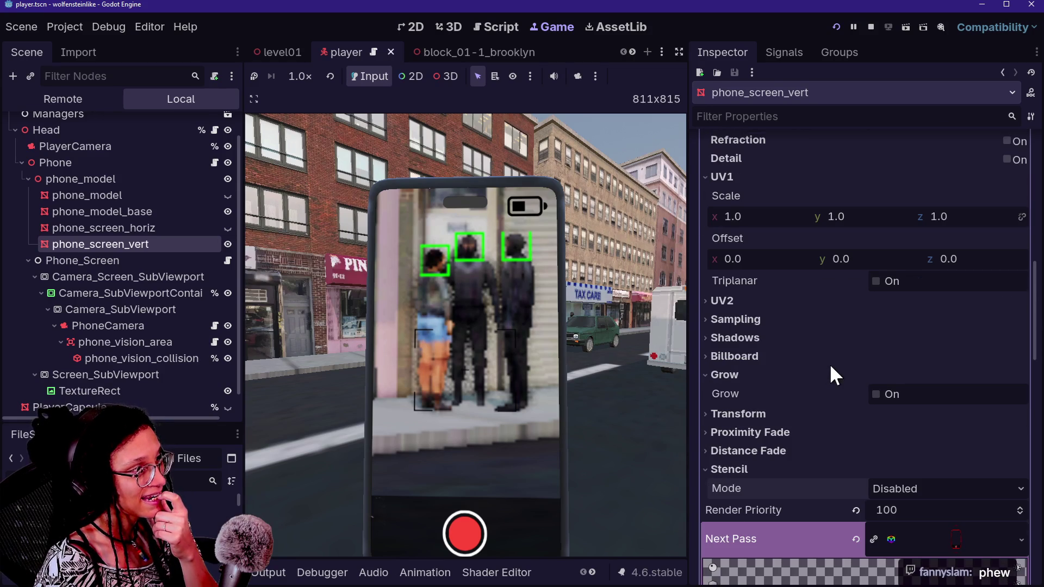
pyautogui.click(877, 393)
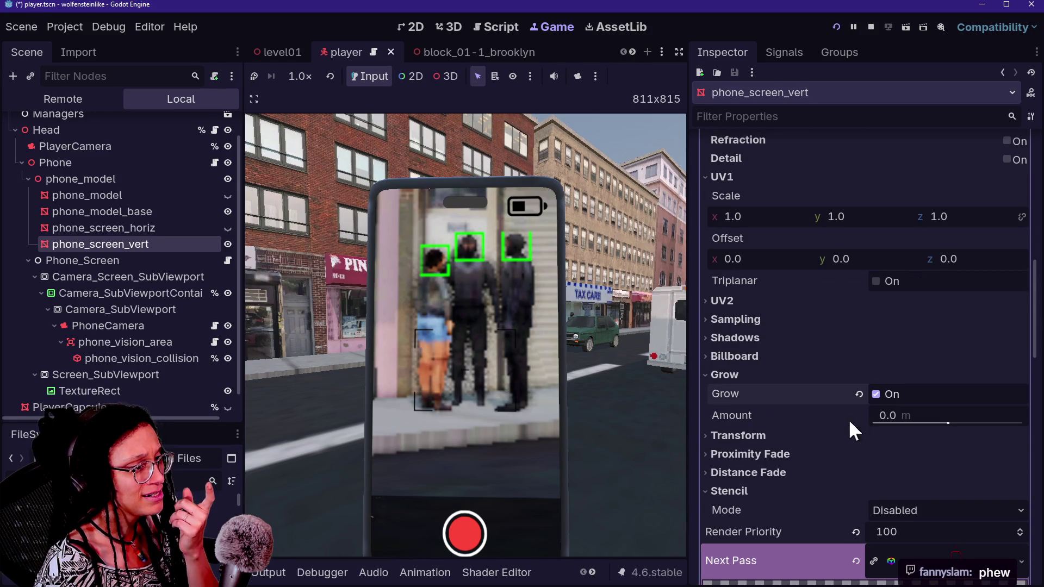
pyautogui.moveTo(892, 419); pyautogui.dragTo(930, 419)
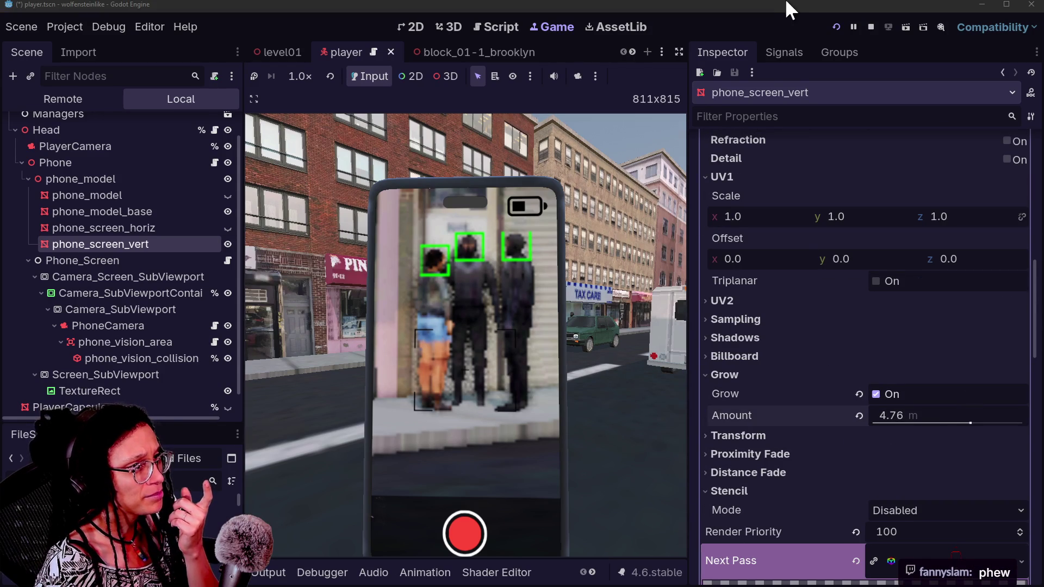
pyautogui.click(835, 26)
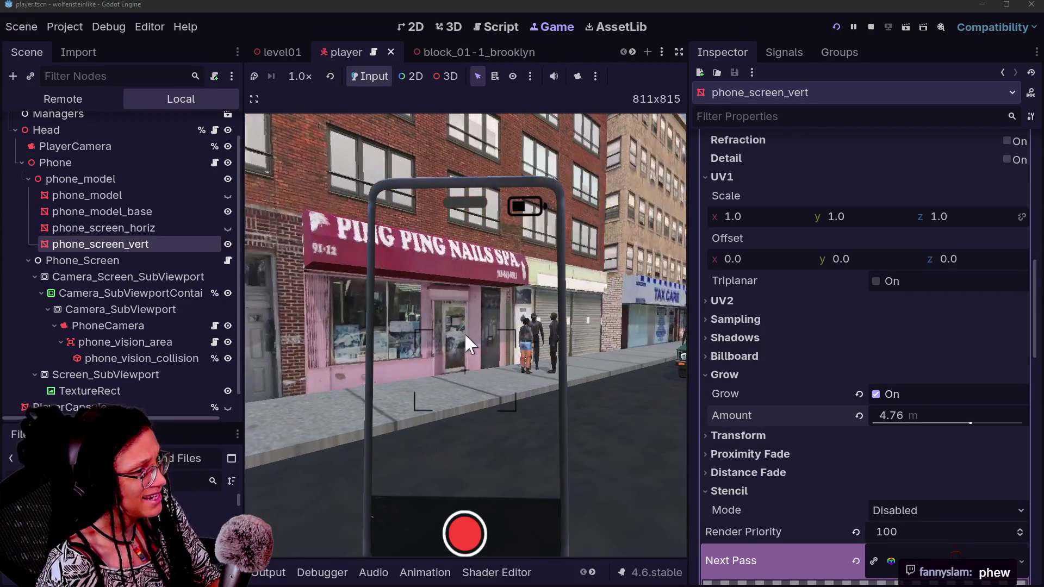
pyautogui.click(860, 416)
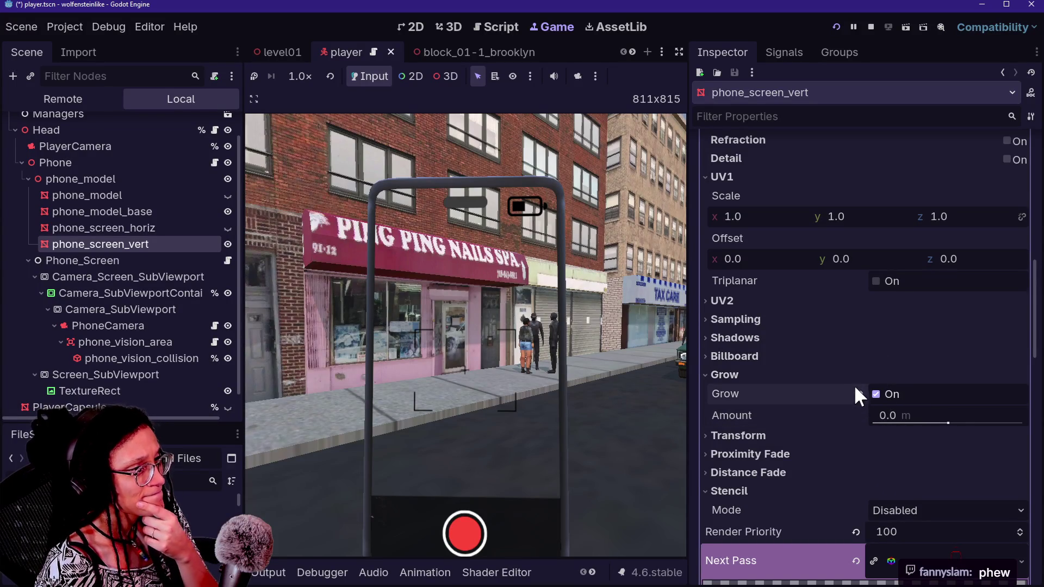
# Turn Grow off and save and restart the running game.
pyautogui.click(859, 394)
pyautogui.scroll(3, 794, 276)
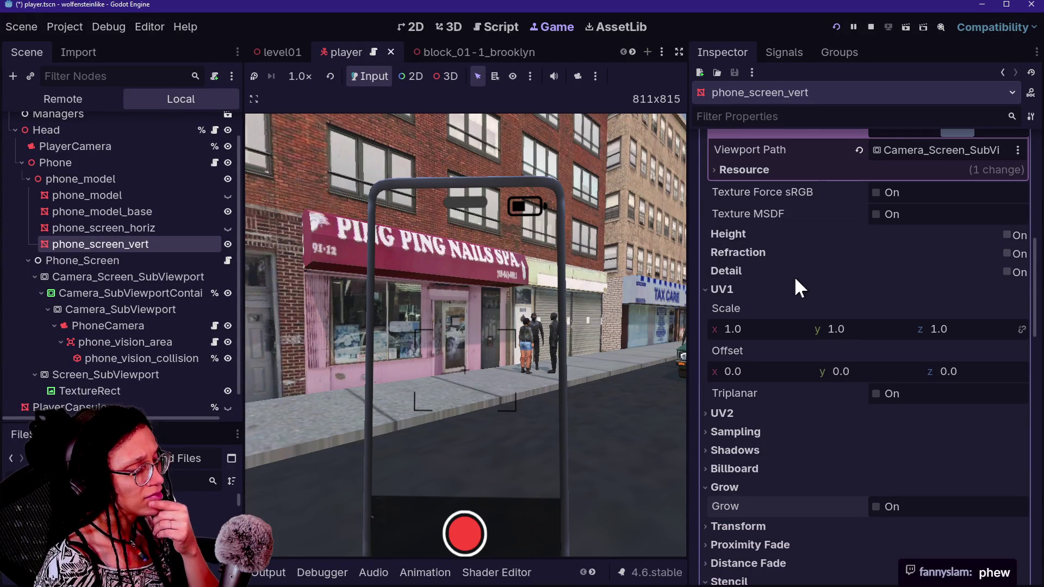
pyautogui.click(836, 28)
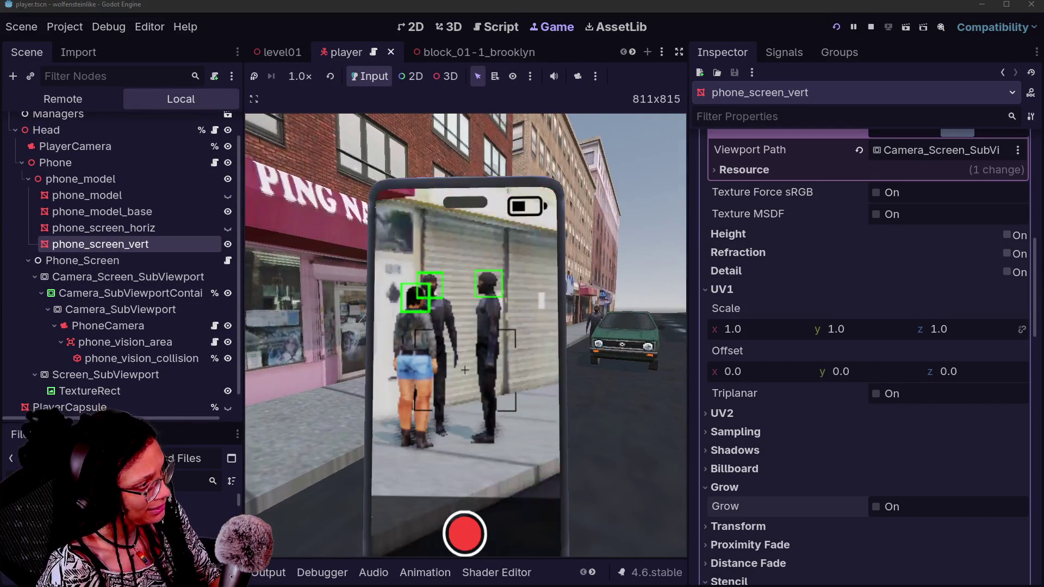
# Test UV1 Scale x at 1.798, restore it to 1.0, and return to the 3D view.
pyautogui.moveTo(758, 329); pyautogui.dragTo(778, 329)
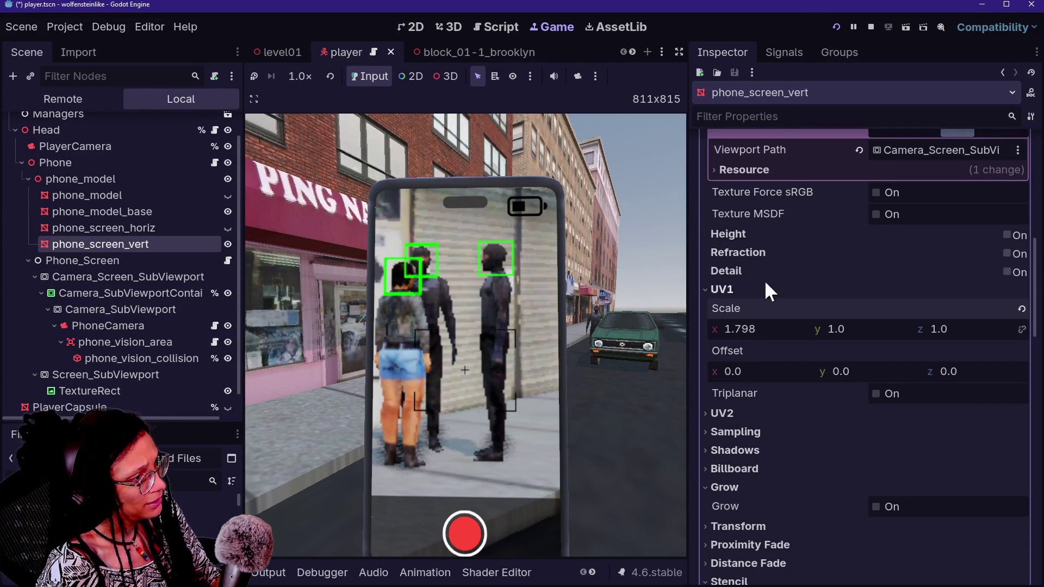
pyautogui.click(835, 27)
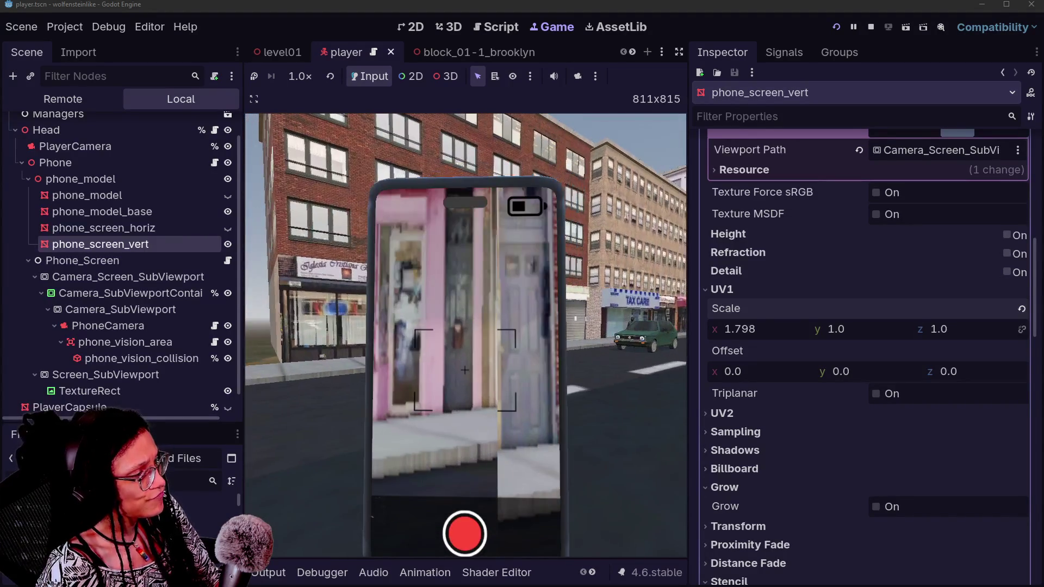
pyautogui.click(1021, 309)
pyautogui.scroll(4, 832, 408)
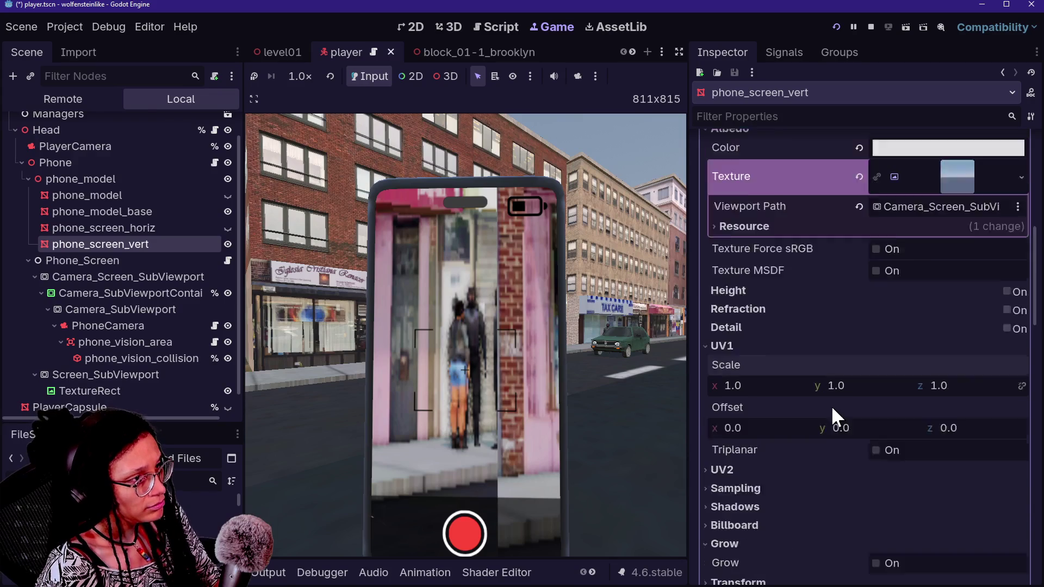
pyautogui.scroll(10, 787, 353)
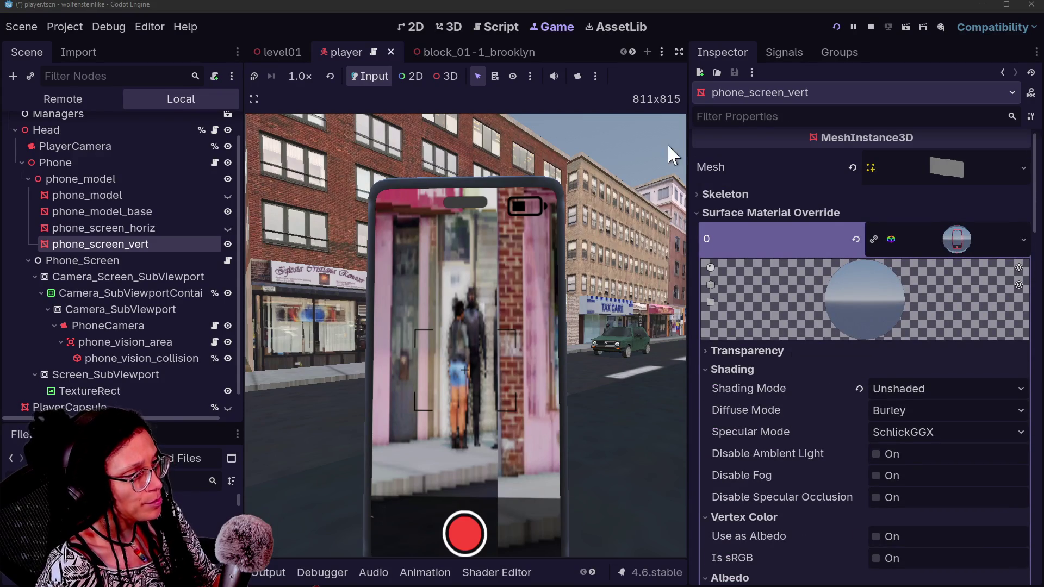
pyautogui.click(496, 28)
pyautogui.click(454, 26)
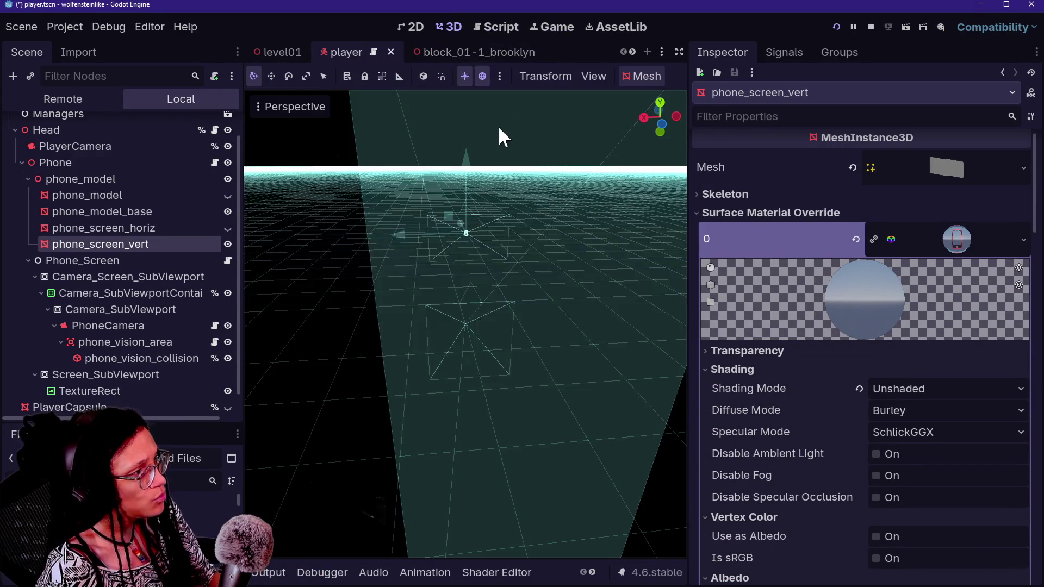
pyautogui.moveTo(515, 168); pyautogui.dragTo(408, 288)
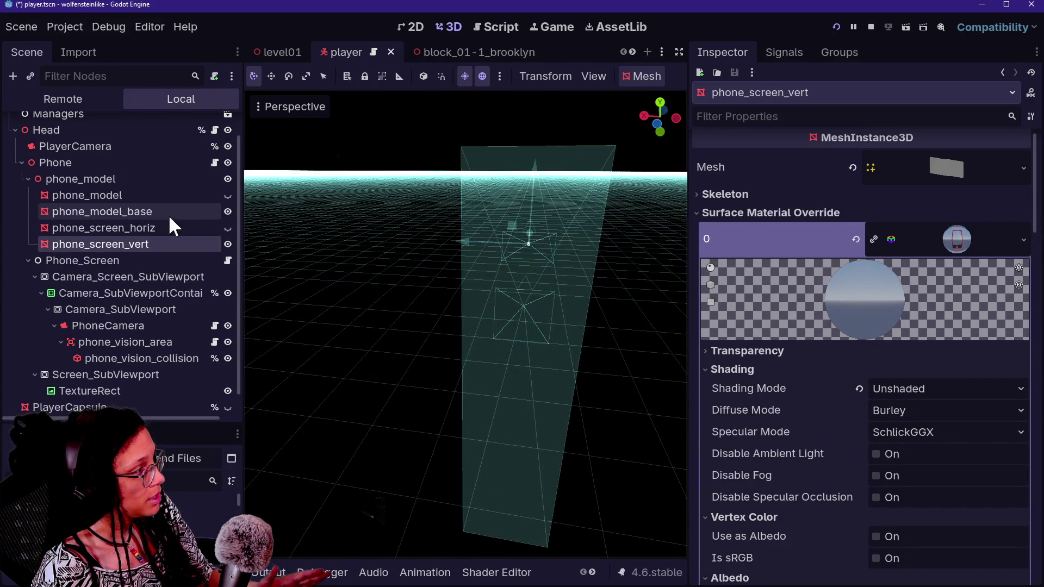
pyautogui.scroll(-3, 477, 44)
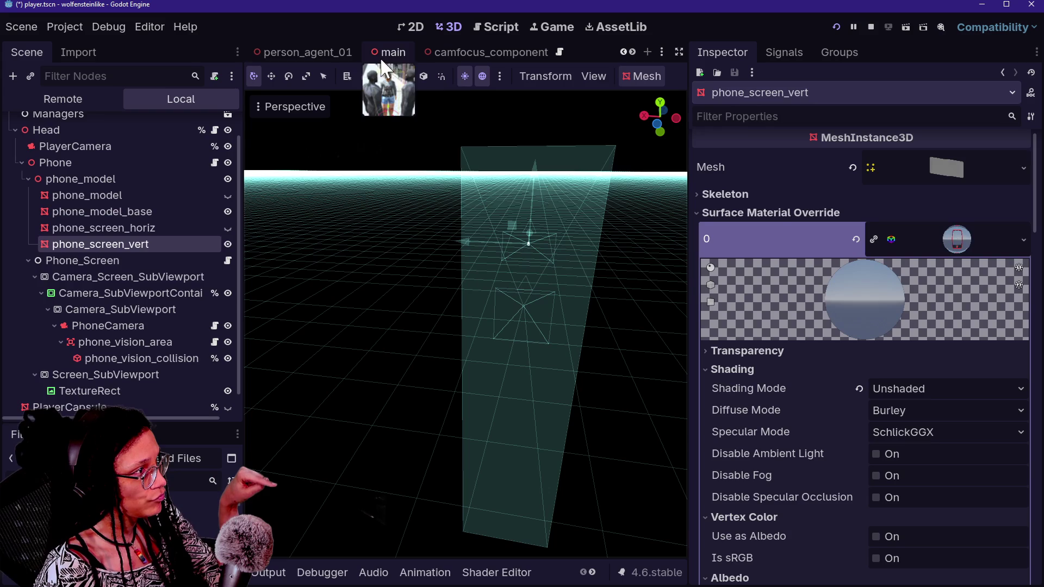
# In the camfocus_component scene, focus on CamFocus_Mesh and duplicate it.
pyautogui.click(479, 51)
pyautogui.moveTo(593, 313); pyautogui.dragTo(490, 288)
pyautogui.press('f')
pyautogui.moveTo(424, 296)
pyautogui.mouseDown()
pyautogui.moveTo(372, 288)
pyautogui.moveTo(392, 302)
pyautogui.moveTo(304, 307)
pyautogui.mouseUp()
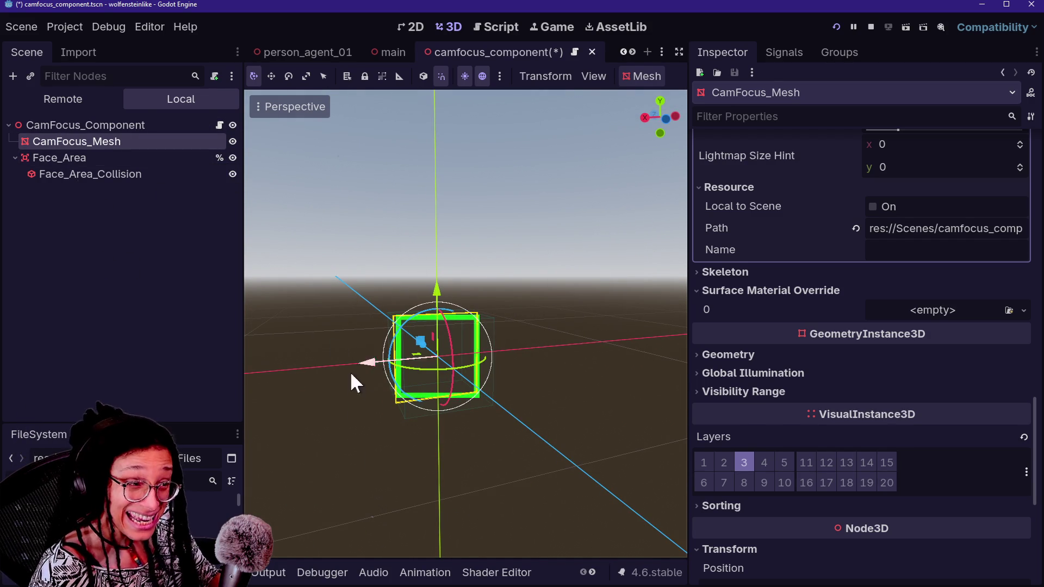
pyautogui.click(155, 124)
pyautogui.click(155, 145)
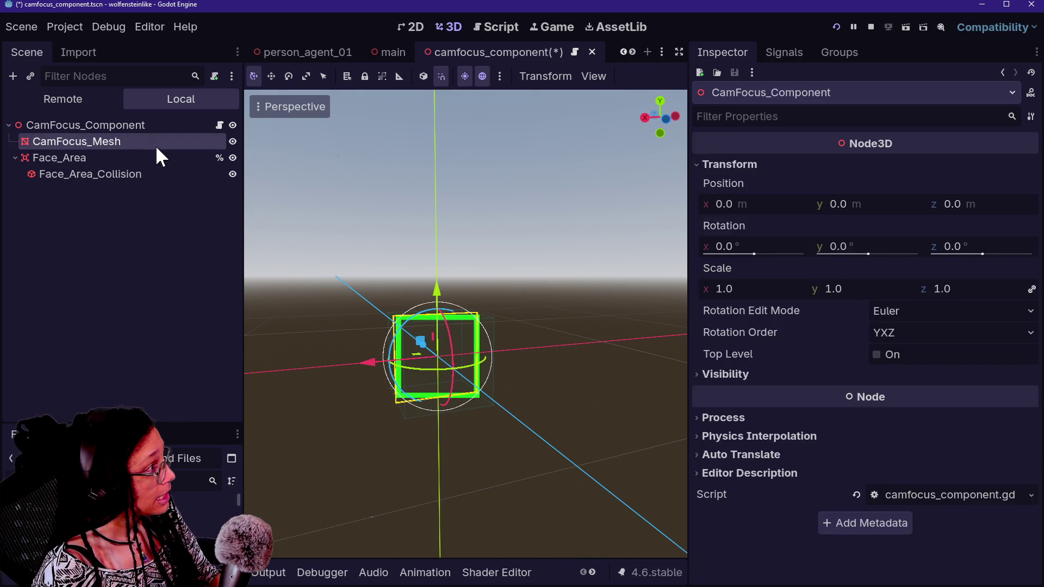
pyautogui.hotkey('ctrl', 'd')
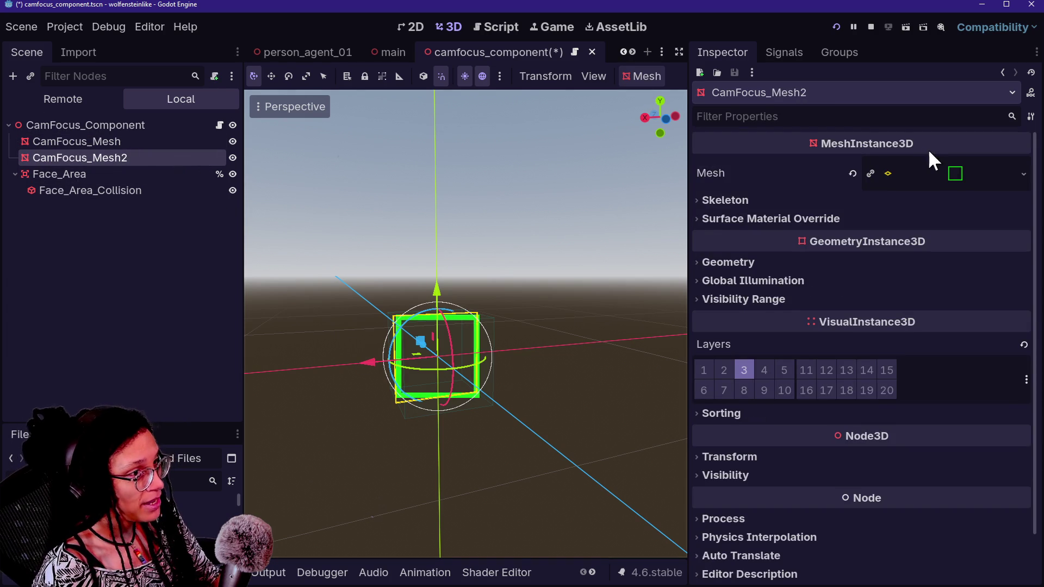
# Replace the copy's plane mesh with a new BoxMesh.
pyautogui.click(946, 165)
pyautogui.click(1023, 174)
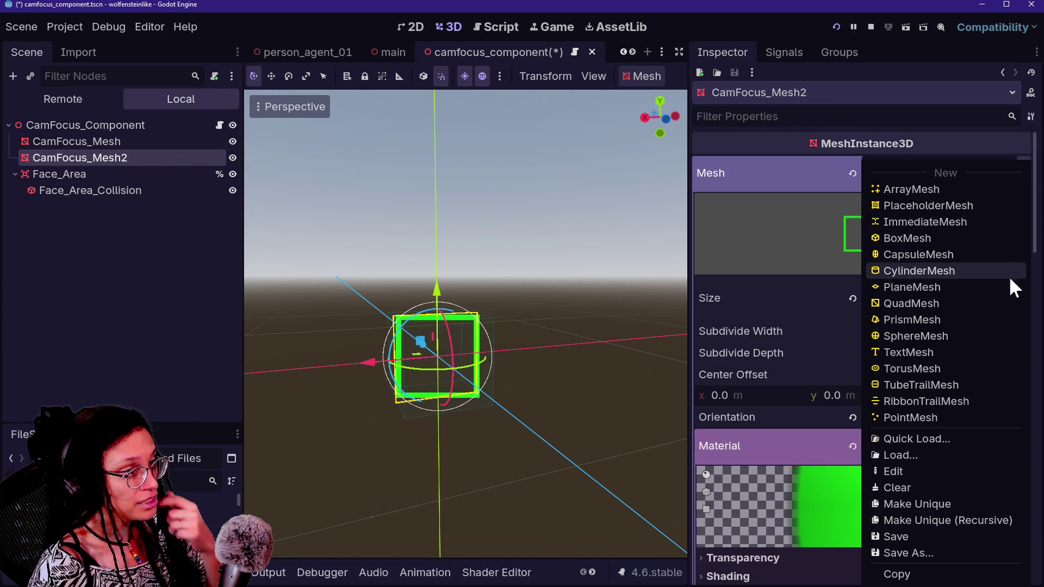
pyautogui.click(962, 237)
pyautogui.scroll(-3, 547, 422)
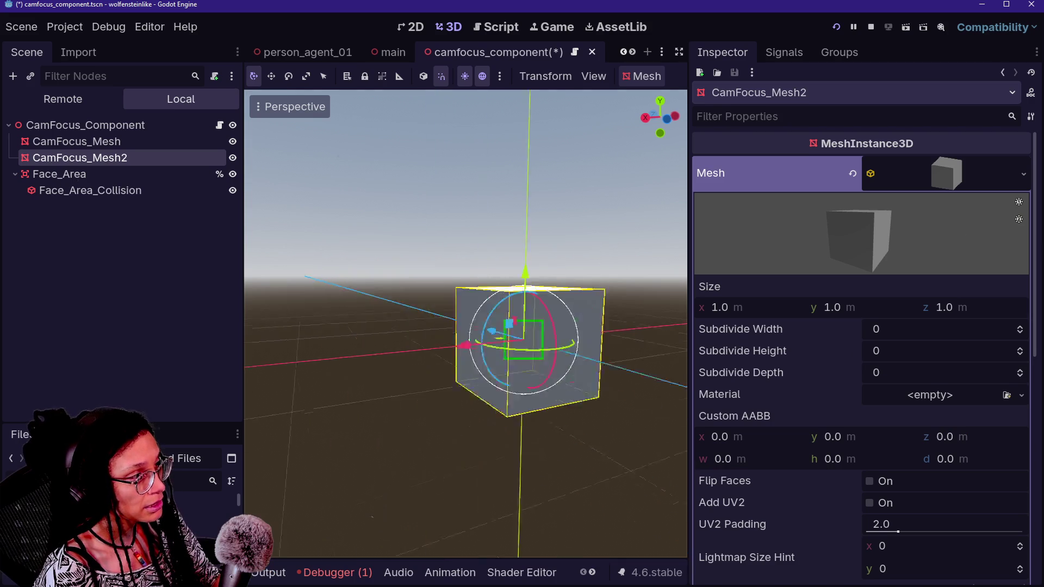
pyautogui.scroll(2, 547, 423)
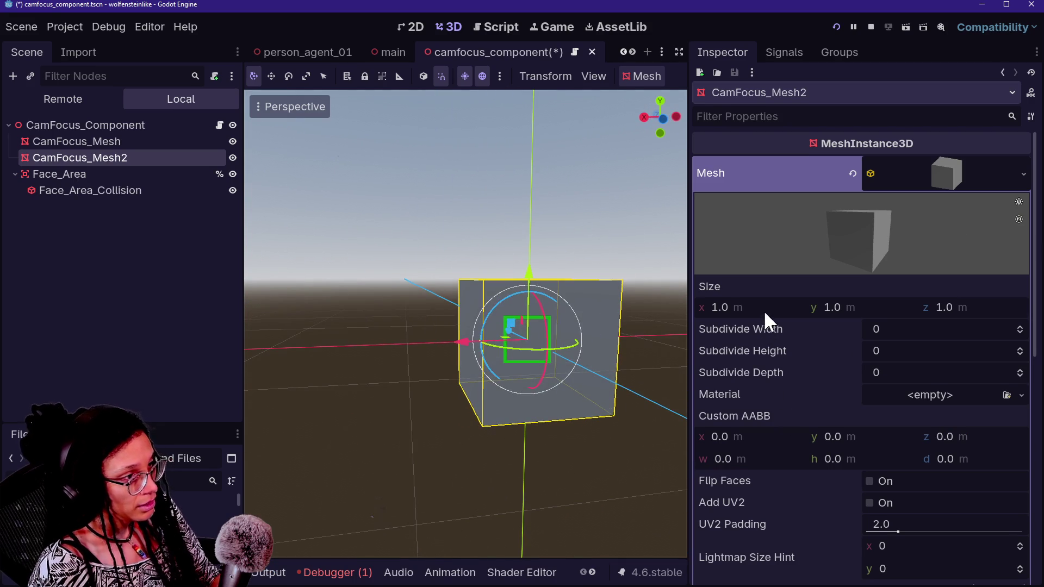
# Set the box size to 0.4 m, stop the running game, and select CamFocus_Mesh2.
pyautogui.click(764, 309)
pyautogui.write('0.4')
pyautogui.press('Return')
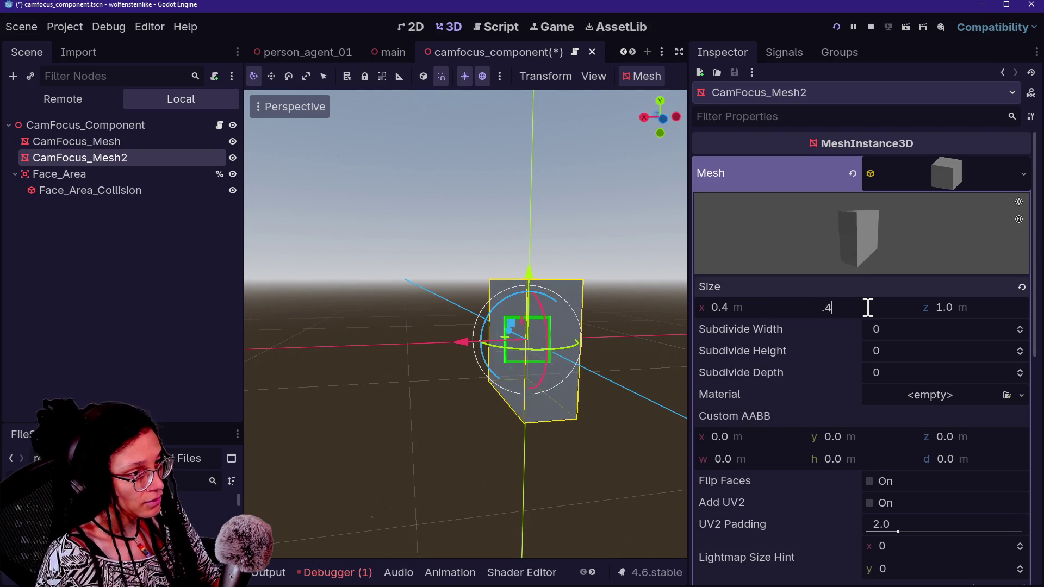
pyautogui.press('Return')
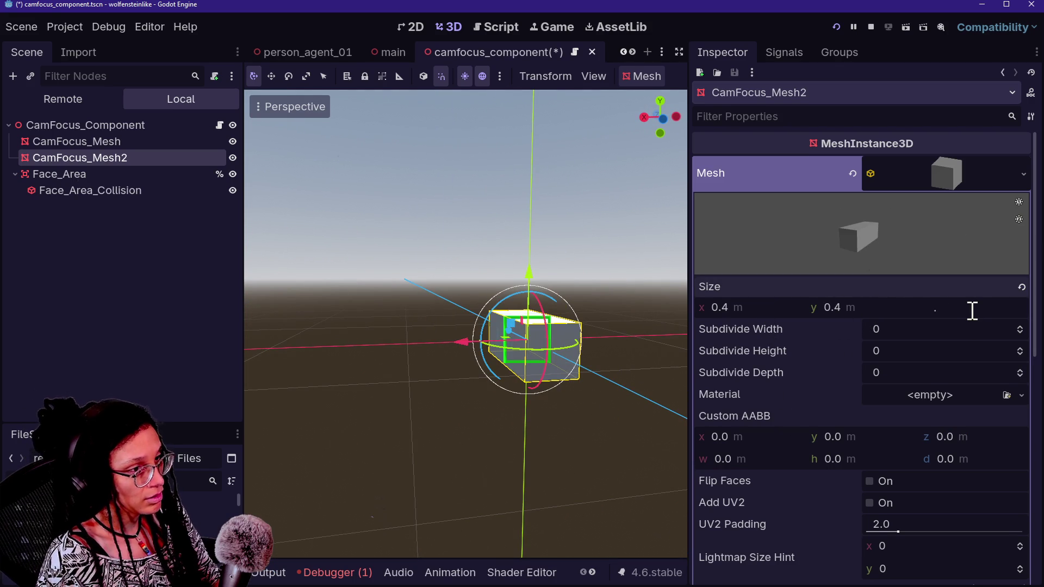
pyautogui.write('4')
pyautogui.press('Return')
pyautogui.press('capslock')
pyautogui.click(624, 346)
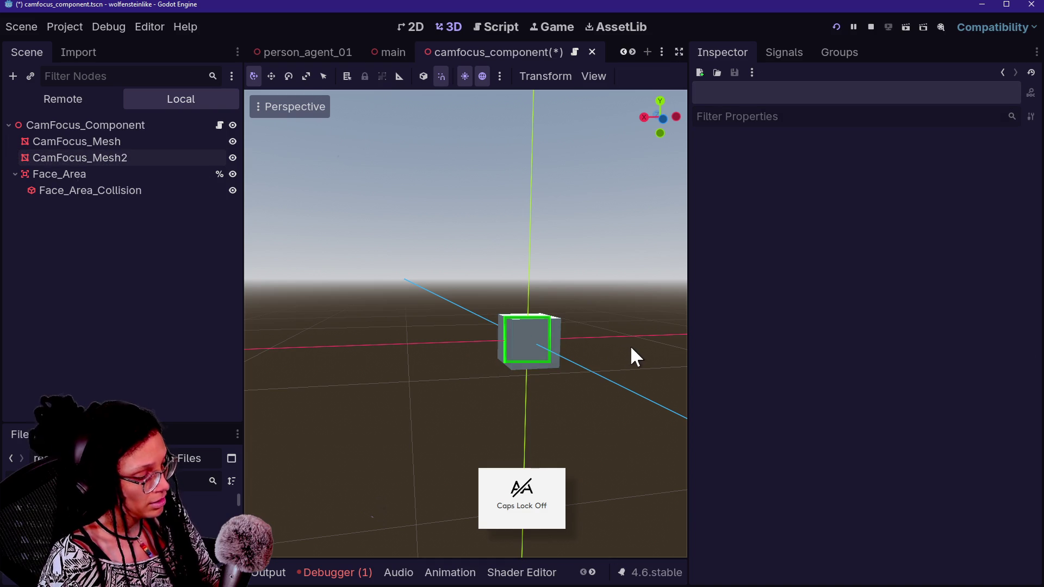
pyautogui.moveTo(624, 346); pyautogui.dragTo(543, 435)
pyautogui.click(871, 26)
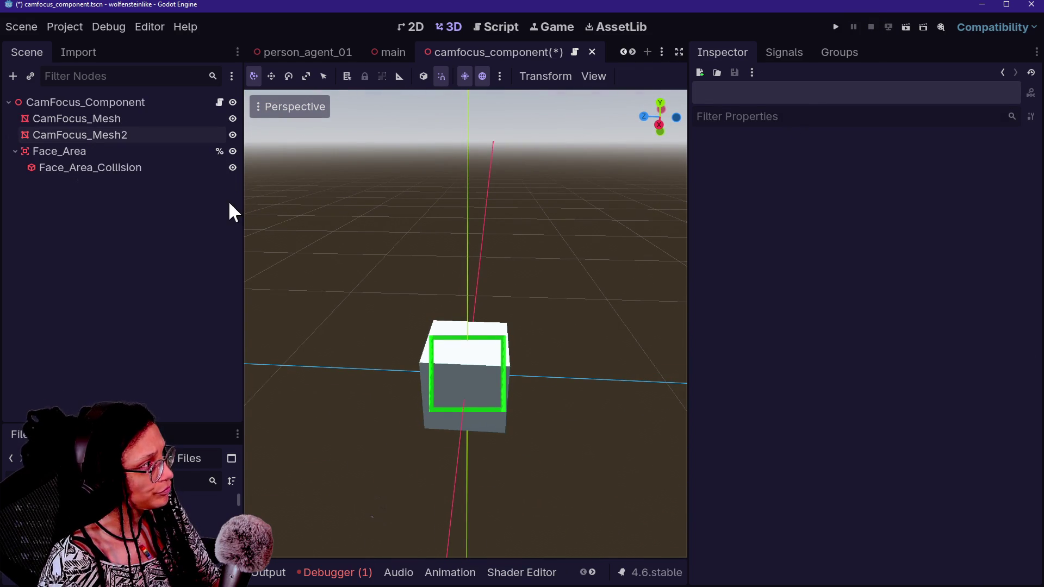
pyautogui.click(180, 136)
pyautogui.moveTo(946, 307); pyautogui.dragTo(1023, 307)
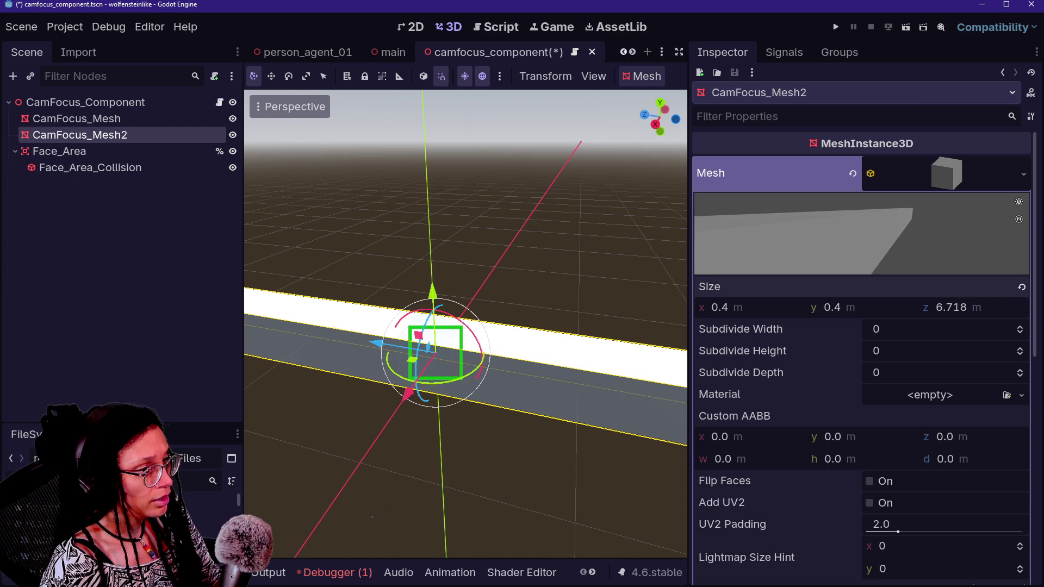
pyautogui.scroll(-6, 429, 311)
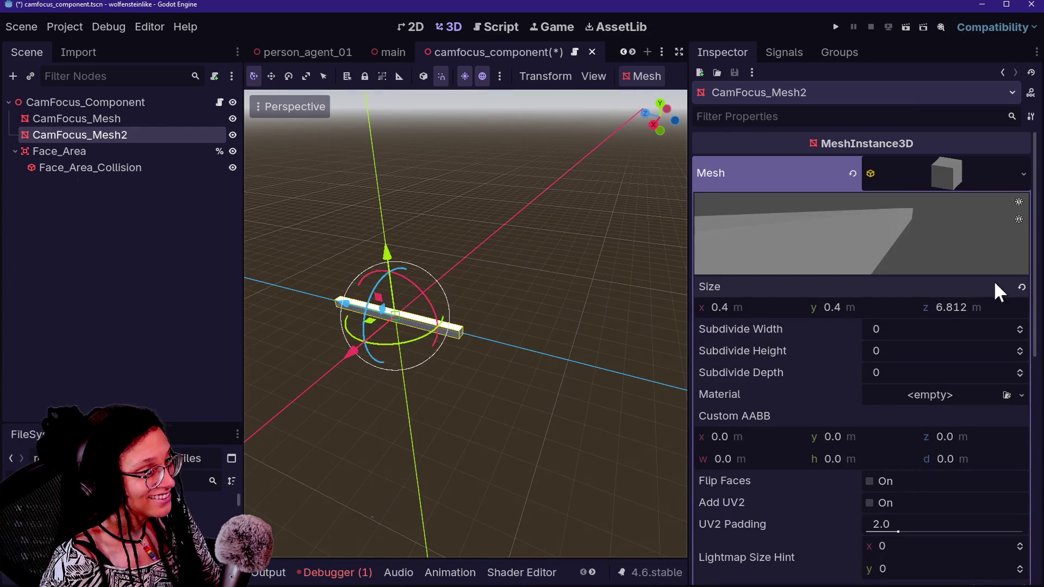
pyautogui.moveTo(980, 309)
pyautogui.mouseDown()
pyautogui.moveTo(1035, 309)
pyautogui.moveTo(979, 312)
pyautogui.mouseUp()
pyautogui.scroll(-3, 415, 389)
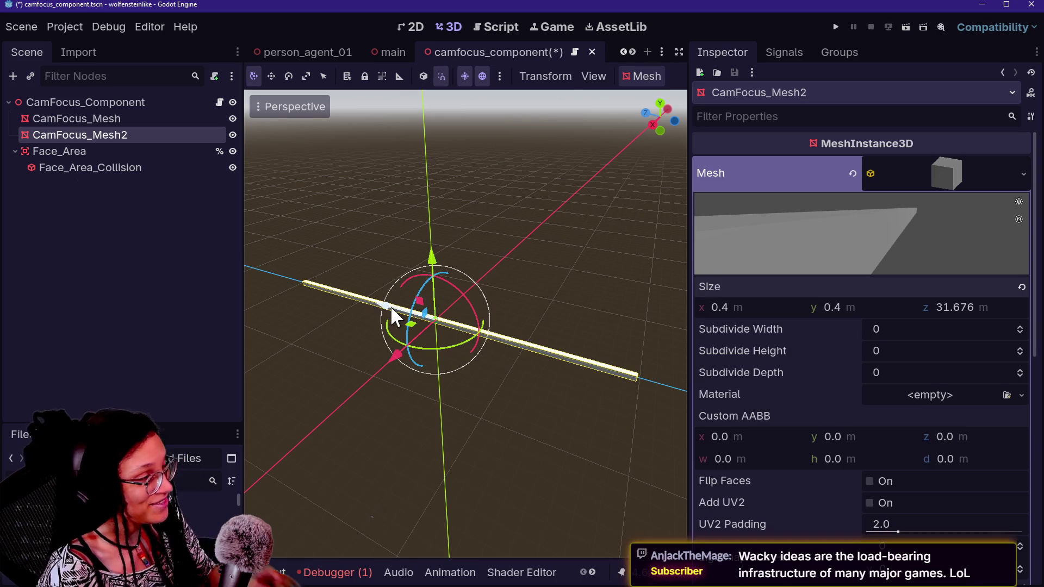
pyautogui.moveTo(389, 307)
pyautogui.mouseDown()
pyautogui.moveTo(583, 335)
pyautogui.moveTo(566, 326)
pyautogui.mouseUp()
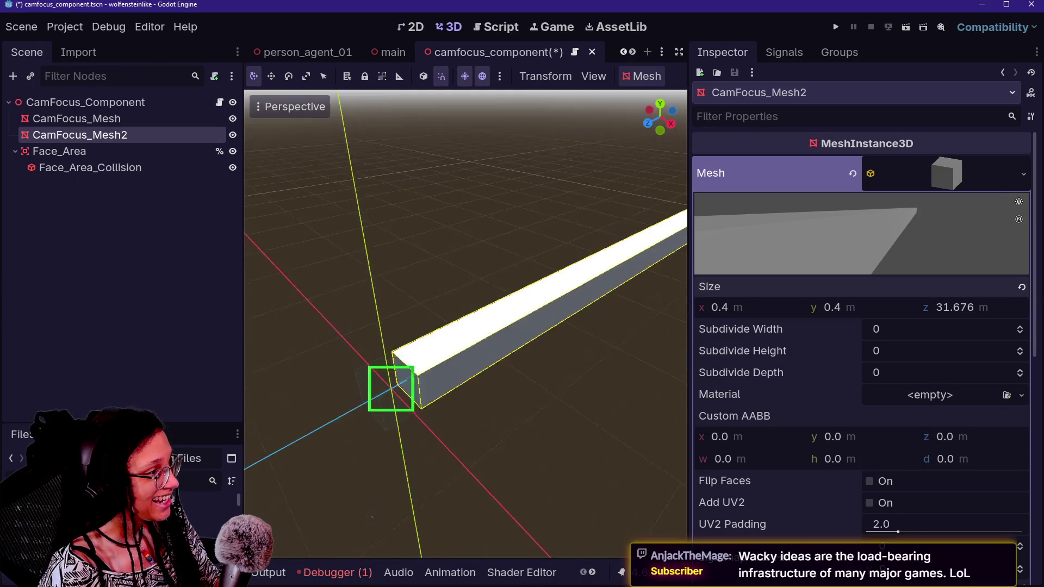
pyautogui.moveTo(617, 264)
pyautogui.mouseDown()
pyautogui.moveTo(611, 276)
pyautogui.moveTo(616, 266)
pyautogui.mouseUp()
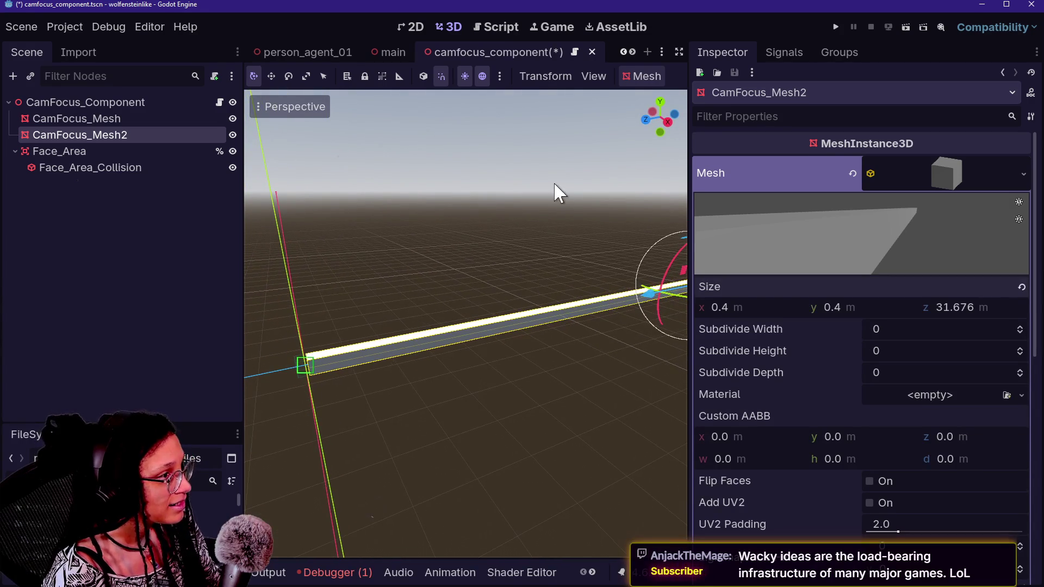
pyautogui.click(667, 121)
pyautogui.scroll(-10, 531, 393)
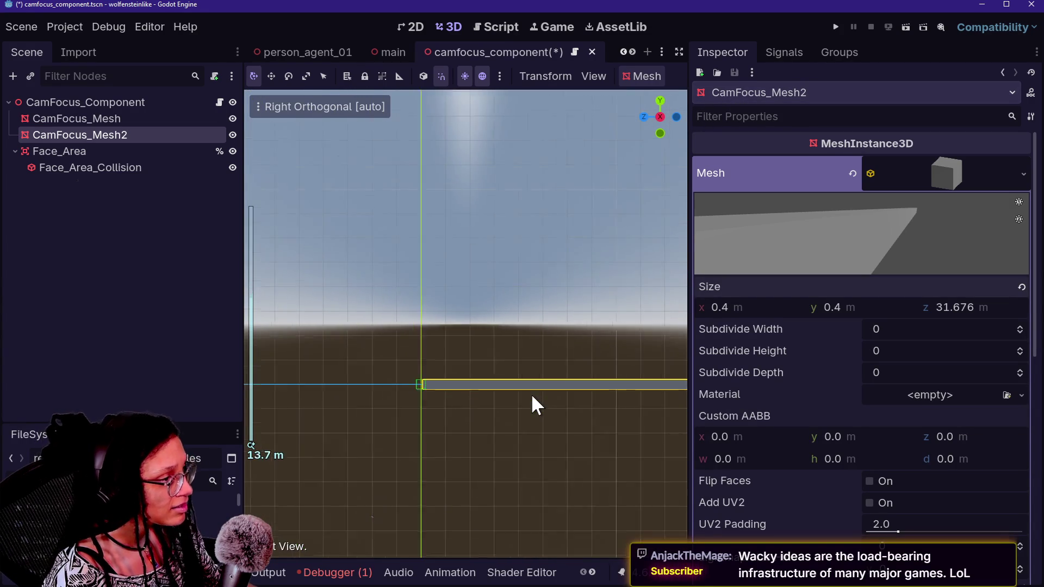
pyautogui.moveTo(565, 352); pyautogui.dragTo(566, 352)
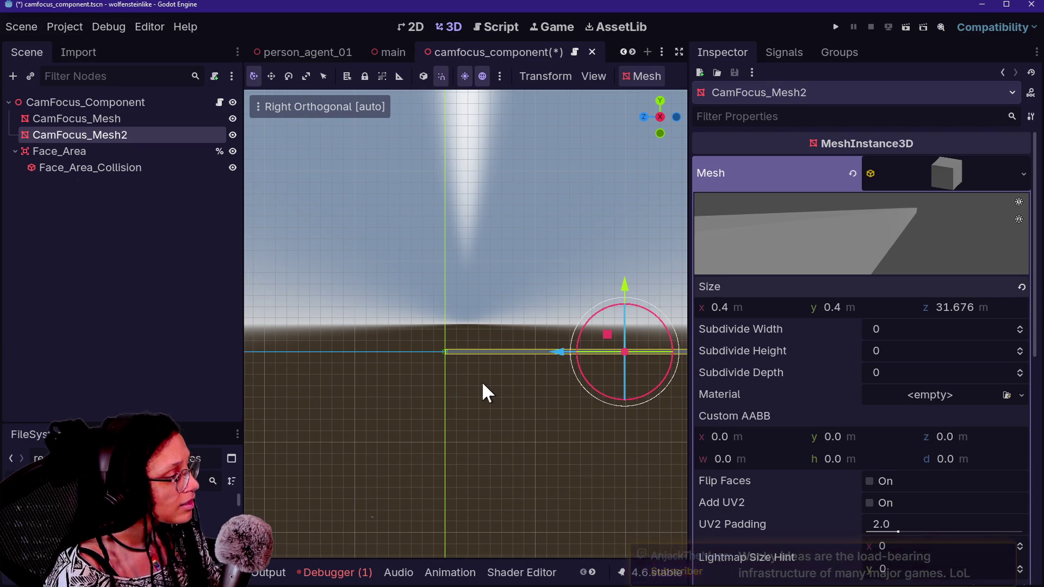
pyautogui.scroll(5, 483, 384)
pyautogui.click(484, 365)
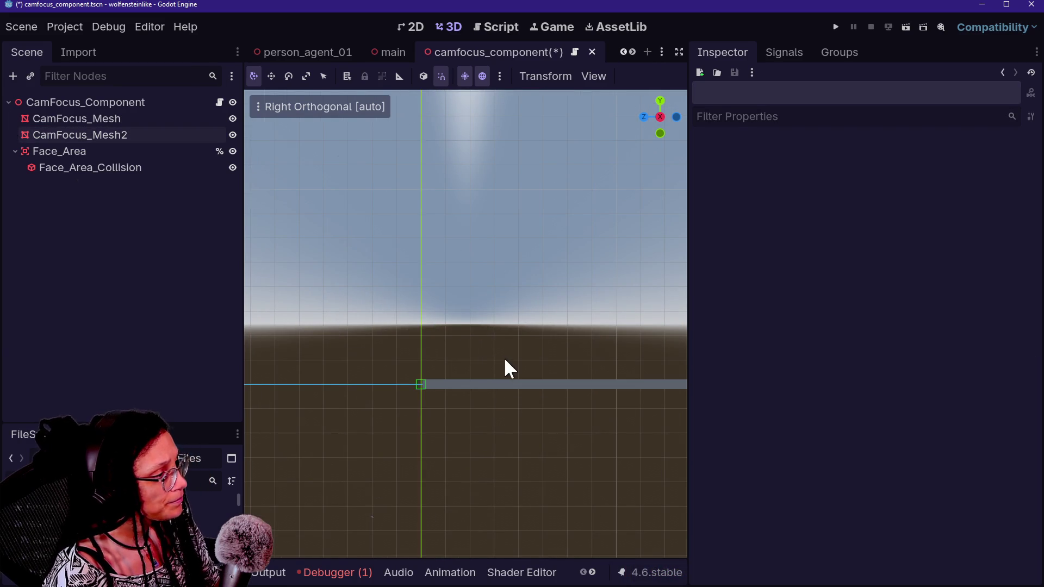
pyautogui.moveTo(666, 116); pyautogui.dragTo(592, 121)
pyautogui.scroll(2, 466, 323)
pyautogui.click(514, 359)
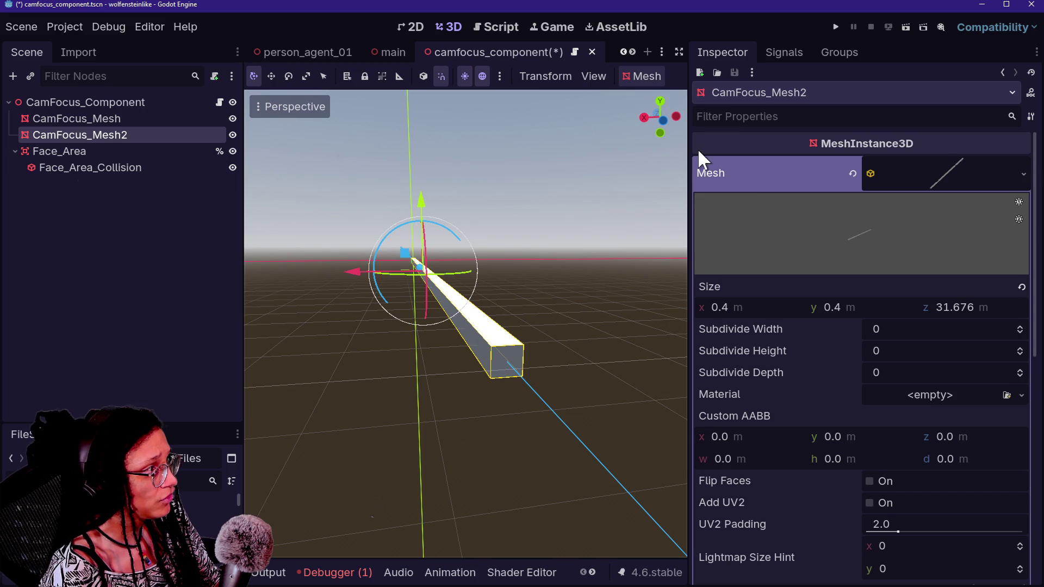
# Review CamFocus_Mesh2's Geometry settings, then select CamFocus_Mesh to view its green material.
pyautogui.scroll(-5, 772, 338)
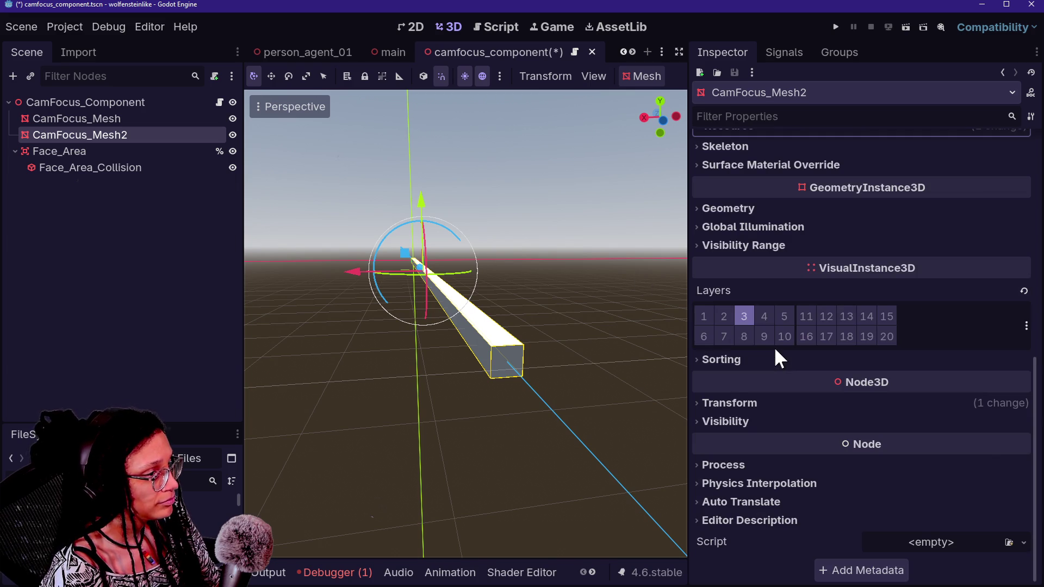
pyautogui.click(741, 207)
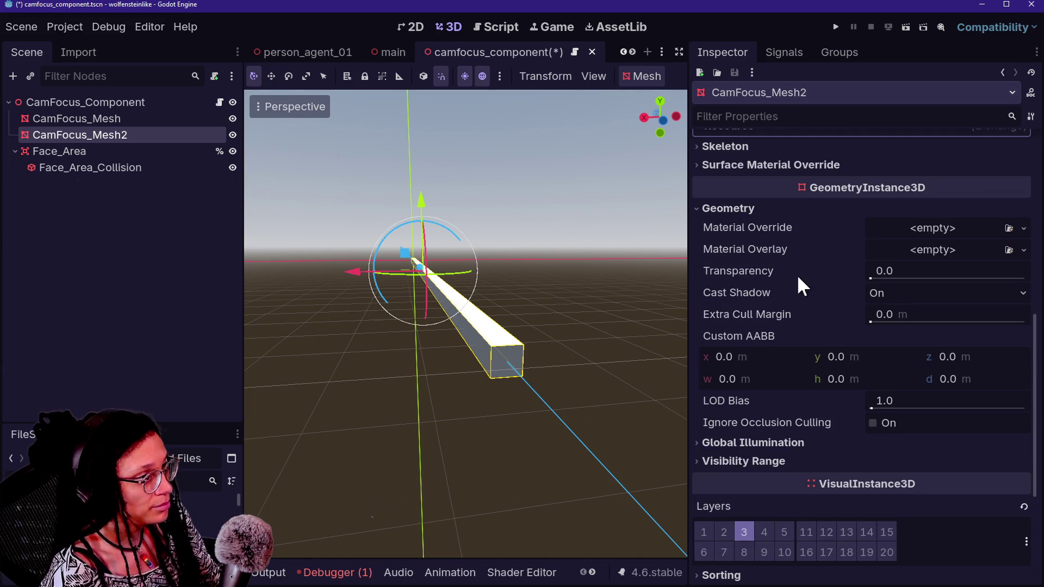
pyautogui.scroll(5, 815, 286)
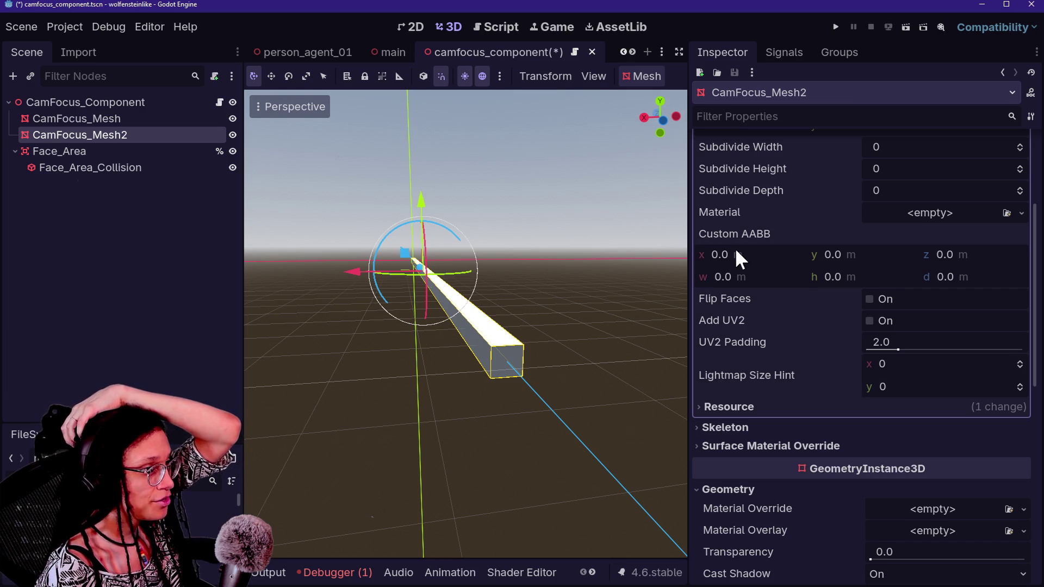
pyautogui.scroll(5, 736, 241)
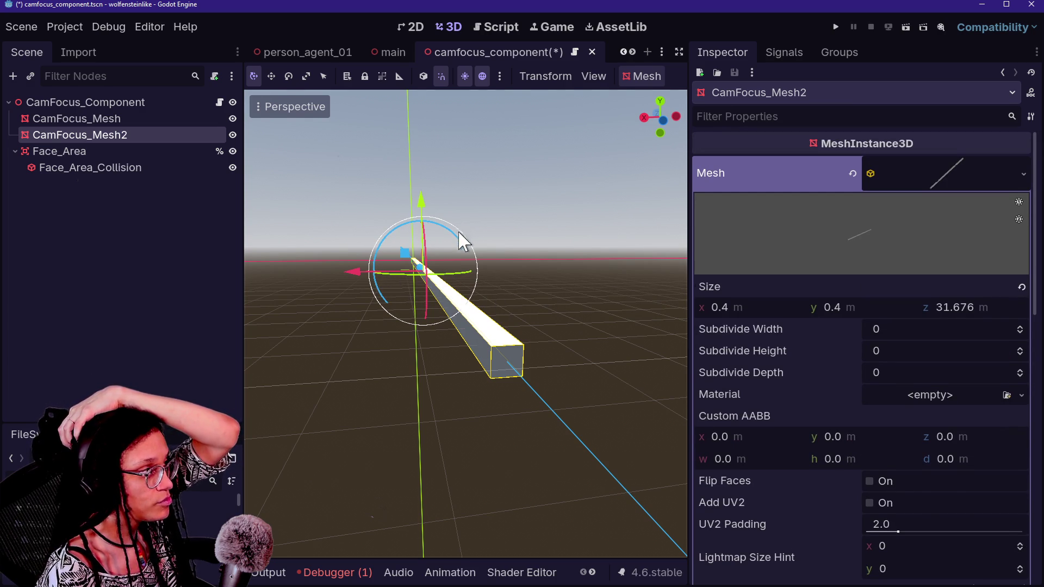
pyautogui.scroll(-10, 815, 358)
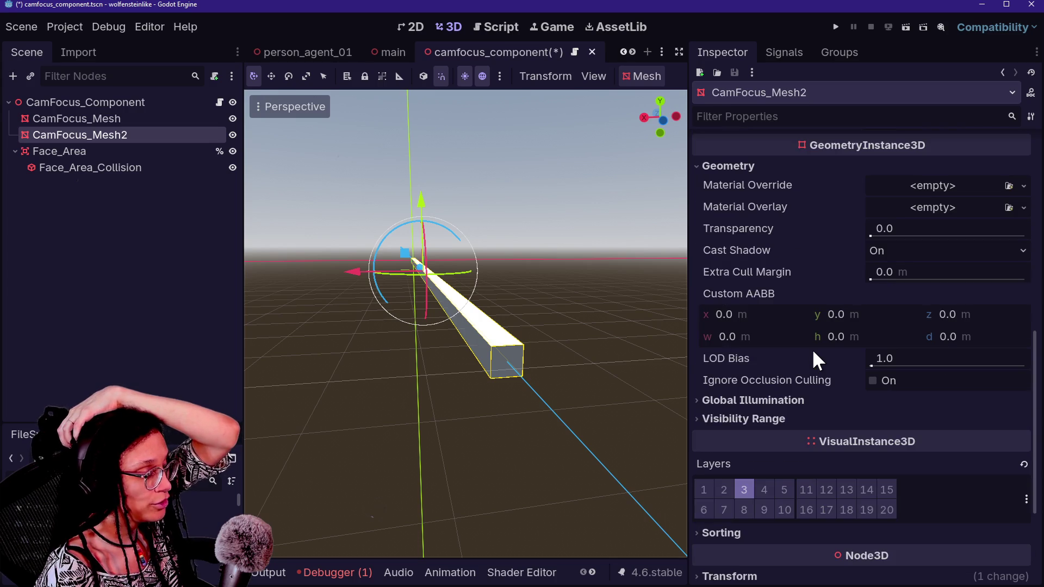
pyautogui.scroll(-3, 813, 352)
pyautogui.scroll(3, 814, 352)
pyautogui.scroll(5, 816, 359)
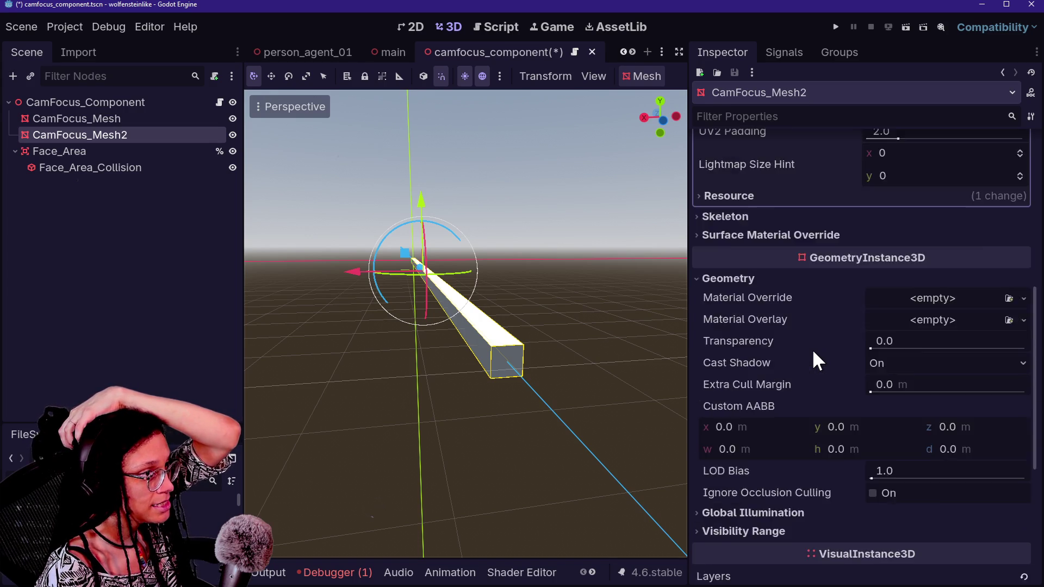
pyautogui.scroll(5, 855, 353)
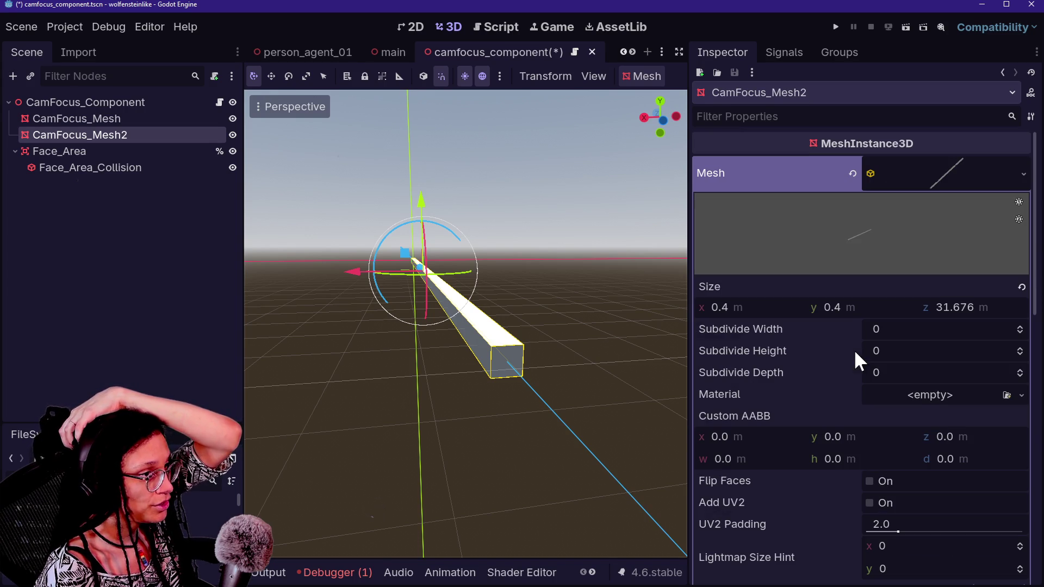
pyautogui.click(196, 119)
pyautogui.scroll(5, 826, 265)
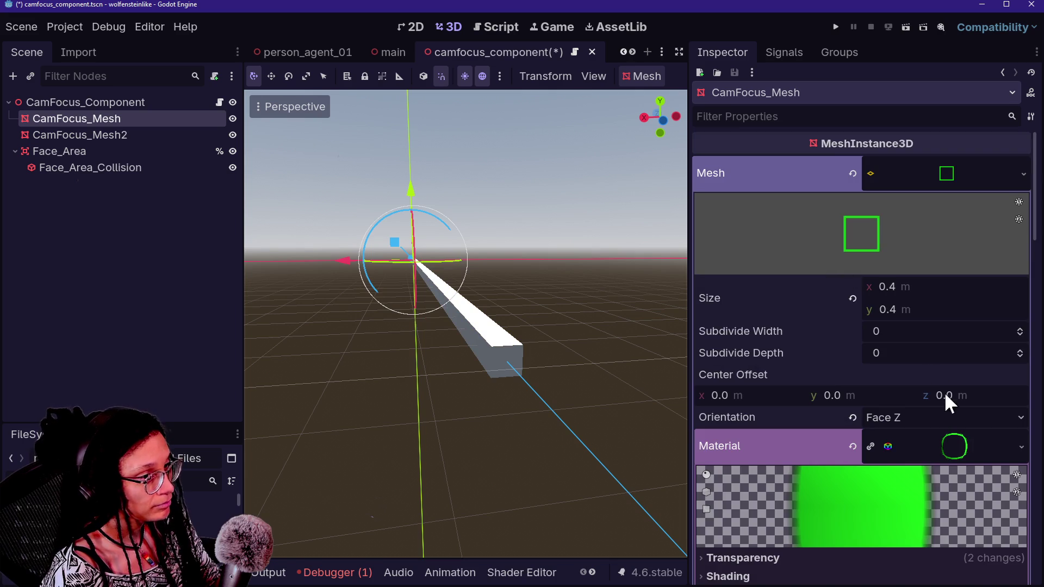
# Copy CamFocus_Mesh's green material, paste it as unique onto CamFocus_Mesh2, and frame the bar.
pyautogui.rightClick(951, 435)
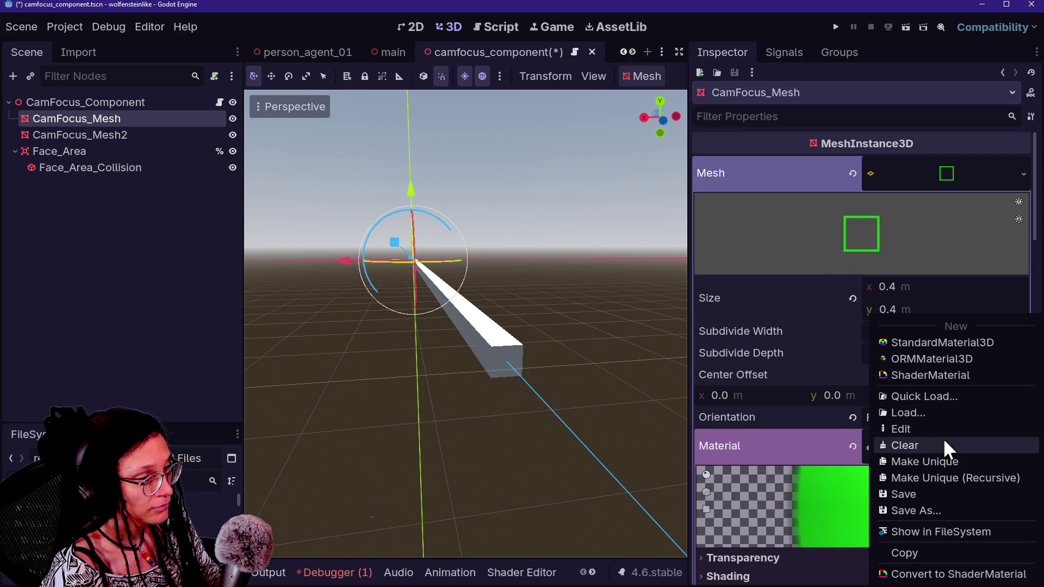
pyautogui.click(924, 552)
pyautogui.click(141, 133)
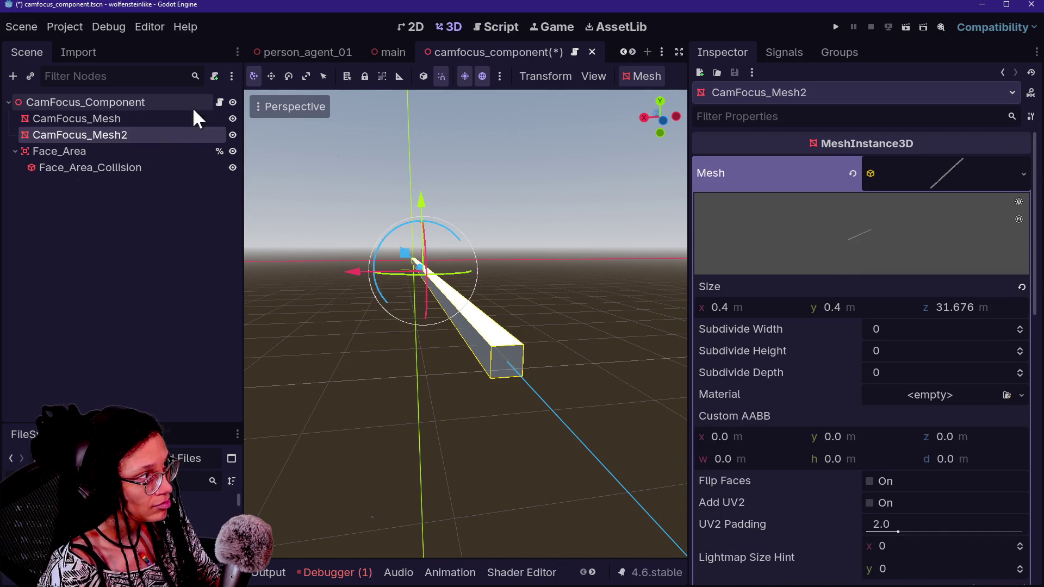
pyautogui.scroll(-5, 720, 305)
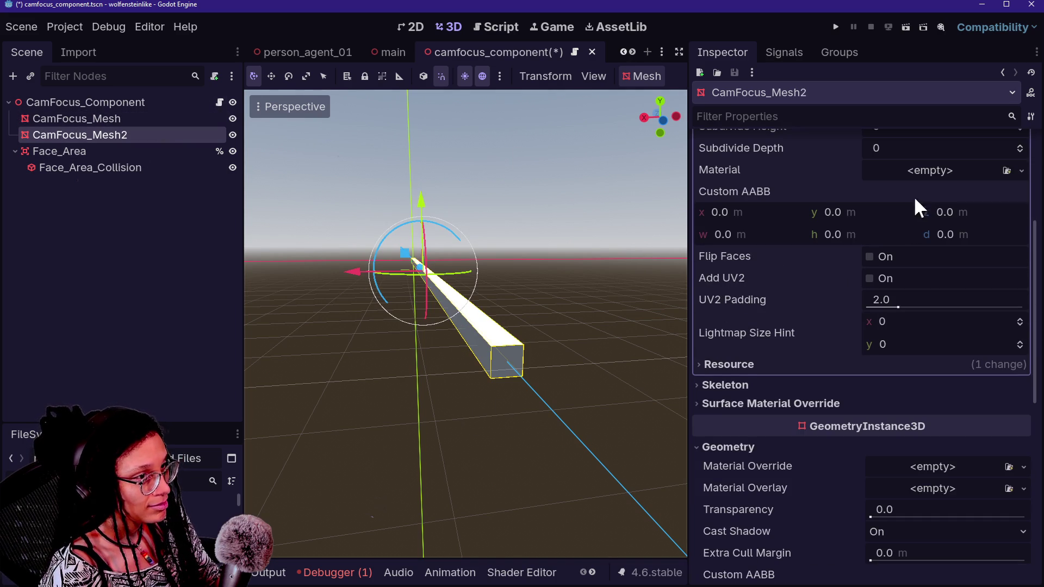
pyautogui.rightClick(906, 177)
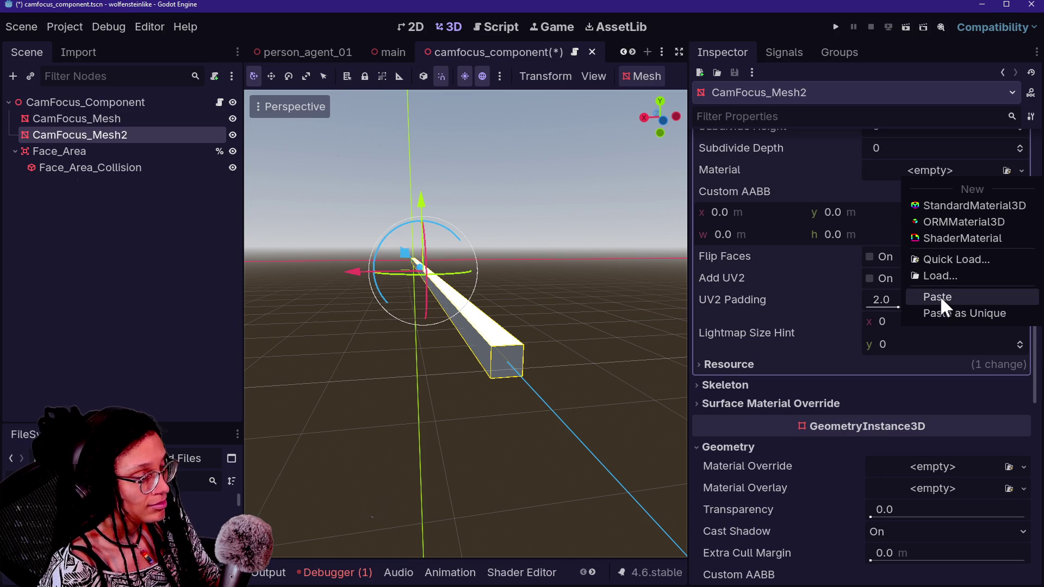
pyautogui.click(939, 315)
pyautogui.click(447, 385)
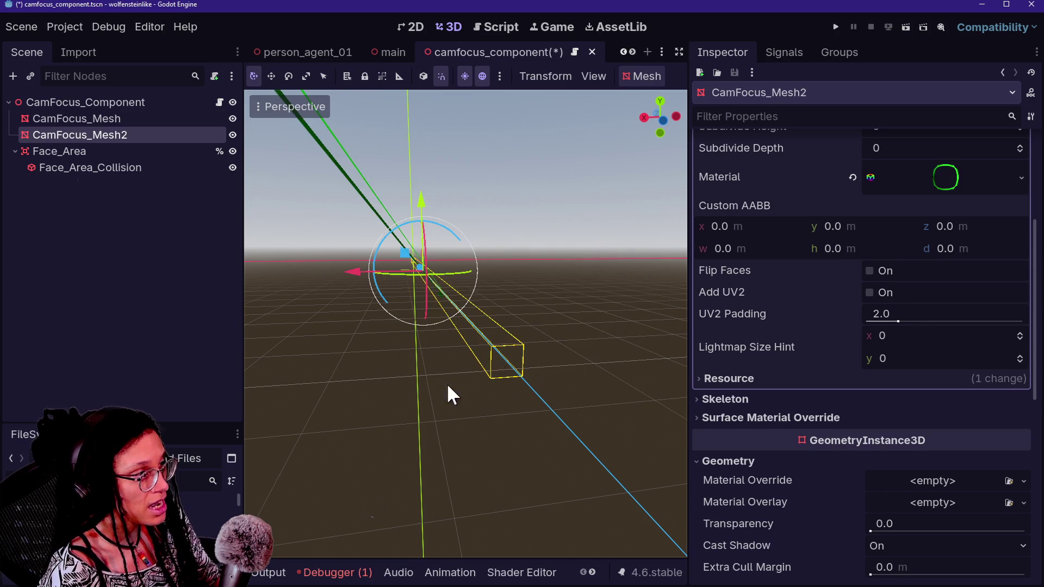
pyautogui.press('f')
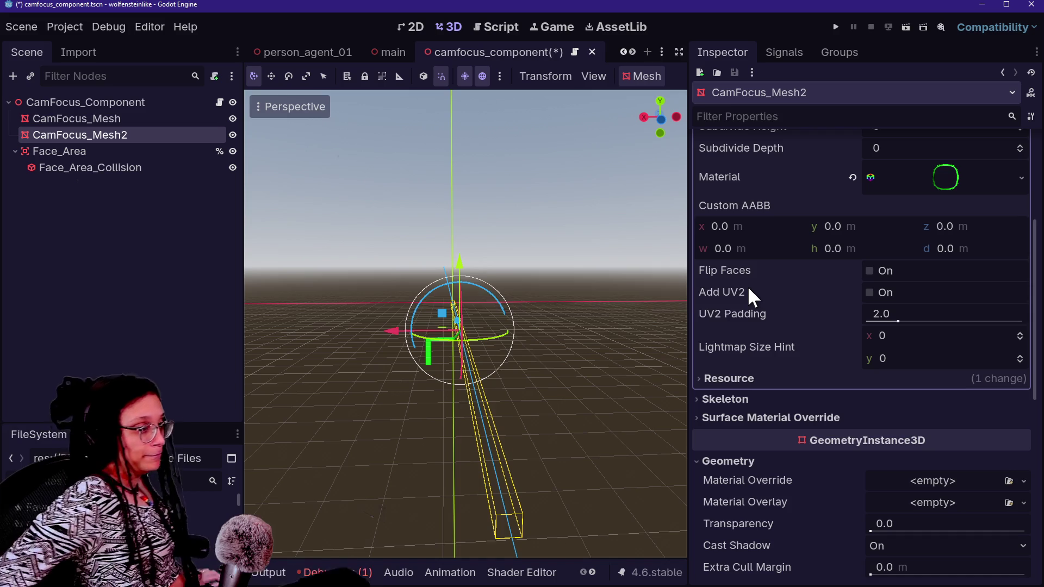
pyautogui.moveTo(749, 291)
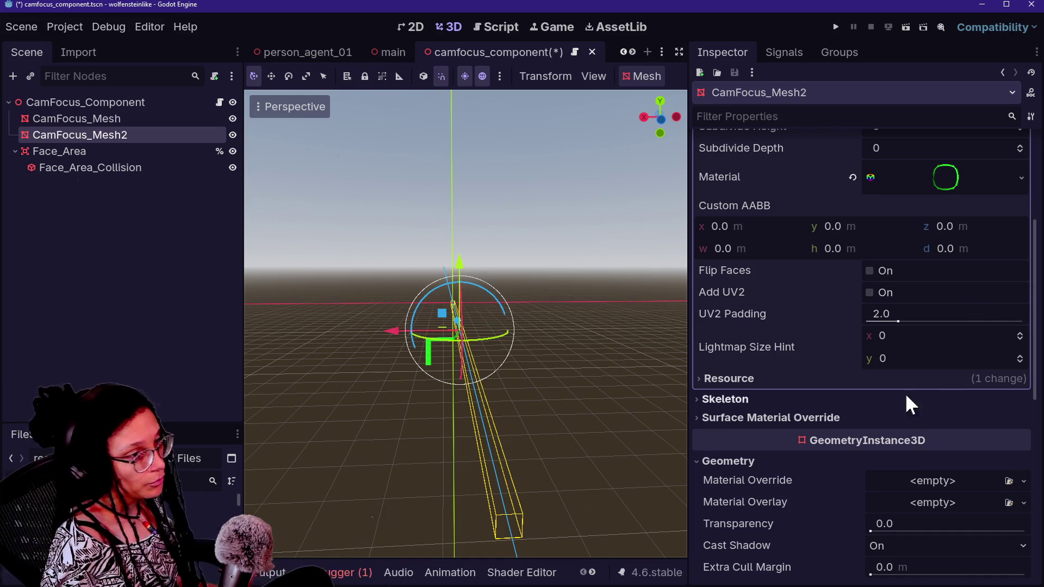
# Set the green material's Billboard Mode to Disabled.
pyautogui.click(950, 184)
pyautogui.scroll(-10, 830, 399)
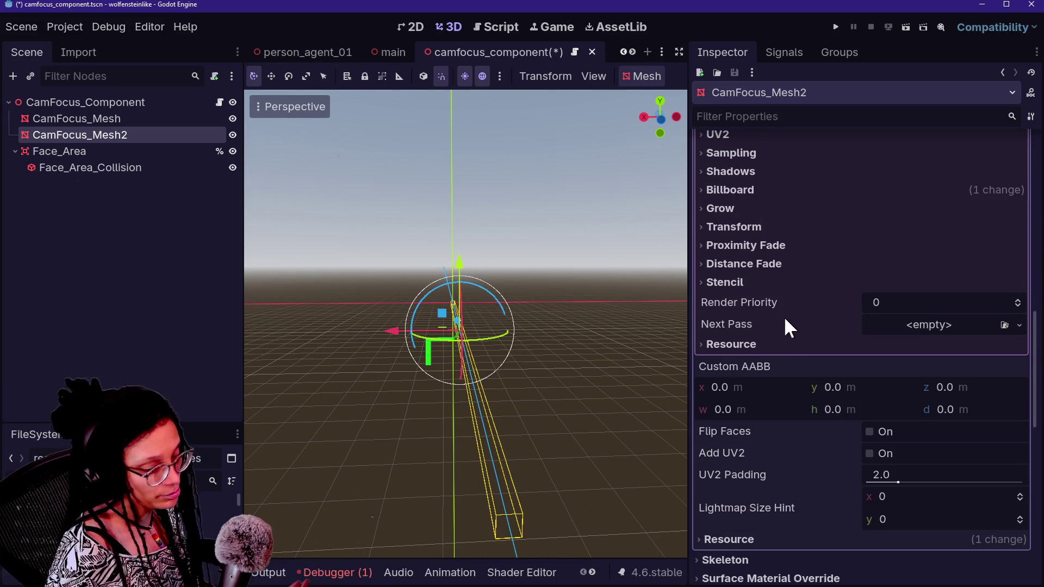
pyautogui.click(720, 189)
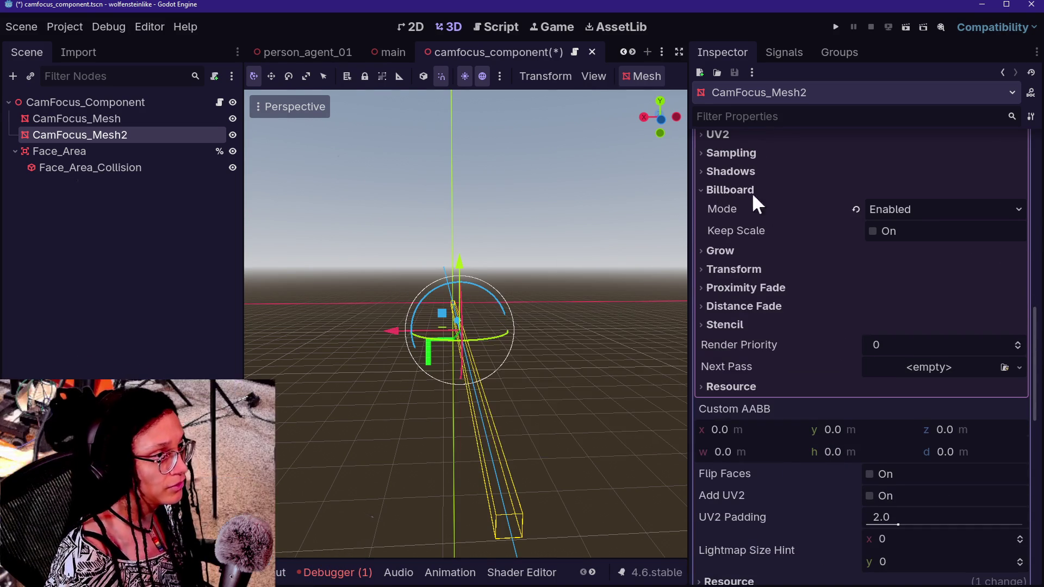
pyautogui.click(857, 208)
pyautogui.click(550, 371)
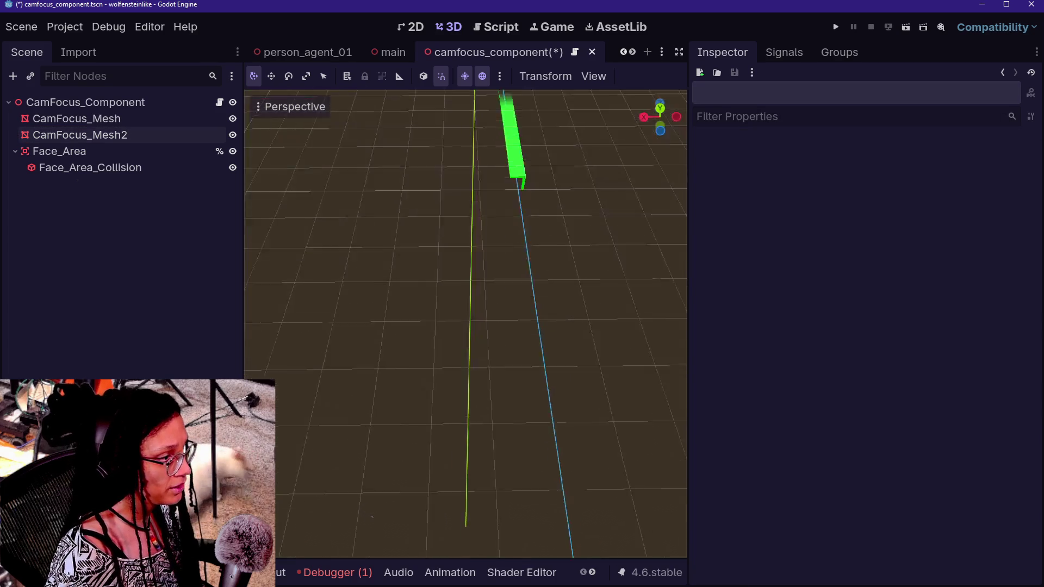
# Orbit around the solid green bar and reselect CamFocus_Mesh2 to look over its properties.
pyautogui.moveTo(465, 324)
pyautogui.mouseDown()
pyautogui.moveTo(596, 323)
pyautogui.moveTo(625, 282)
pyautogui.moveTo(587, 321)
pyautogui.moveTo(574, 315)
pyautogui.mouseUp()
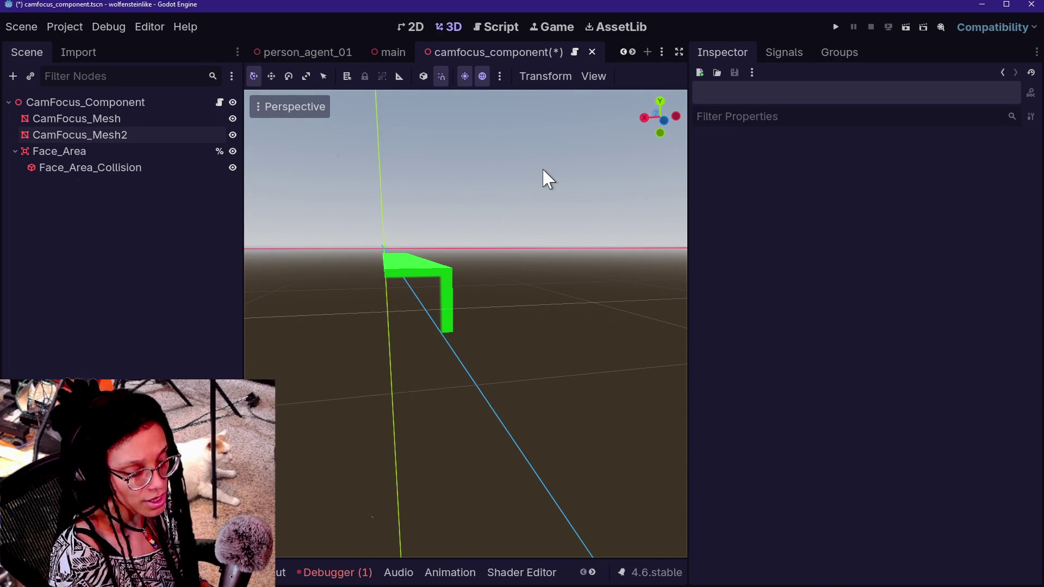
pyautogui.click(53, 136)
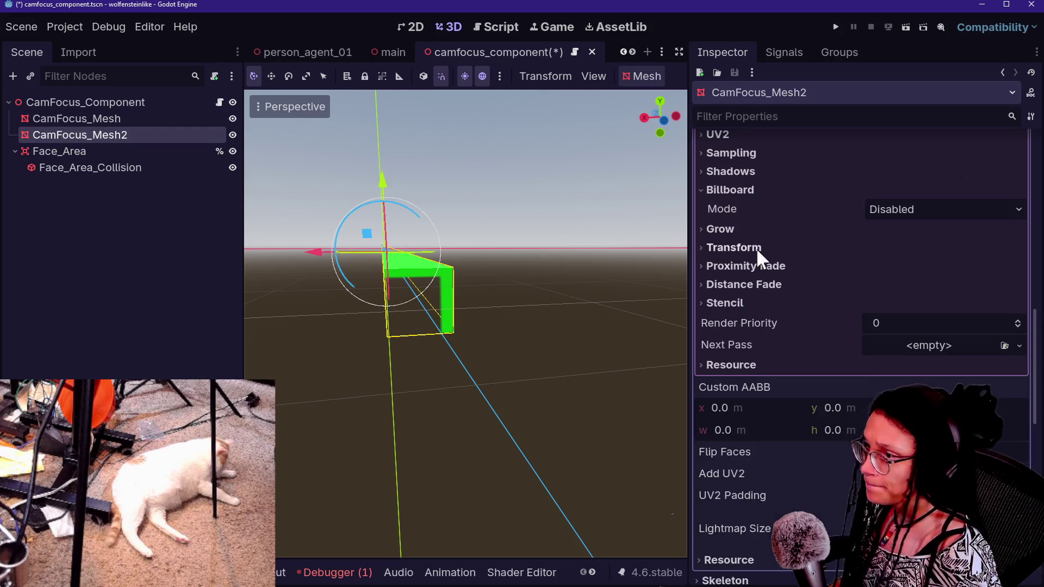
pyautogui.scroll(-10, 780, 264)
pyautogui.scroll(-2, 779, 260)
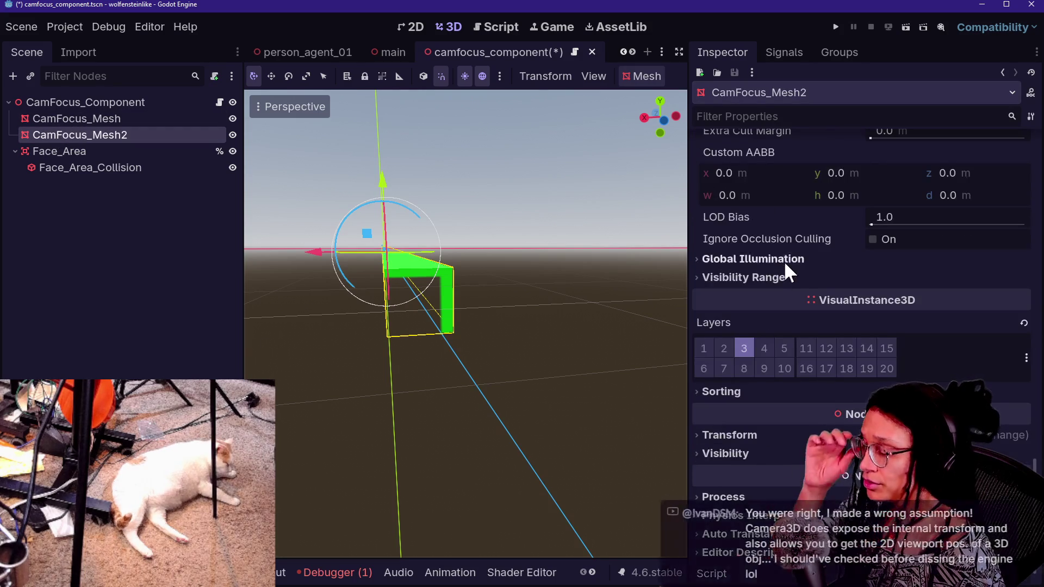
pyautogui.scroll(-1, 792, 278)
pyautogui.scroll(6, 793, 278)
pyautogui.scroll(2, 794, 279)
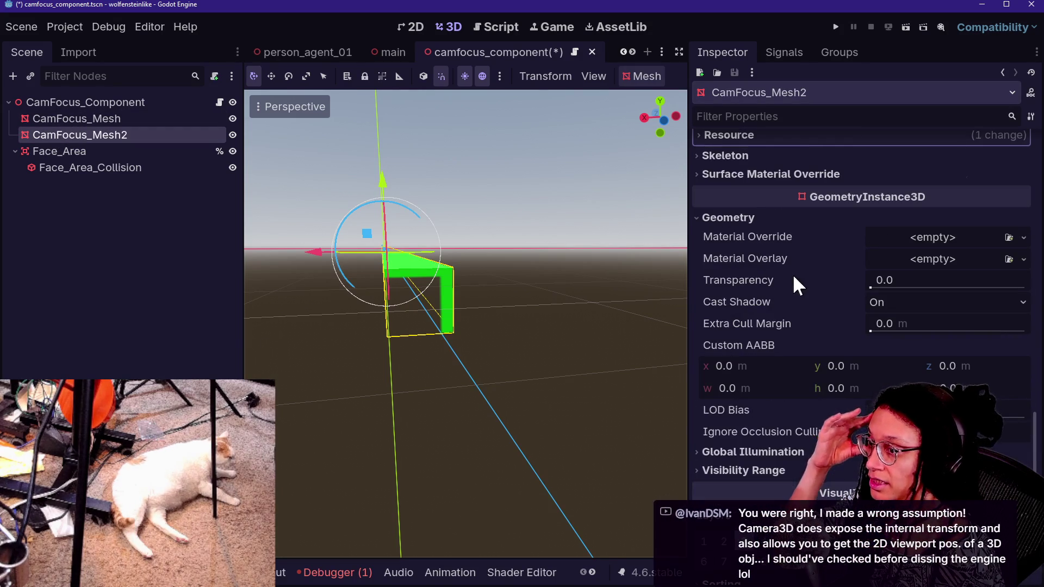
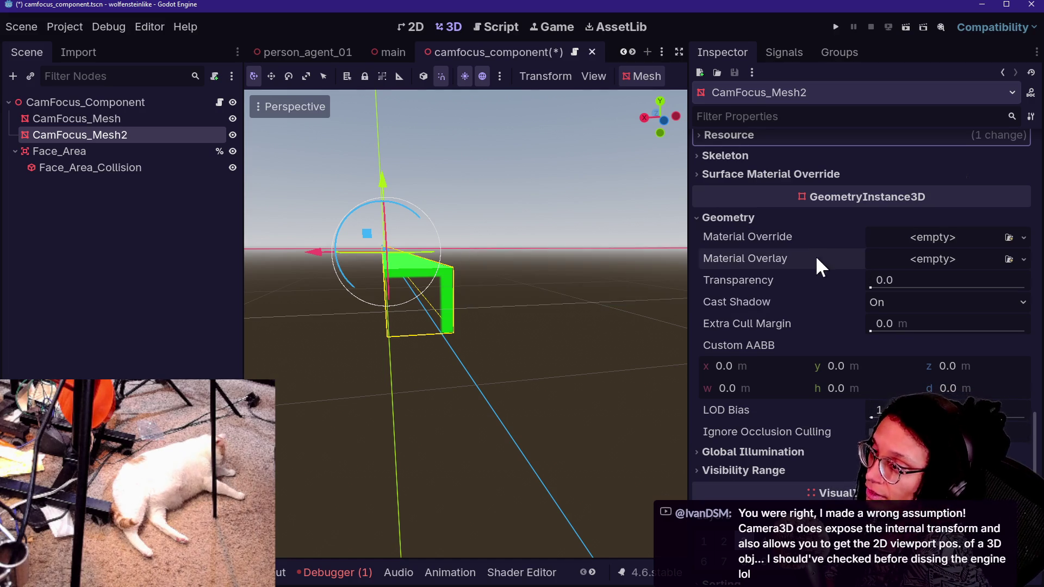
# Expand CamFocus_Mesh2's green material in the Inspector and reveal its UV1 scale and offset settings.
pyautogui.moveTo(807, 307)
pyautogui.scroll(-1, 852, 423)
pyautogui.scroll(3, 852, 423)
pyautogui.scroll(4, 852, 423)
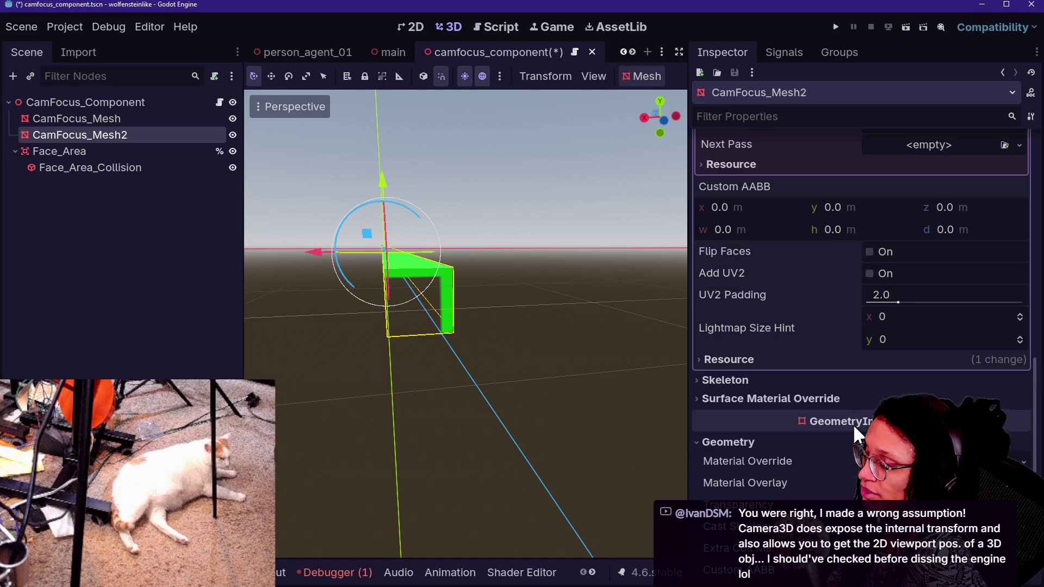
pyautogui.scroll(5, 842, 390)
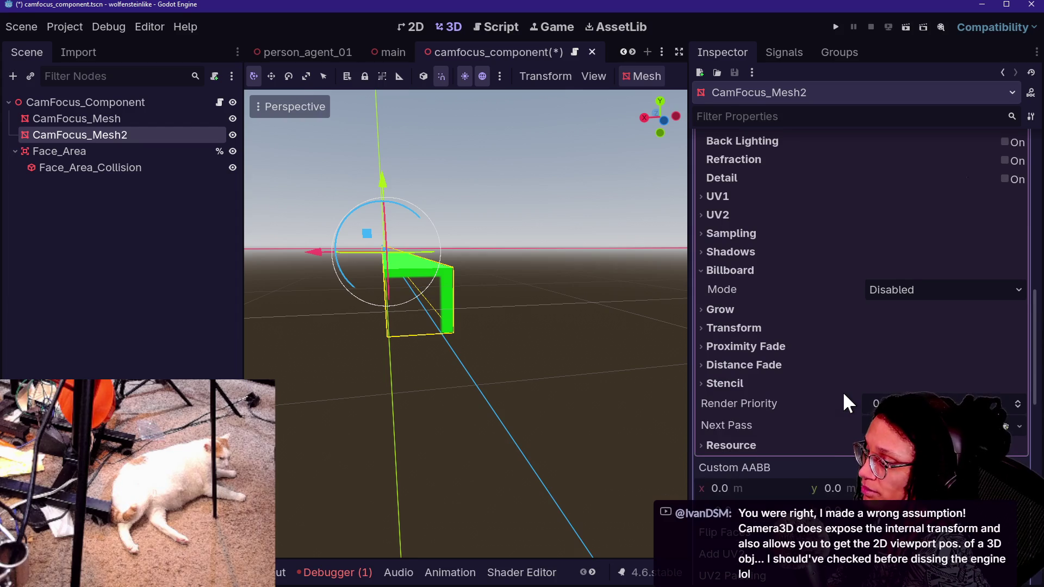
pyautogui.scroll(5, 834, 359)
pyautogui.scroll(10, 834, 332)
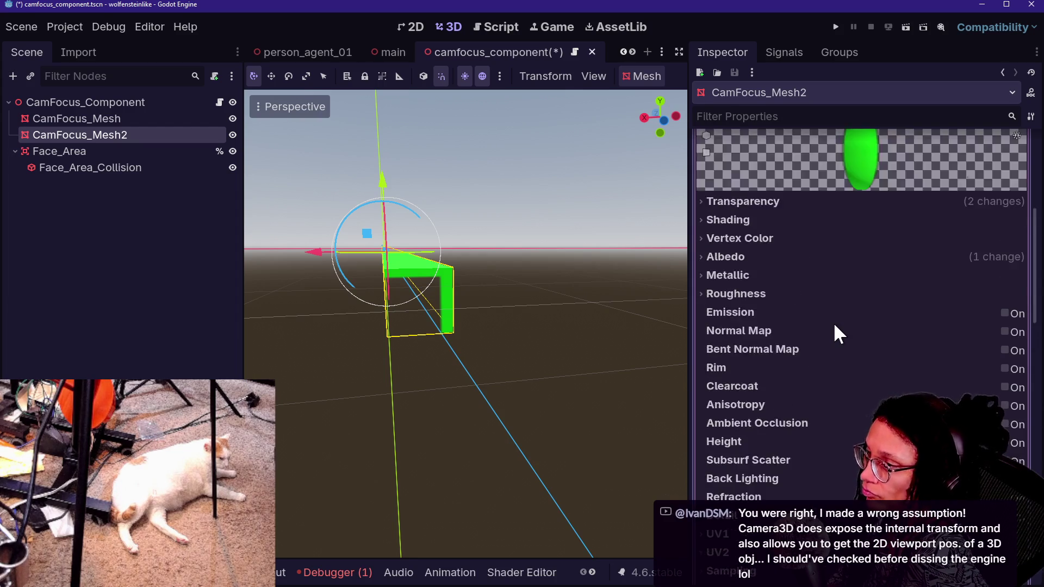
pyautogui.scroll(-12, 835, 326)
pyautogui.scroll(-2, 928, 256)
pyautogui.scroll(12, 928, 256)
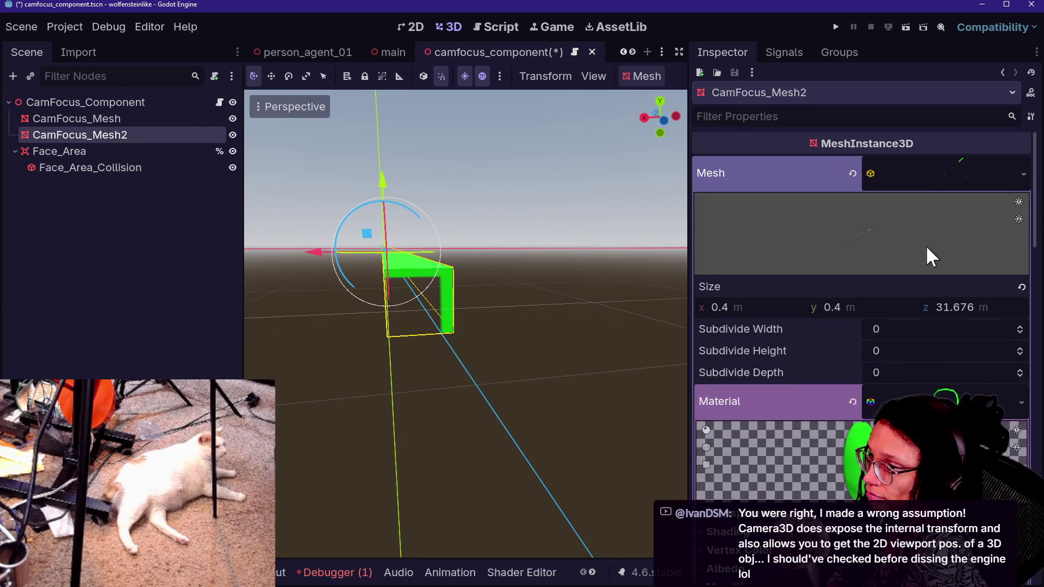
pyautogui.scroll(-12, 821, 449)
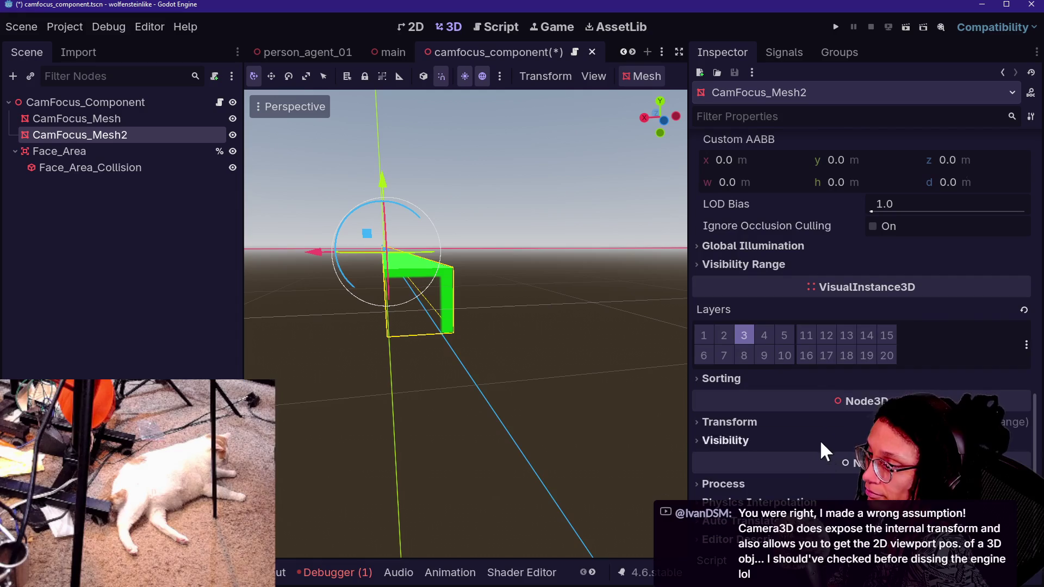
pyautogui.scroll(2, 796, 328)
pyautogui.scroll(5, 796, 327)
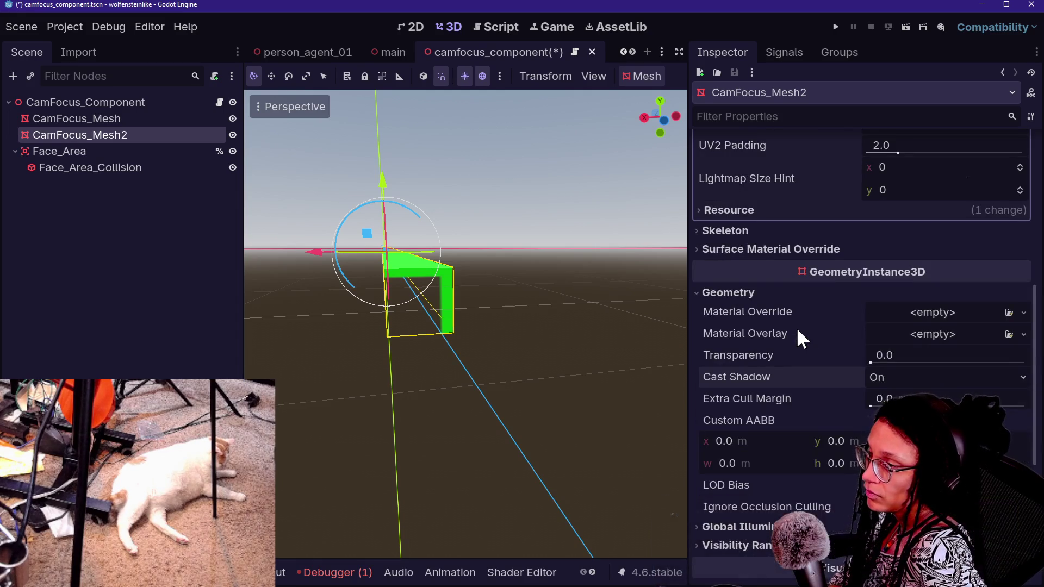
pyautogui.scroll(6, 796, 234)
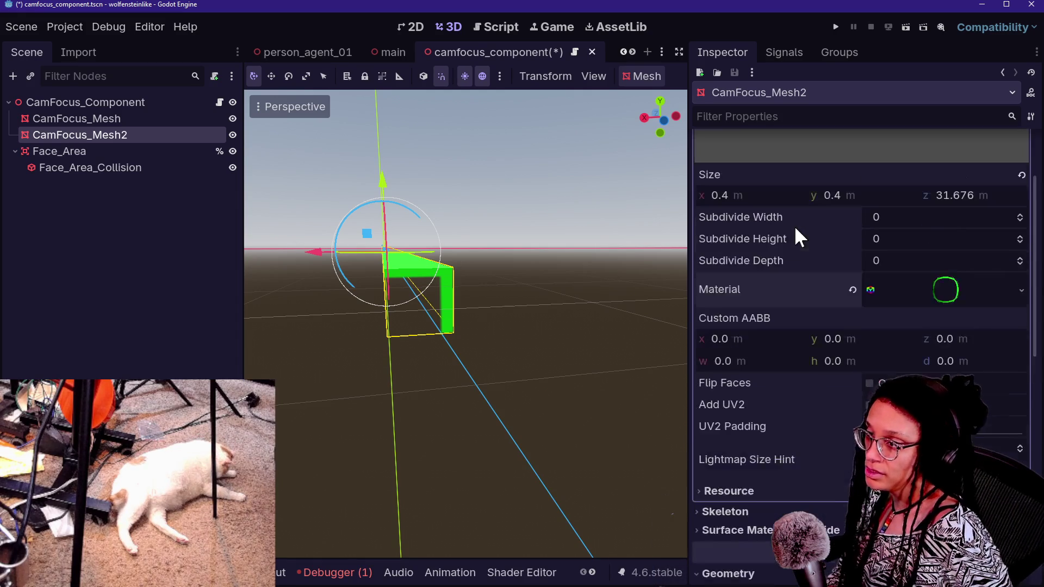
pyautogui.click(927, 294)
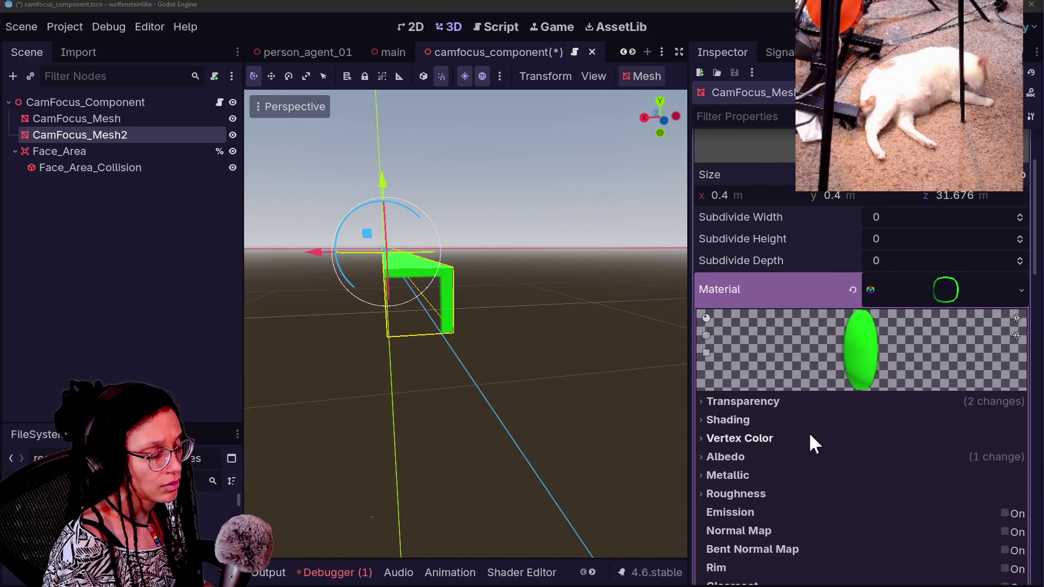
pyautogui.scroll(-10, 808, 432)
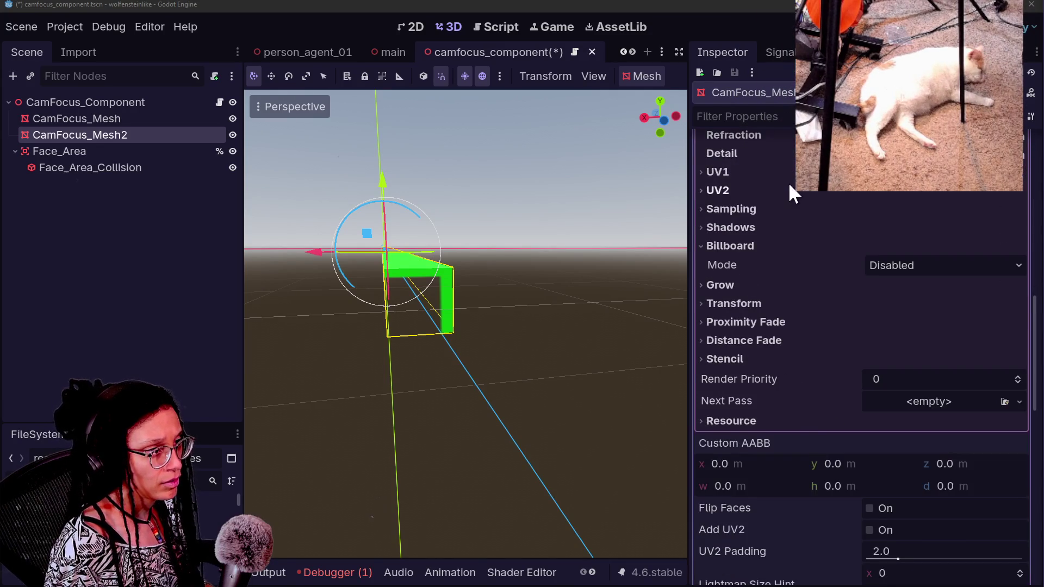
pyautogui.click(816, 172)
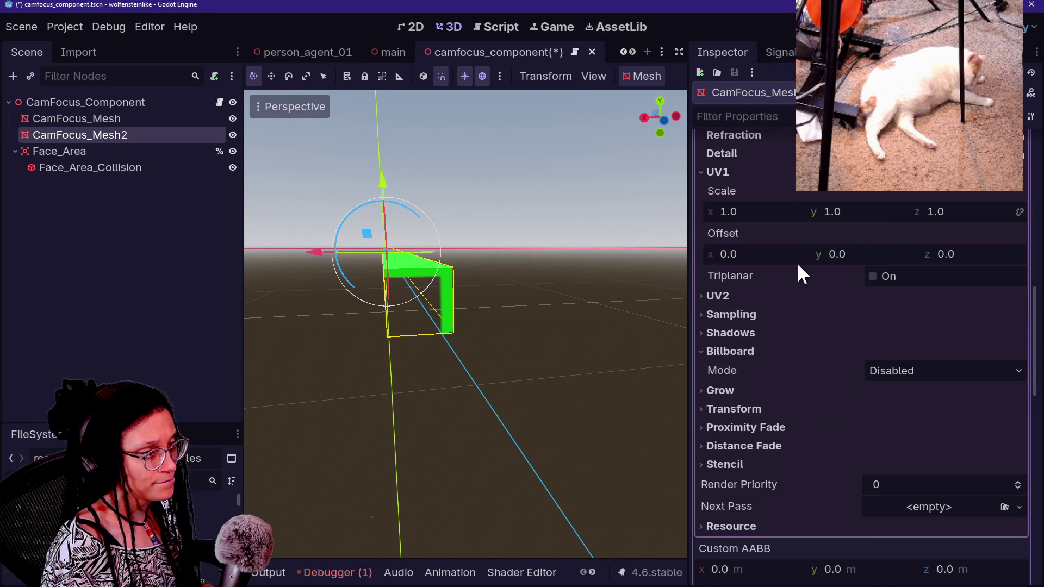
# Roughly fit the green frame texture to the box by adjusting UV1 scale and x offset.
pyautogui.moveTo(777, 259); pyautogui.dragTo(783, 258)
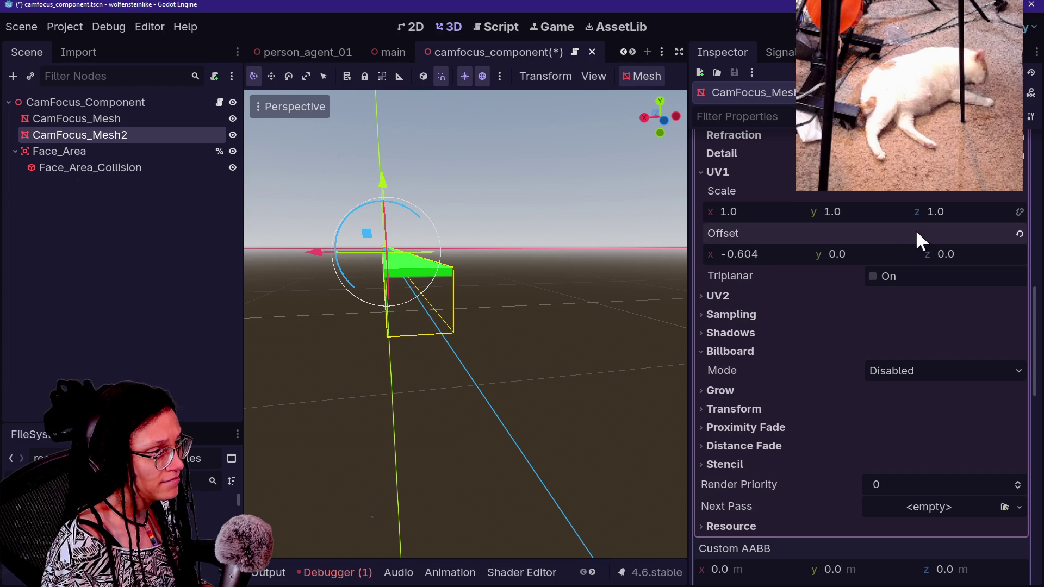
pyautogui.moveTo(778, 211)
pyautogui.mouseDown()
pyautogui.moveTo(723, 211)
pyautogui.moveTo(796, 211)
pyautogui.moveTo(785, 210)
pyautogui.mouseUp()
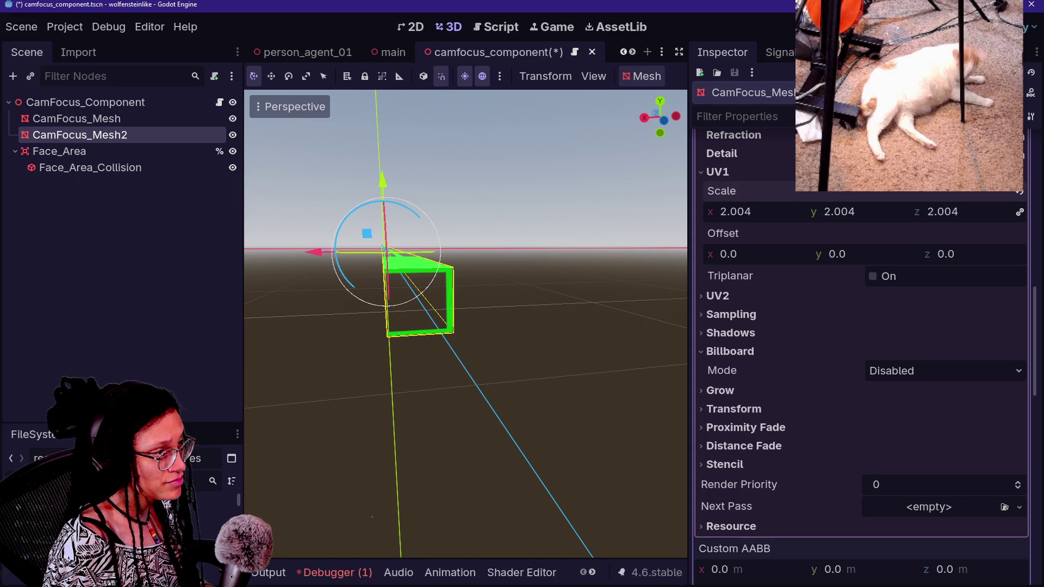
pyautogui.moveTo(788, 254); pyautogui.dragTo(795, 254)
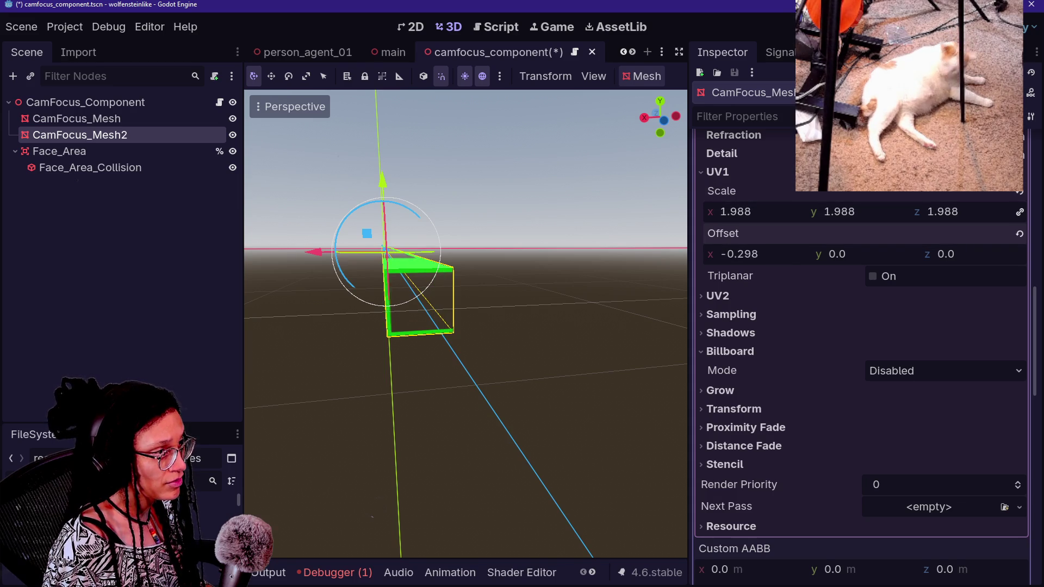
pyautogui.moveTo(772, 210); pyautogui.dragTo(756, 210)
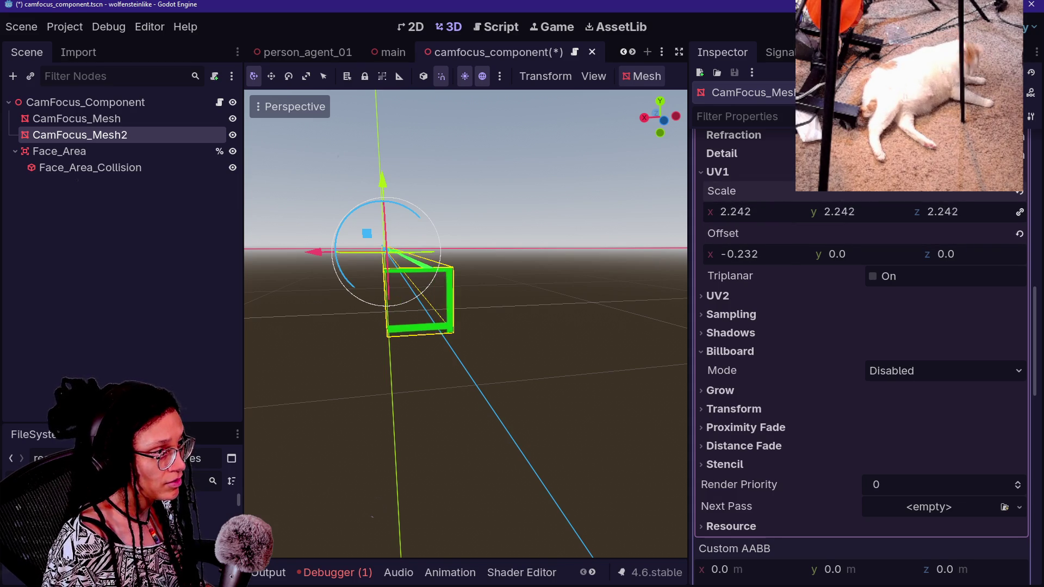
pyautogui.moveTo(783, 252); pyautogui.dragTo(791, 252)
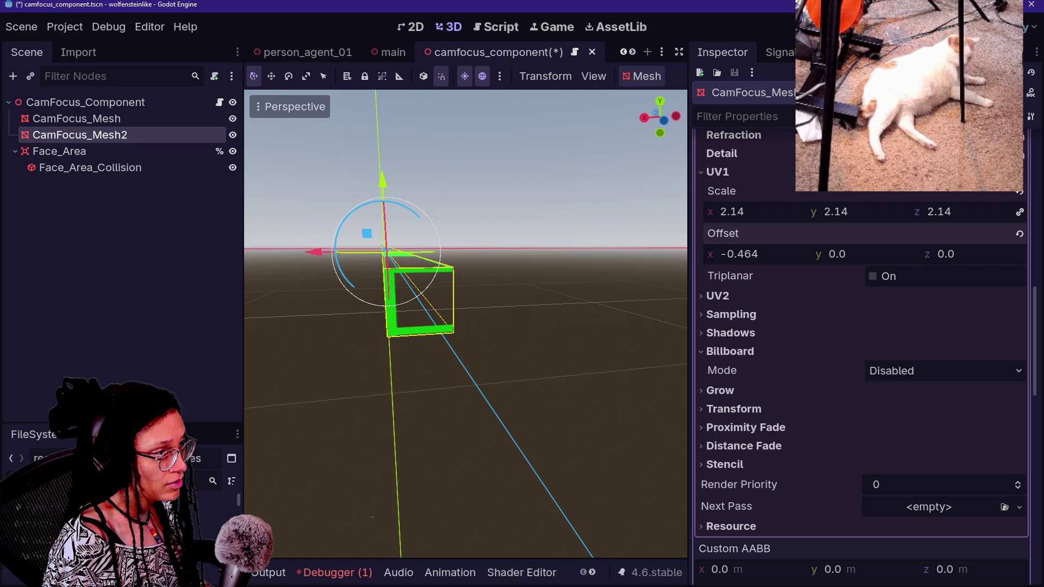
pyautogui.moveTo(772, 212); pyautogui.dragTo(766, 211)
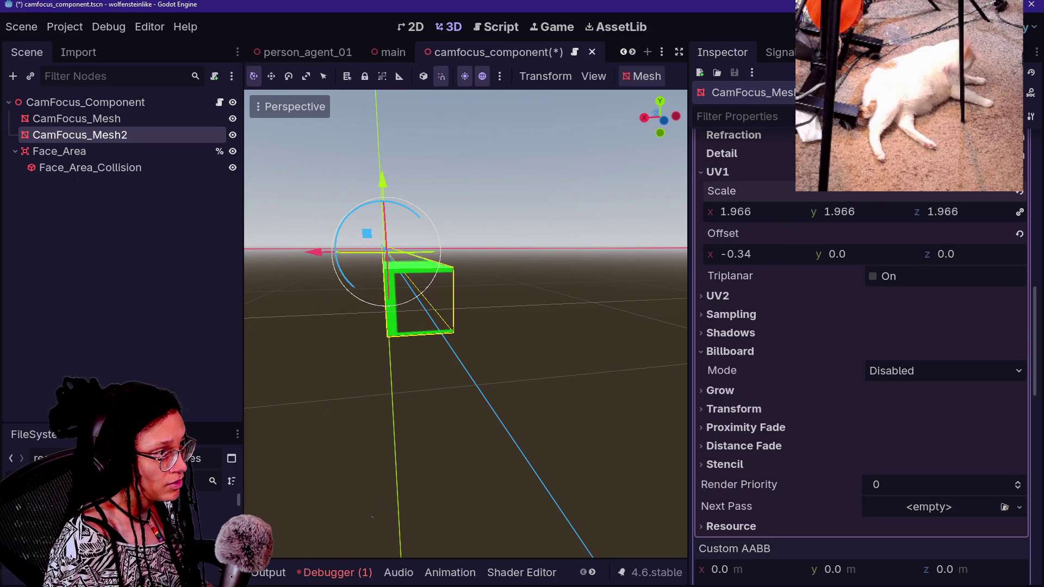
pyautogui.moveTo(783, 253); pyautogui.dragTo(772, 253)
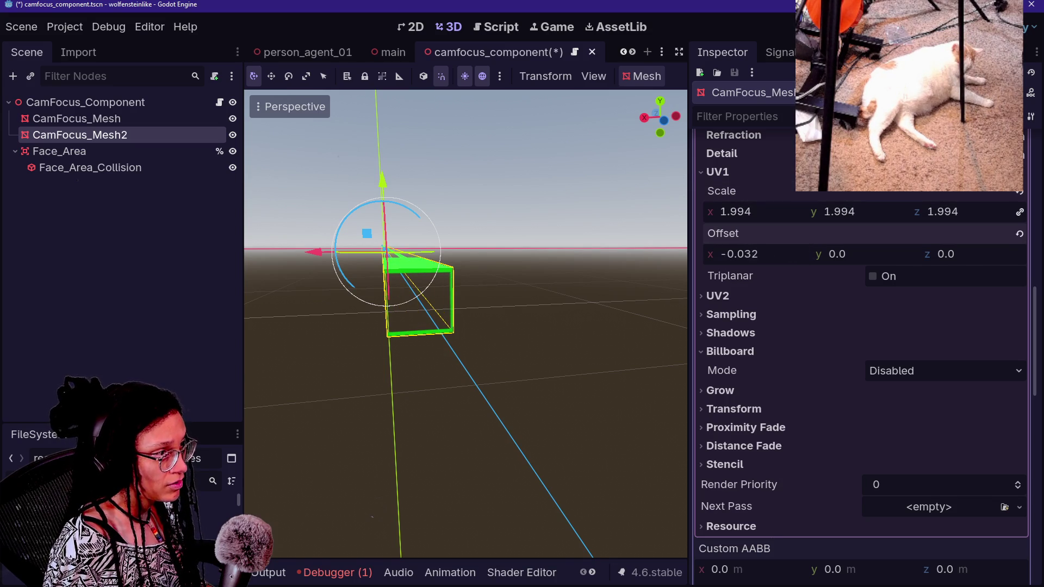
pyautogui.moveTo(750, 212); pyautogui.dragTo(758, 211)
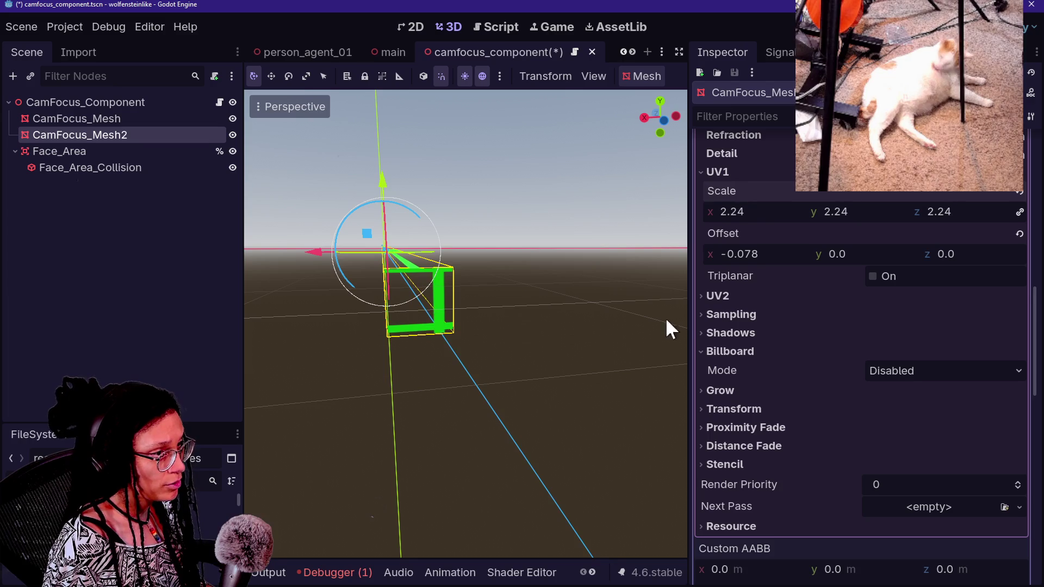
pyautogui.moveTo(786, 254); pyautogui.dragTo(797, 253)
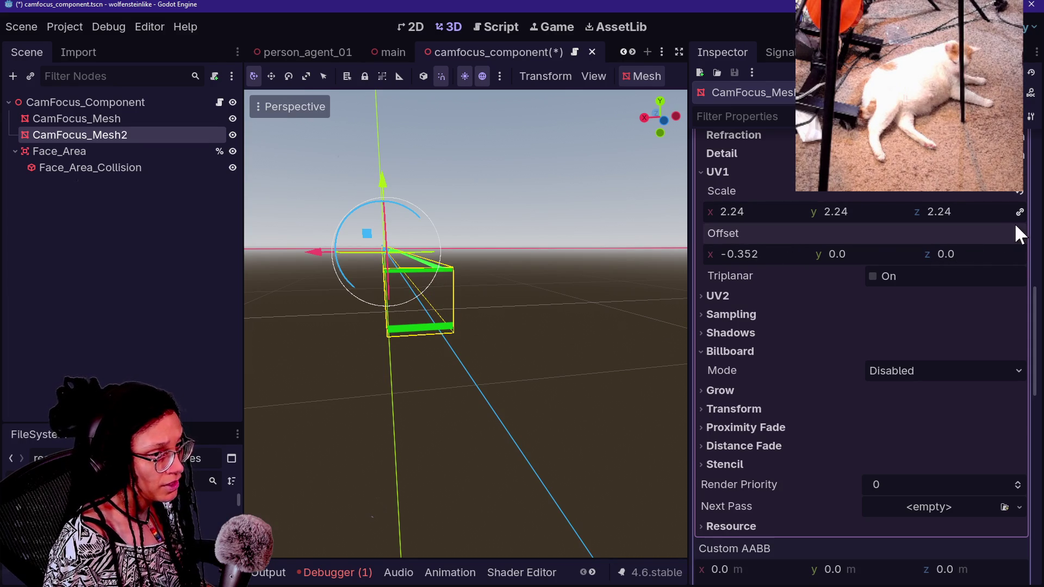
# Refine UV1 to scale 3.492 × 2.082 × 2.24 and x offset -0.414.
pyautogui.click(1019, 193)
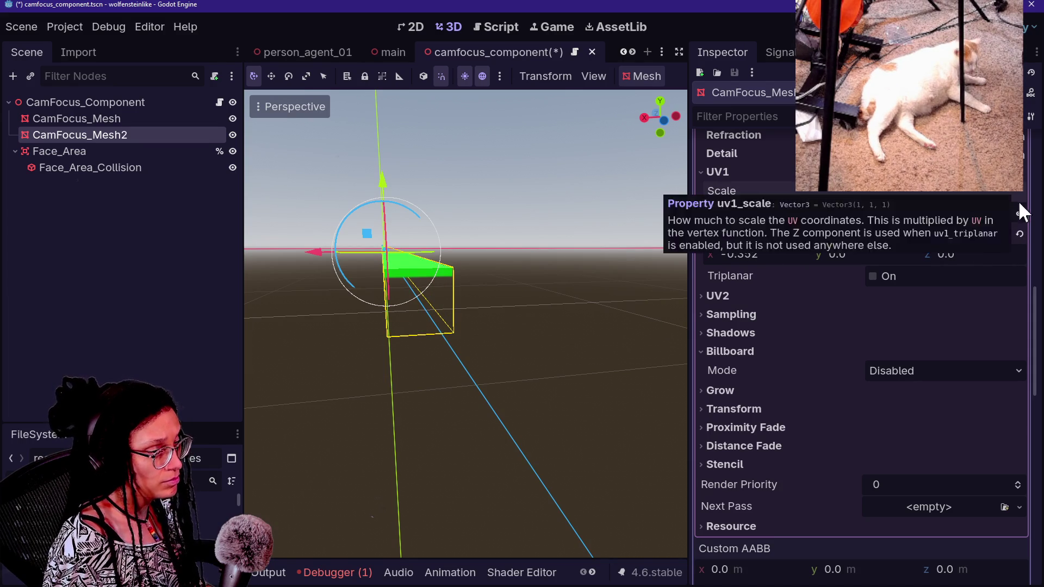
pyautogui.hotkey('ctrl', 'z')
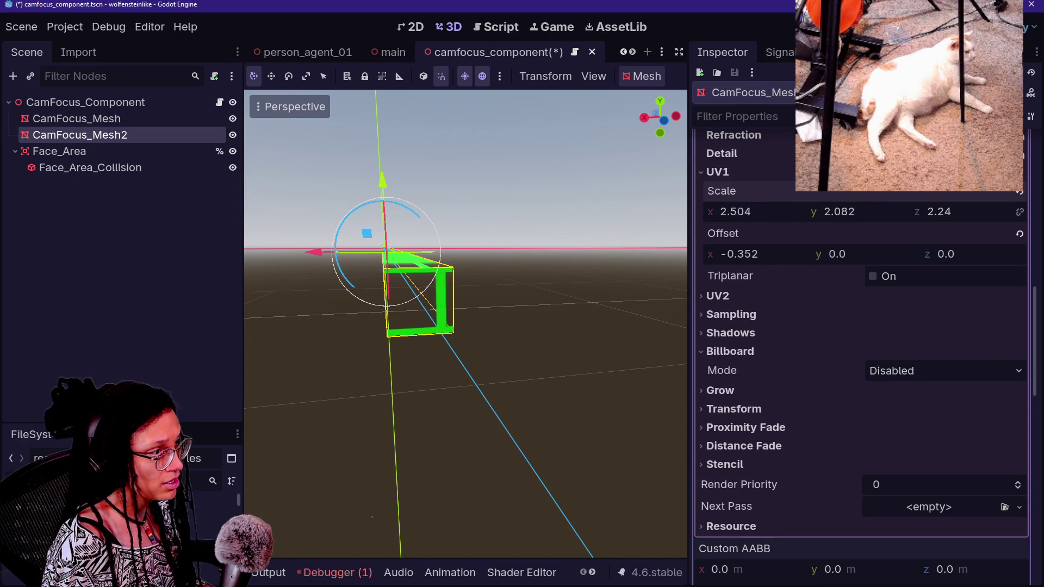
pyautogui.moveTo(742, 254); pyautogui.dragTo(728, 254)
pyautogui.moveTo(758, 212); pyautogui.dragTo(723, 211)
pyautogui.moveTo(776, 254)
pyautogui.mouseDown()
pyautogui.moveTo(766, 254)
pyautogui.moveTo(793, 253)
pyautogui.mouseUp()
pyautogui.moveTo(777, 212); pyautogui.dragTo(805, 212)
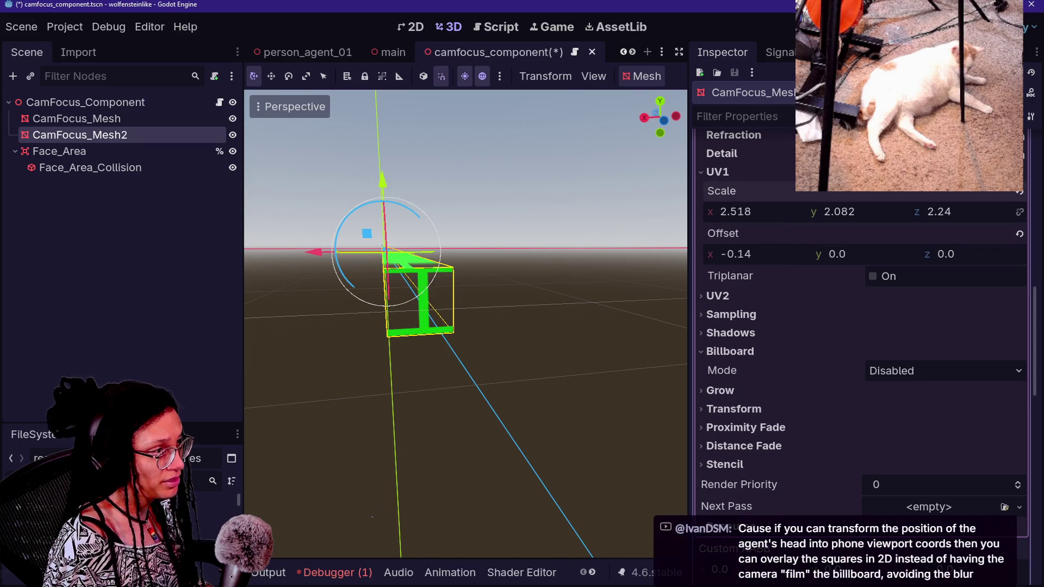
pyautogui.moveTo(763, 255); pyautogui.dragTo(753, 254)
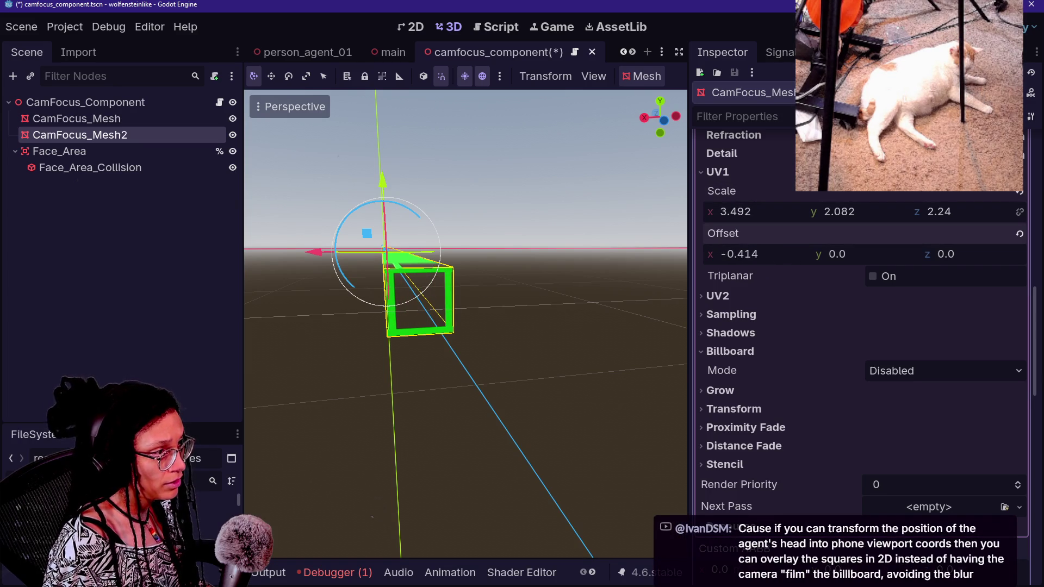
# View the green mesh from behind, centre on it, and hide CamFocus_Mesh for a clear look.
pyautogui.click(664, 122)
pyautogui.scroll(3, 312, 240)
pyautogui.scroll(5, 315, 242)
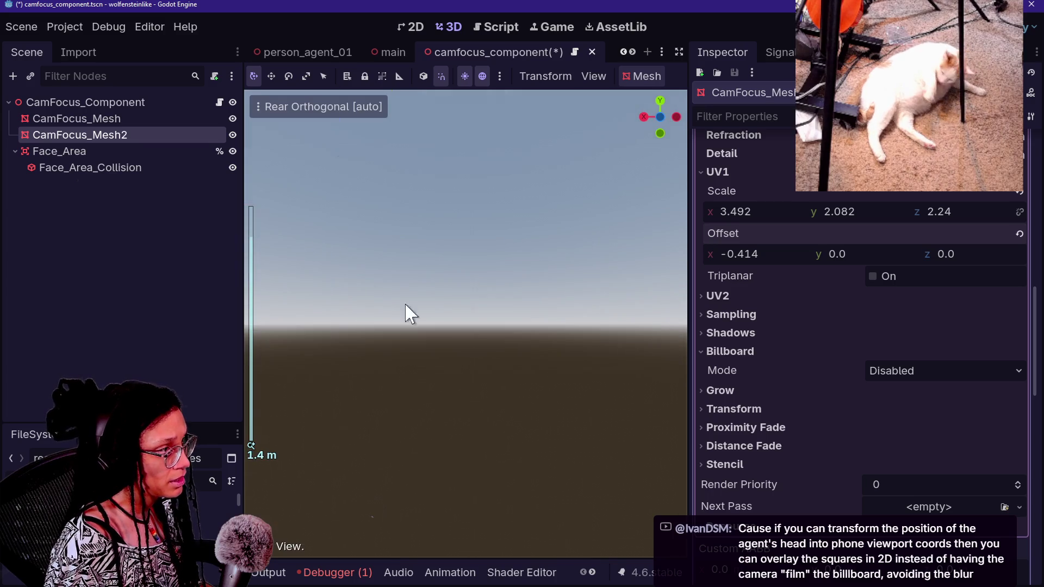
pyautogui.press('f')
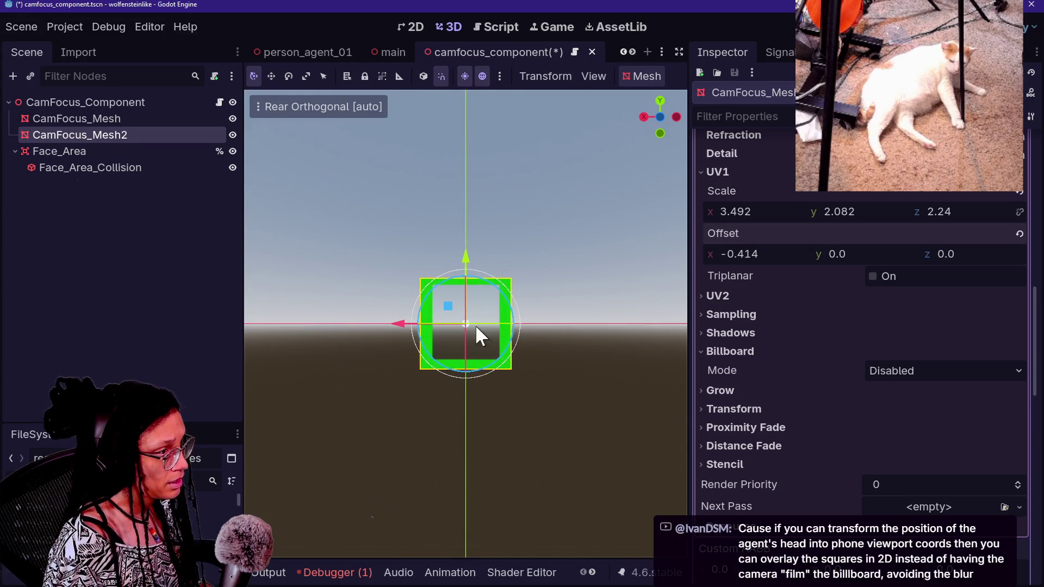
pyautogui.click(233, 119)
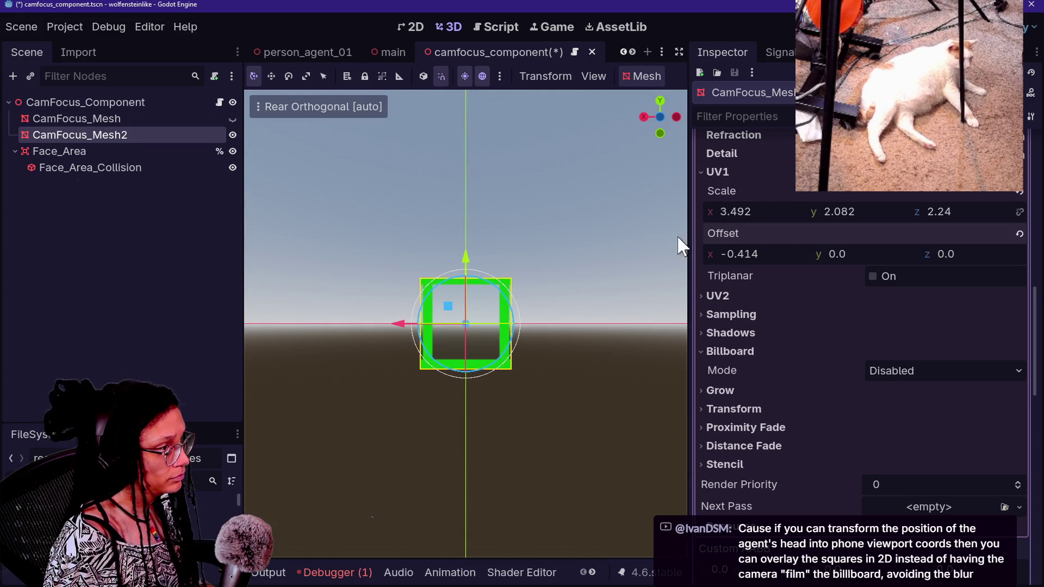
pyautogui.scroll(6, 532, 304)
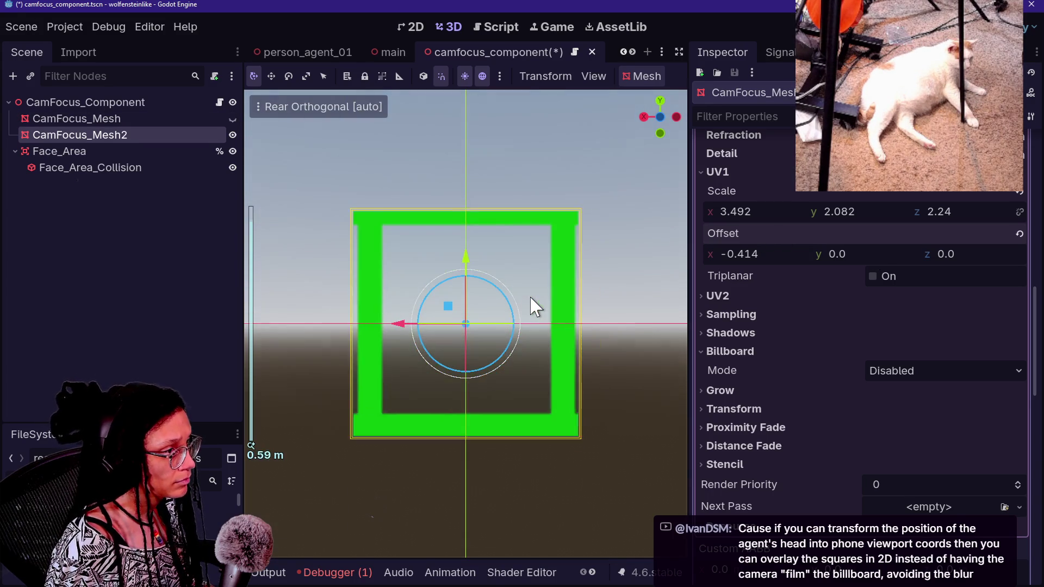
# Fine-tune the frame's UV1 x scale to 3.3294 and x offset to -0.2792 so edges line up.
pyautogui.moveTo(762, 210); pyautogui.dragTo(783, 210)
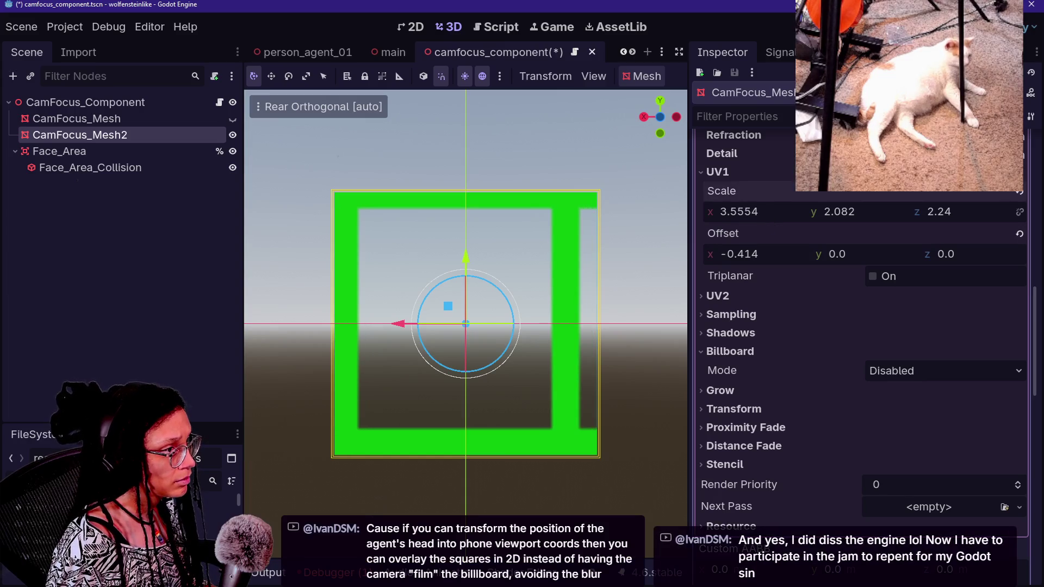
pyautogui.moveTo(765, 254); pyautogui.dragTo(734, 253)
pyautogui.moveTo(756, 213)
pyautogui.mouseDown()
pyautogui.moveTo(780, 212)
pyautogui.moveTo(745, 211)
pyautogui.mouseUp()
pyautogui.moveTo(780, 255); pyautogui.dragTo(816, 254)
pyautogui.moveTo(774, 213)
pyautogui.mouseDown()
pyautogui.moveTo(761, 213)
pyautogui.moveTo(773, 214)
pyautogui.mouseUp()
pyautogui.moveTo(772, 254); pyautogui.dragTo(785, 254)
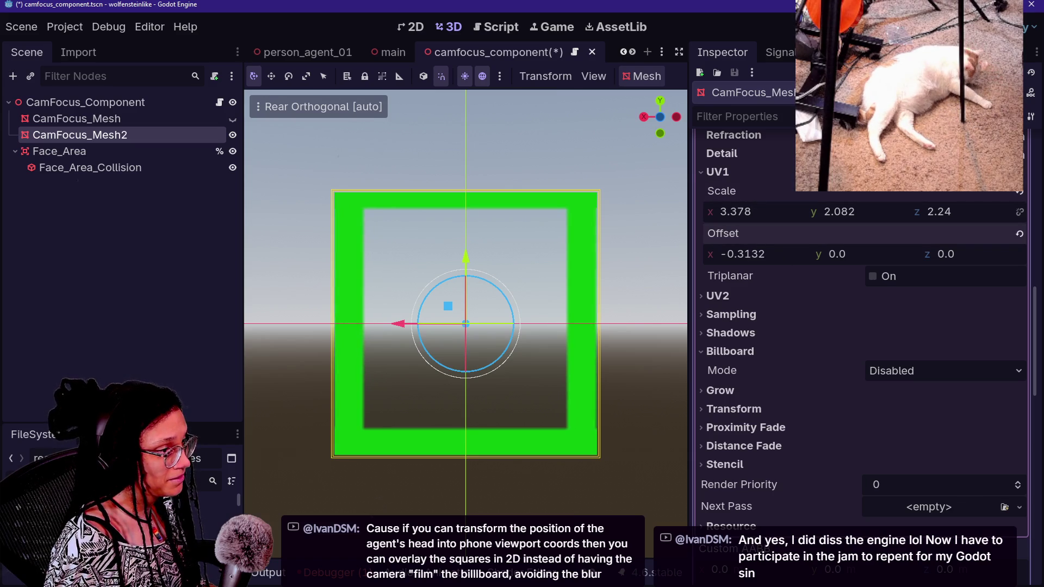
pyautogui.moveTo(771, 203); pyautogui.dragTo(768, 201)
pyautogui.moveTo(772, 254); pyautogui.dragTo(784, 254)
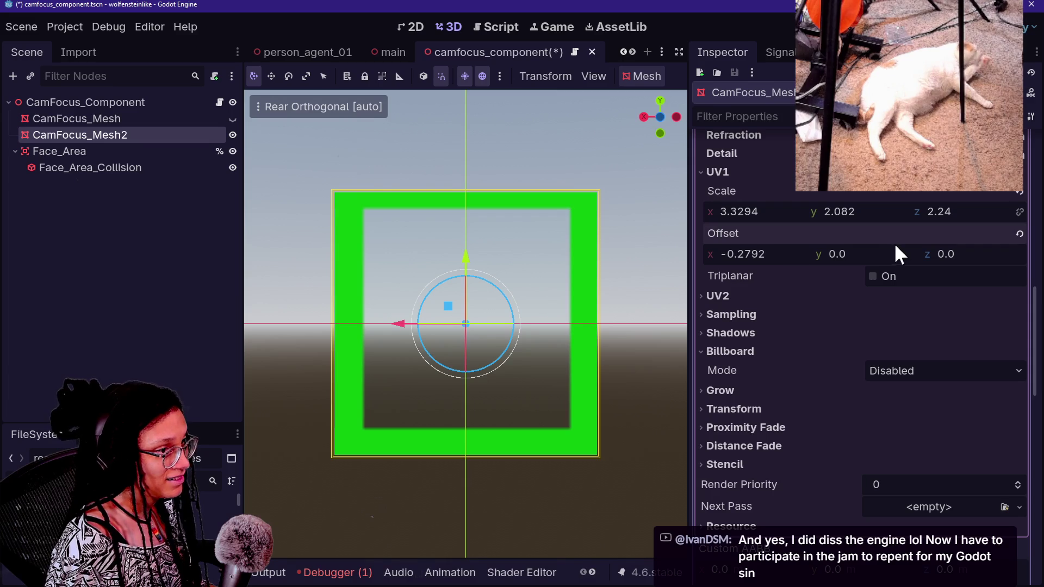
# Set UV1 scale y to 2.1336 and offset y to -0.028, then save the scene.
pyautogui.moveTo(867, 214); pyautogui.dragTo(873, 213)
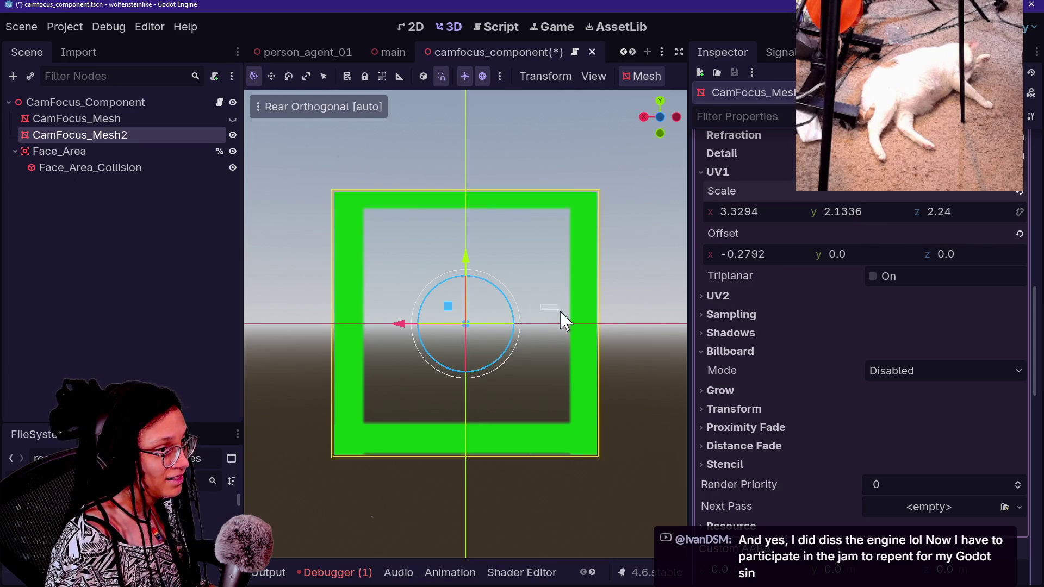
pyautogui.moveTo(851, 254); pyautogui.dragTo(845, 254)
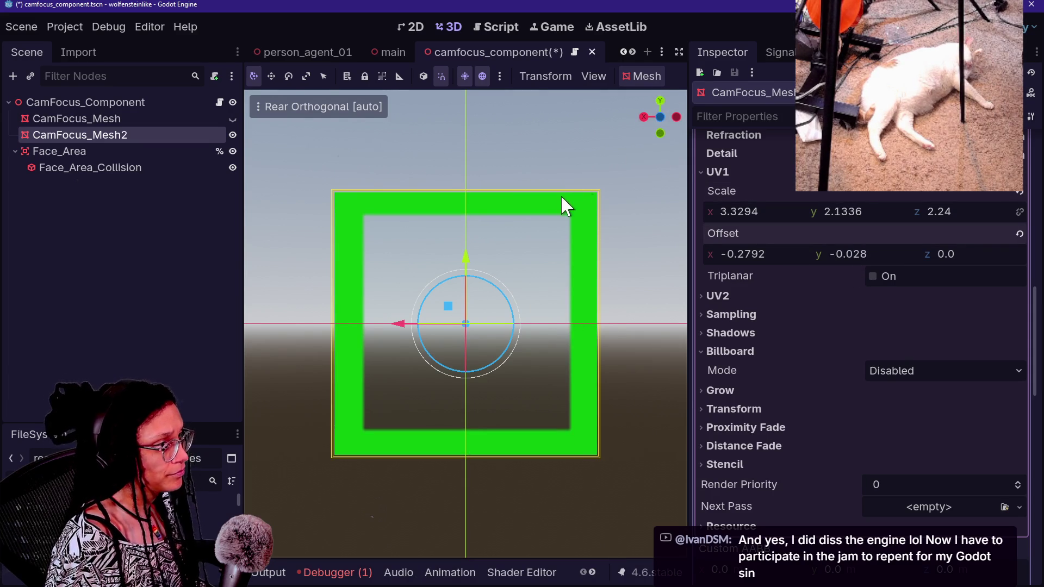
pyautogui.moveTo(656, 103)
pyautogui.mouseDown()
pyautogui.moveTo(571, 193)
pyautogui.moveTo(571, 218)
pyautogui.moveTo(522, 233)
pyautogui.mouseUp()
pyautogui.hotkey('ctrl', 's')
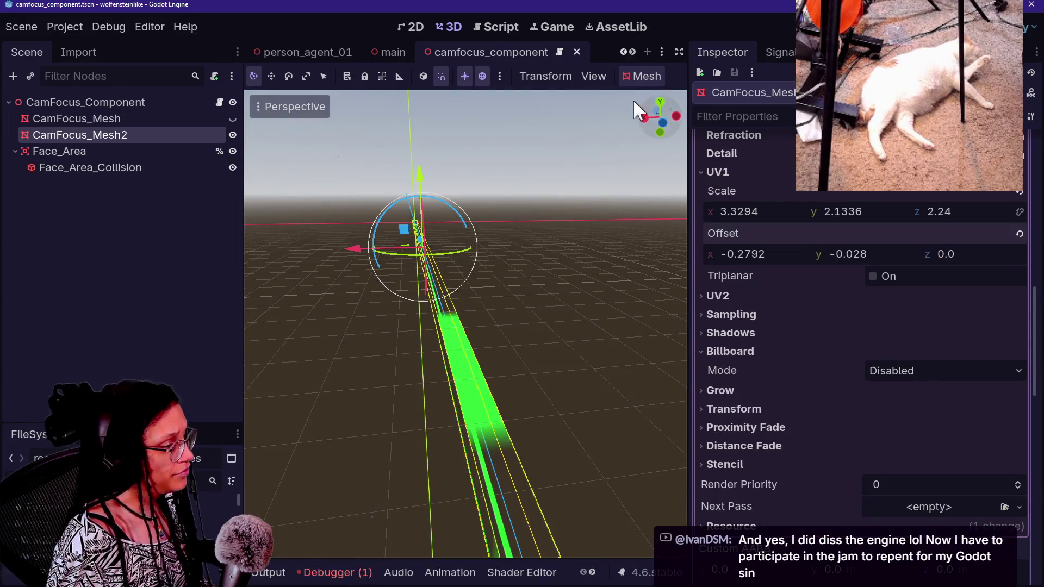
# Set the green material's Billboard Mode to Enabled so the frame faces the camera.
pyautogui.scroll(8, 808, 326)
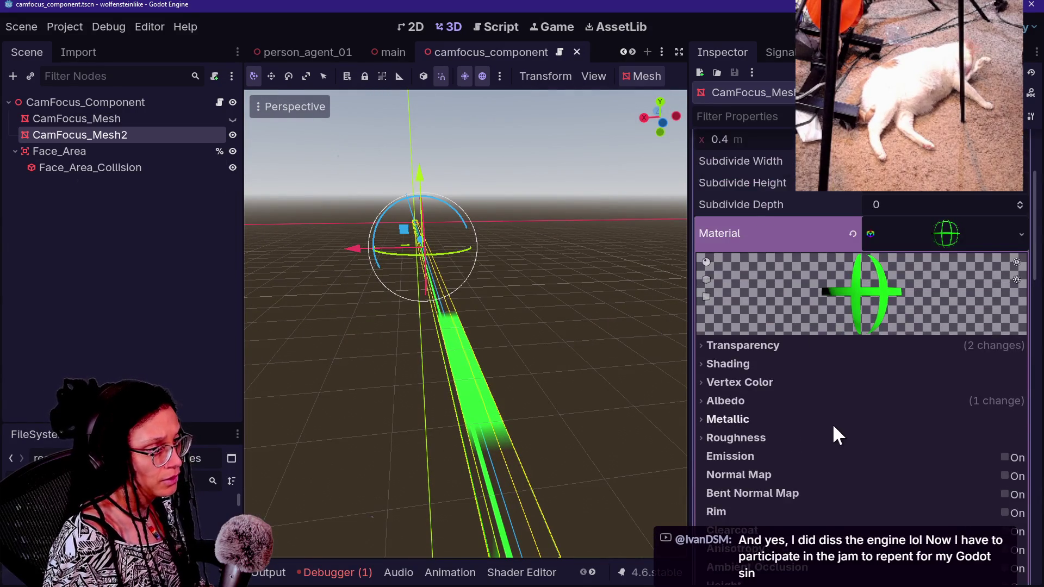
pyautogui.scroll(-3, 833, 423)
pyautogui.scroll(-2, 833, 423)
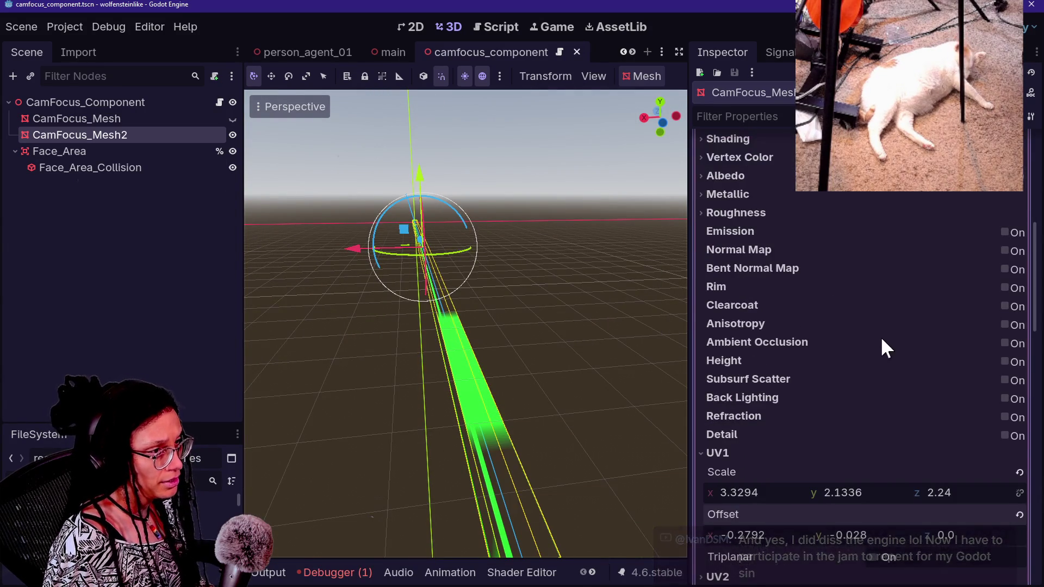
pyautogui.scroll(-6, 799, 365)
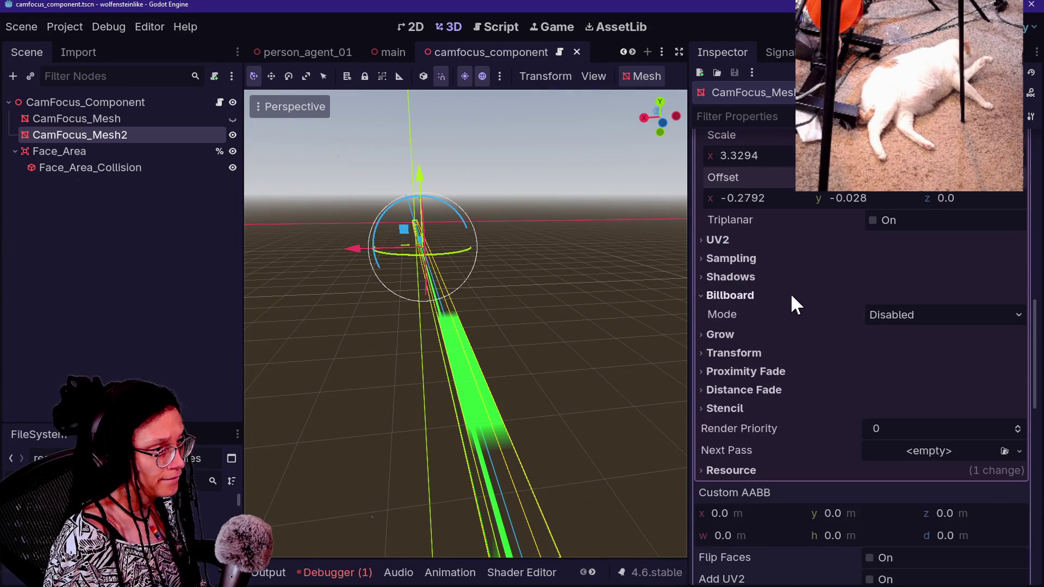
pyautogui.click(894, 317)
pyautogui.click(911, 354)
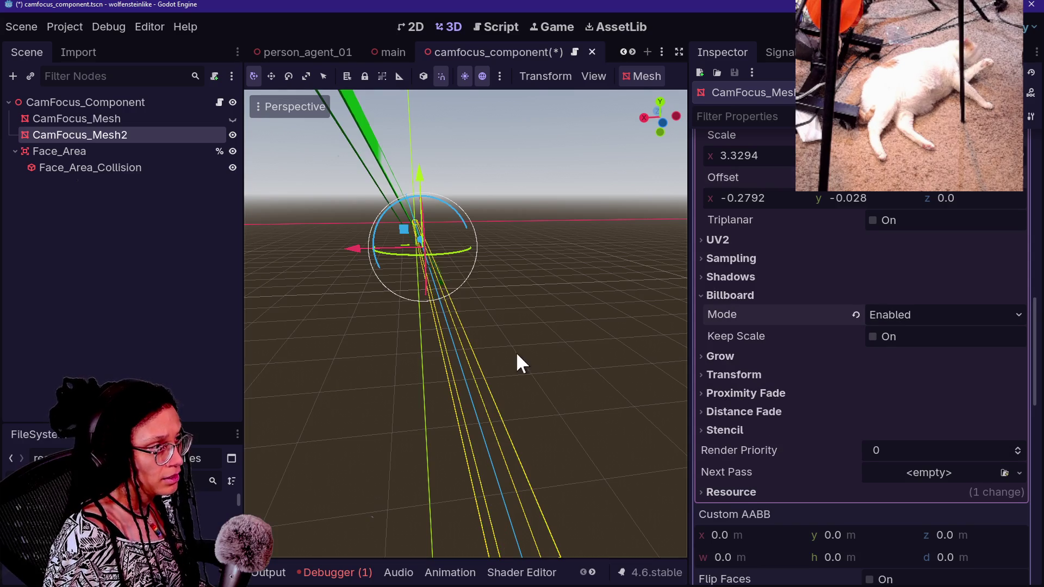
pyautogui.moveTo(466, 323); pyautogui.dragTo(522, 337)
pyautogui.press('f')
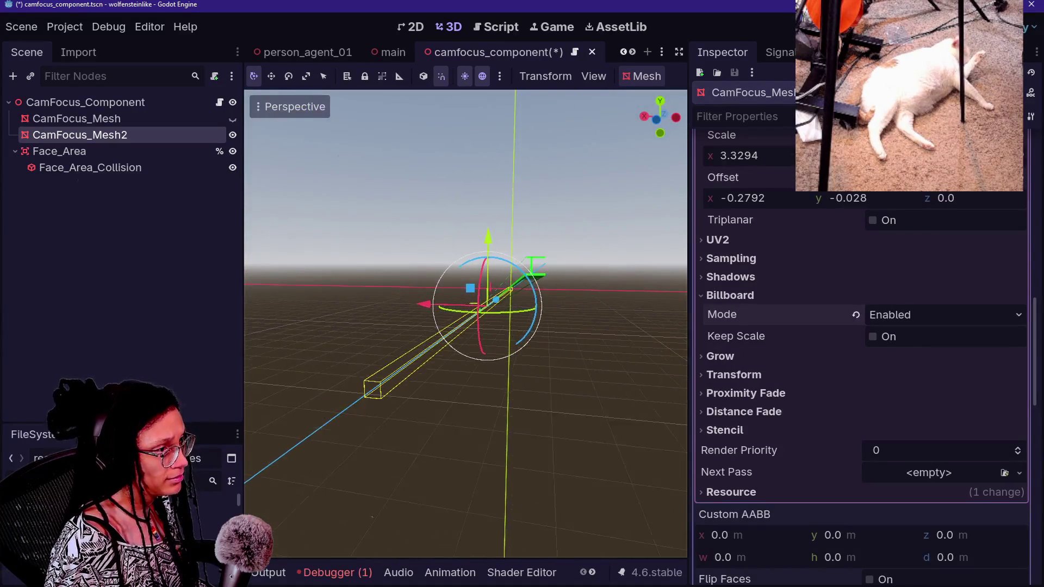
pyautogui.scroll(5, 466, 315)
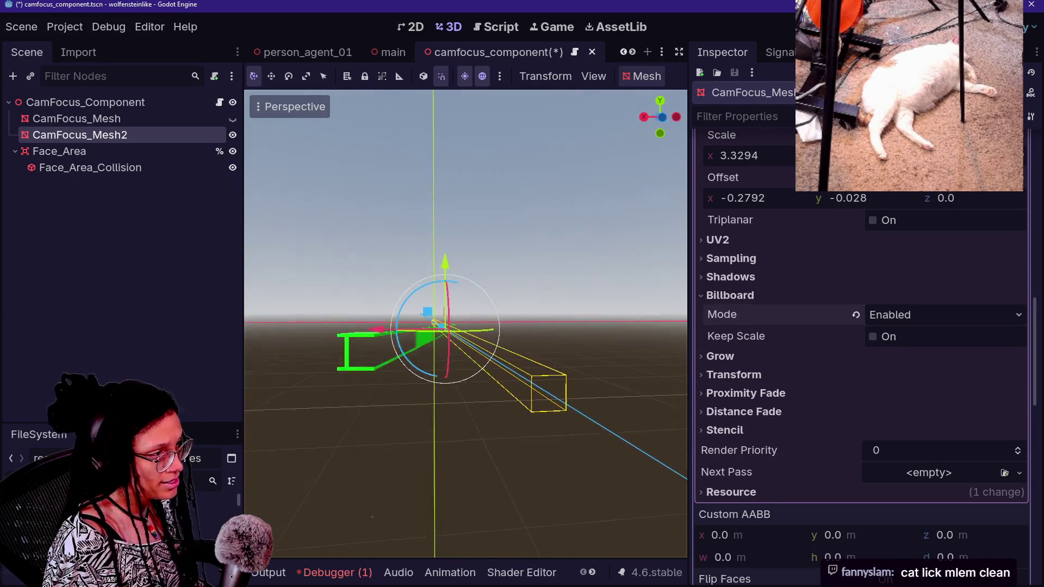
# Try Y-Billboard, return to Enabled billboarding, and turn on Keep Scale.
pyautogui.click(869, 315)
pyautogui.click(892, 368)
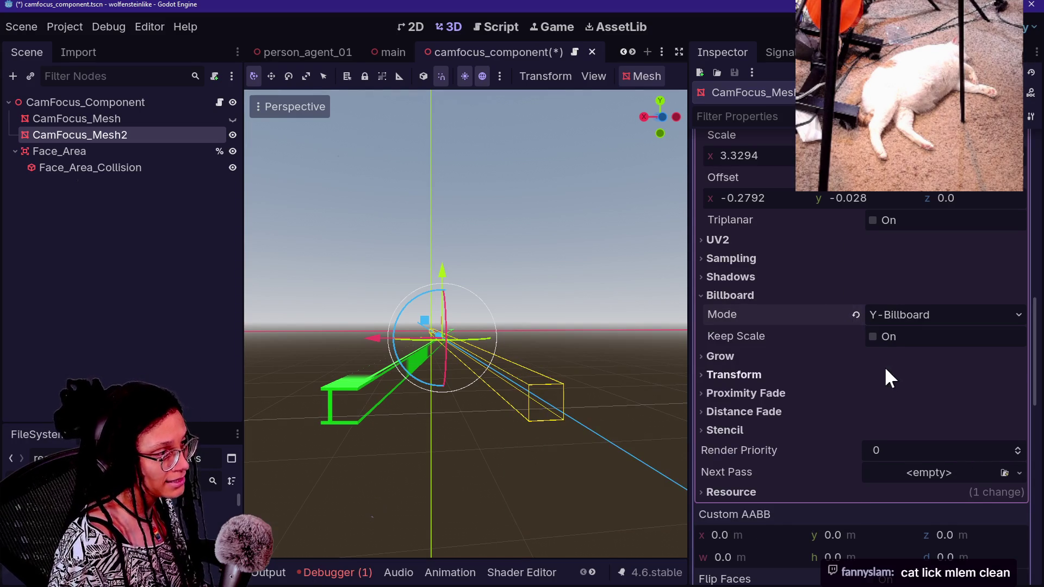
pyautogui.click(918, 313)
pyautogui.click(906, 340)
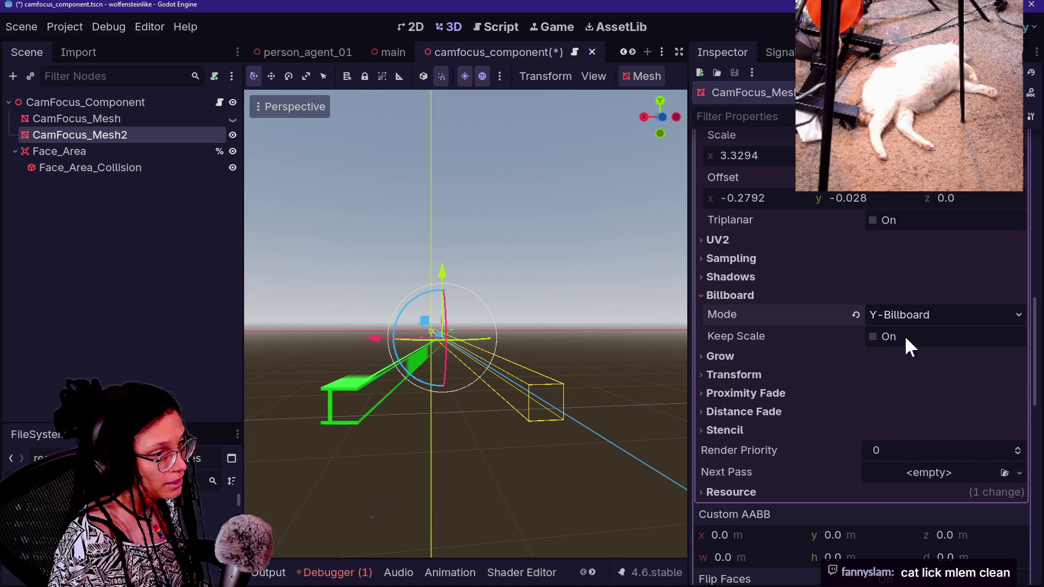
pyautogui.click(896, 315)
pyautogui.click(905, 352)
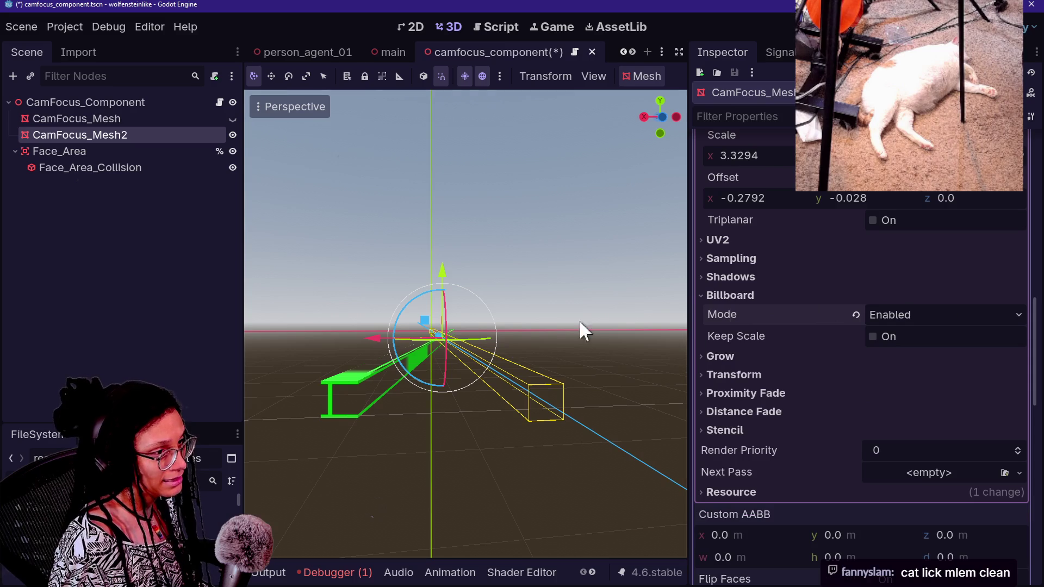
pyautogui.click(876, 336)
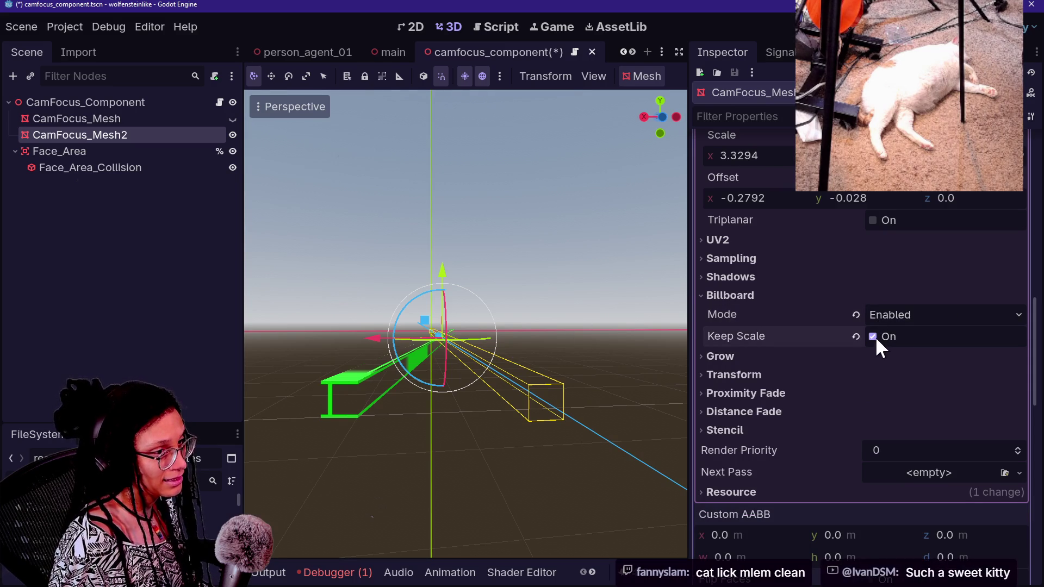
# Save the camfocus_component scene and run the game.
pyautogui.click(436, 223)
pyautogui.hotkey('ctrl', 's')
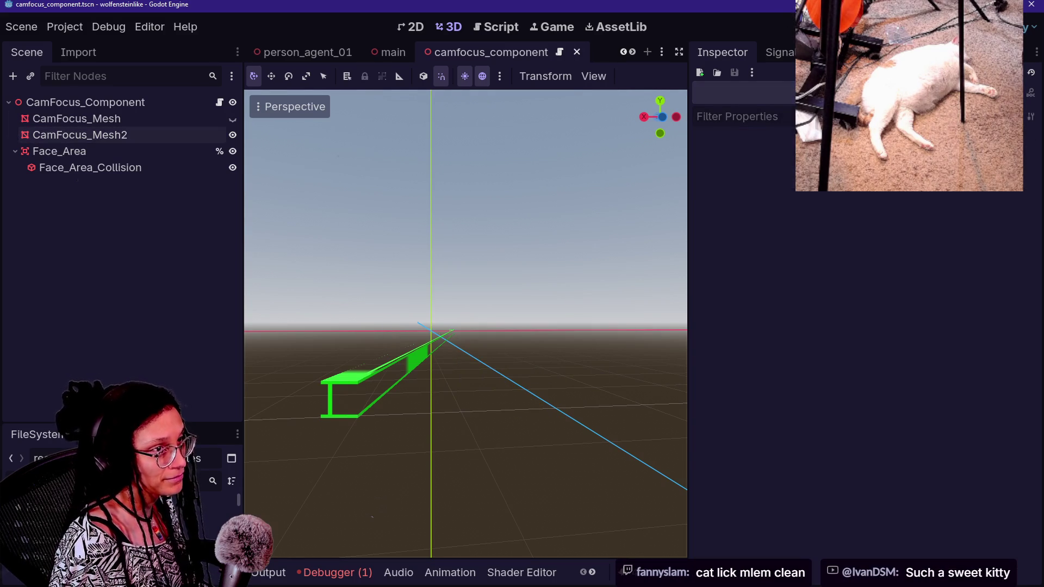
pyautogui.press('F5')
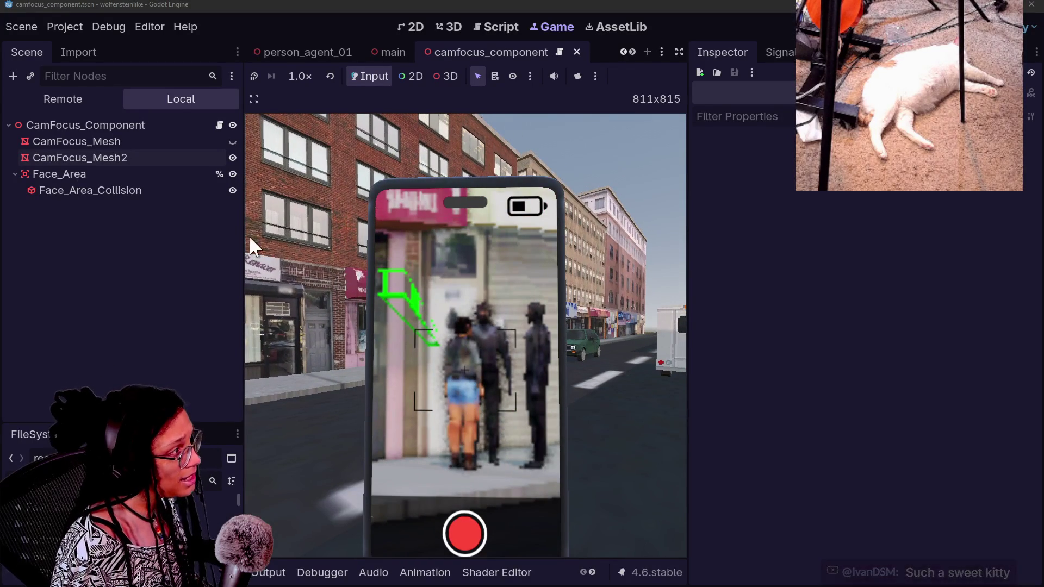
# Select CamFocus_Mesh2 in the Scene tree while the game runs.
pyautogui.click(92, 156)
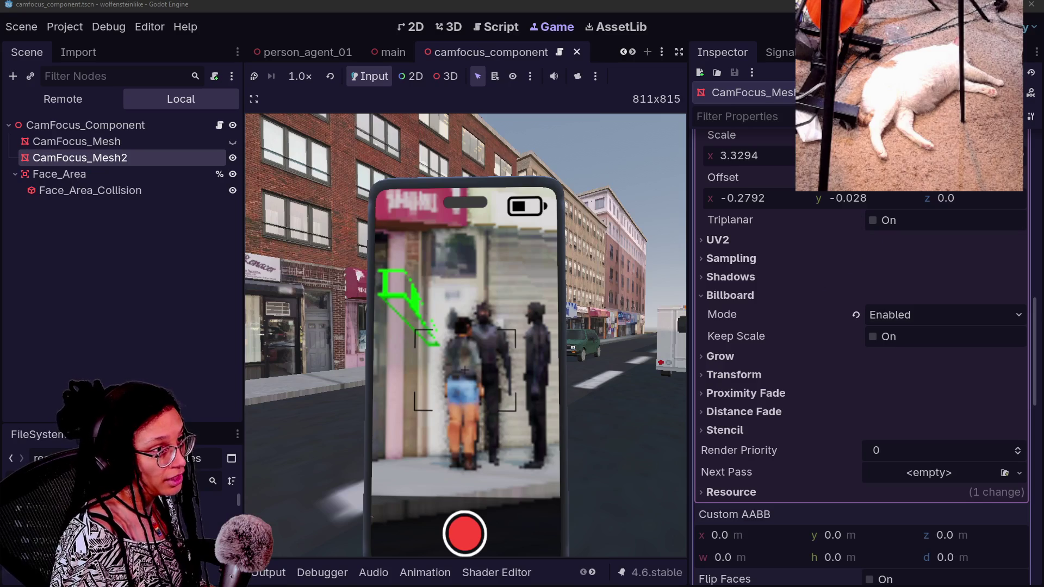
# Lengthen the frame mesh's depth and move it from render layer 1 to layer 2.
pyautogui.scroll(10, 985, 290)
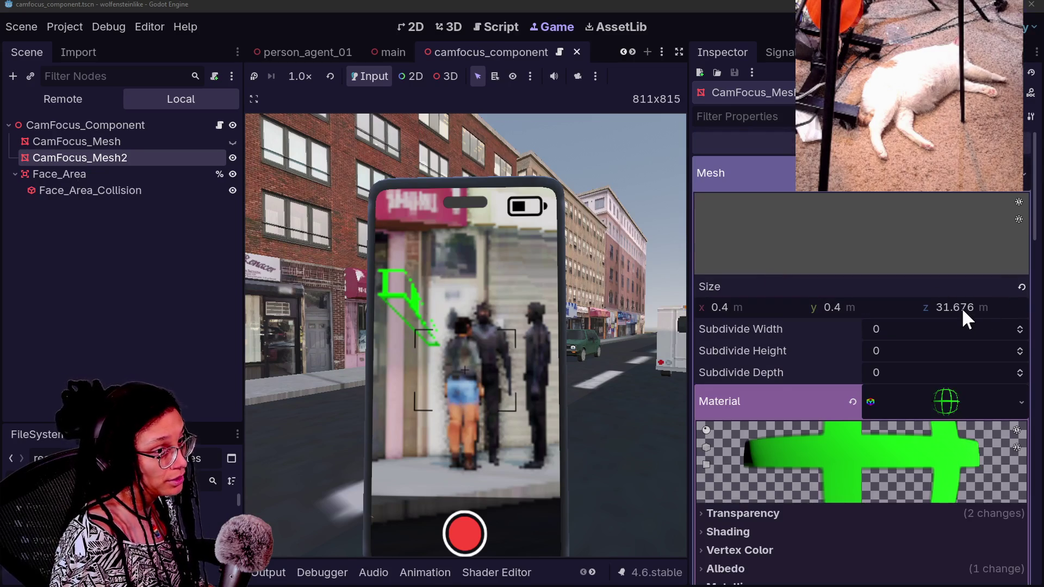
pyautogui.moveTo(962, 308); pyautogui.dragTo(979, 308)
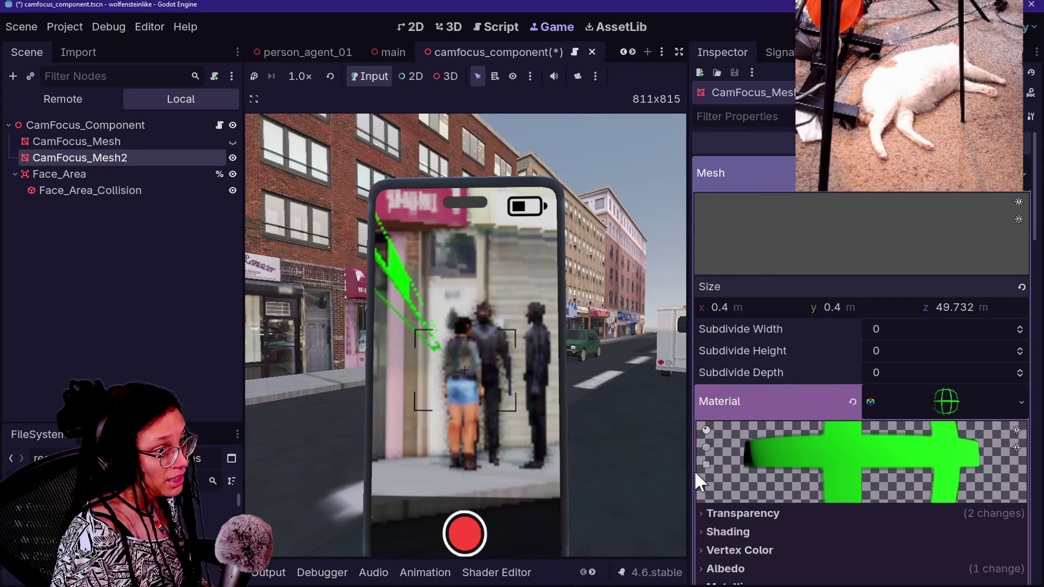
pyautogui.scroll(-15, 696, 472)
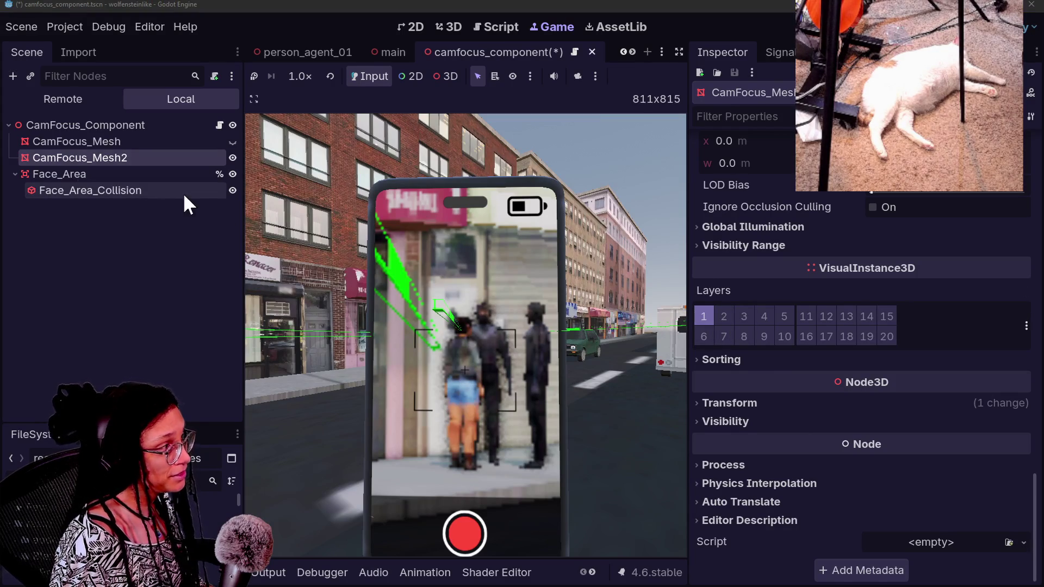
pyautogui.click(746, 313)
pyautogui.click(566, 197)
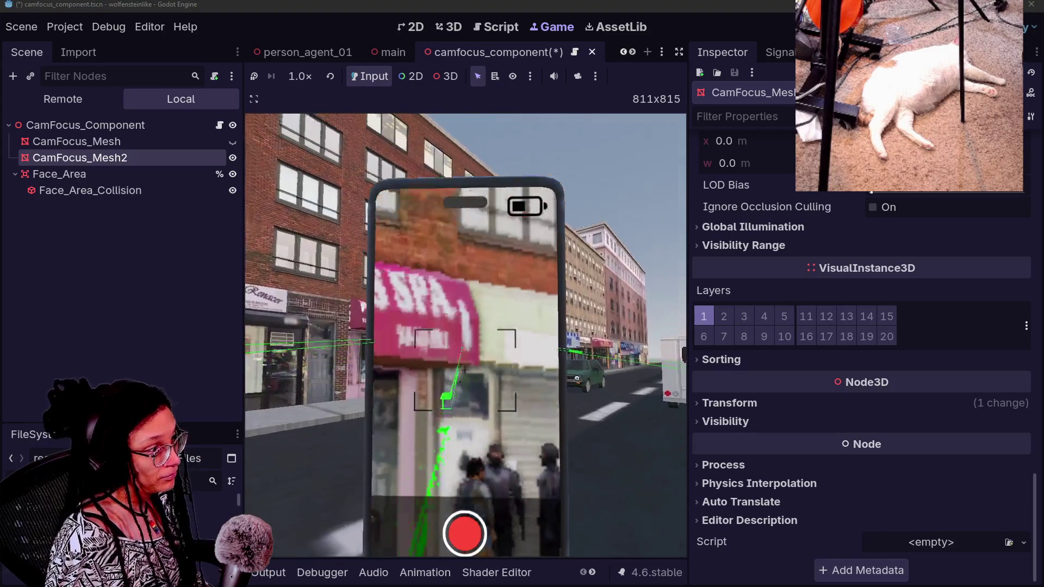
pyautogui.click(701, 314)
pyautogui.click(707, 315)
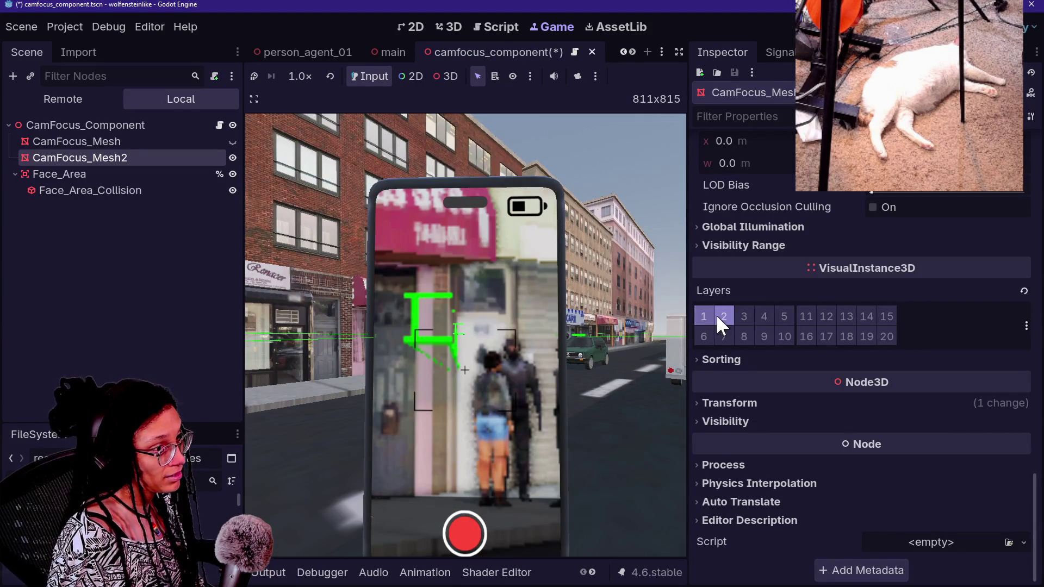
pyautogui.click(711, 316)
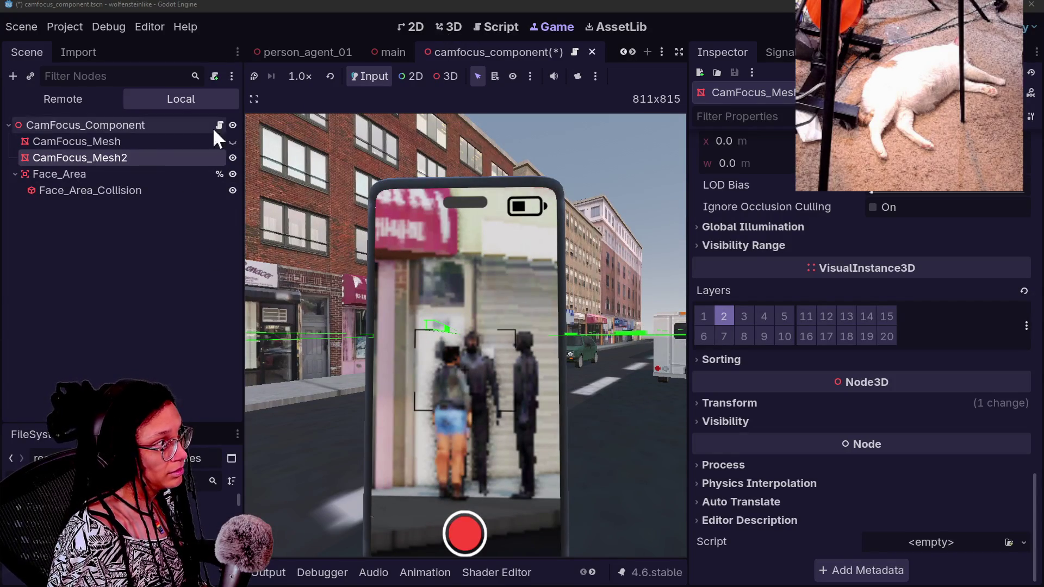
# Stretch the mesh's Size z further to about 62.4 m.
pyautogui.scroll(10, 800, 285)
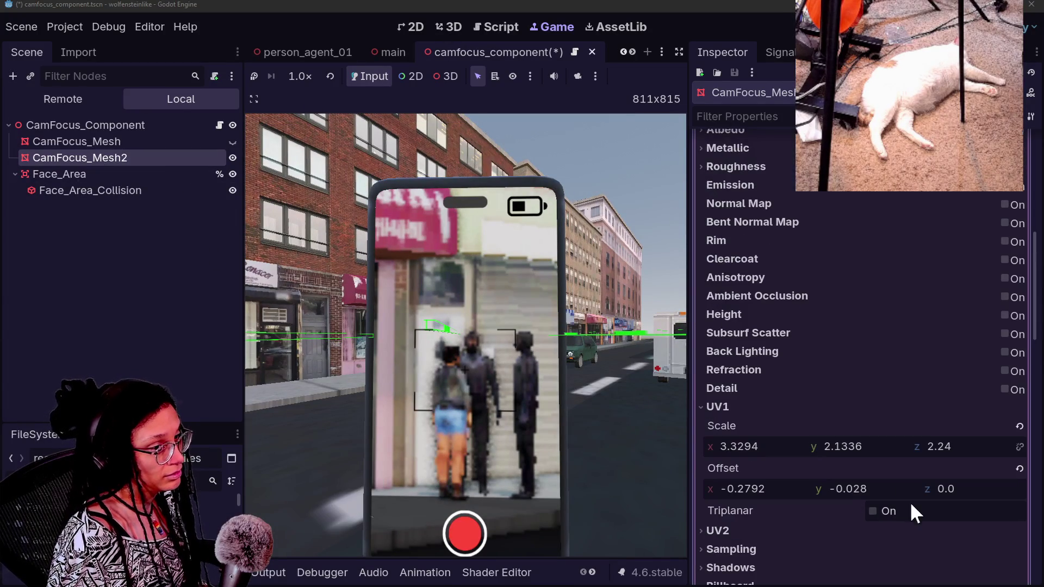
pyautogui.scroll(8, 824, 325)
pyautogui.moveTo(937, 314); pyautogui.dragTo(948, 314)
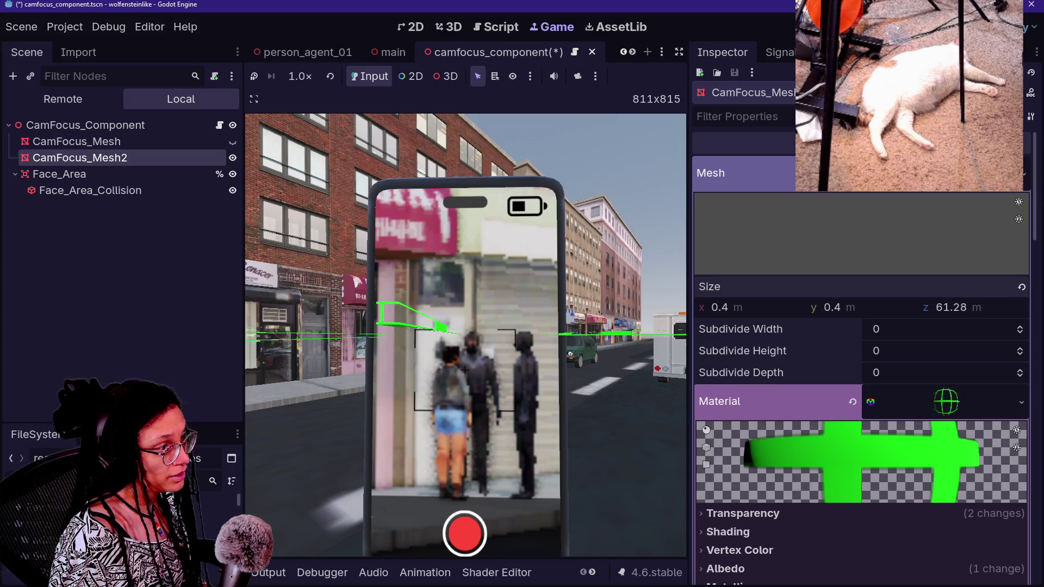
pyautogui.moveTo(949, 308); pyautogui.dragTo(939, 307)
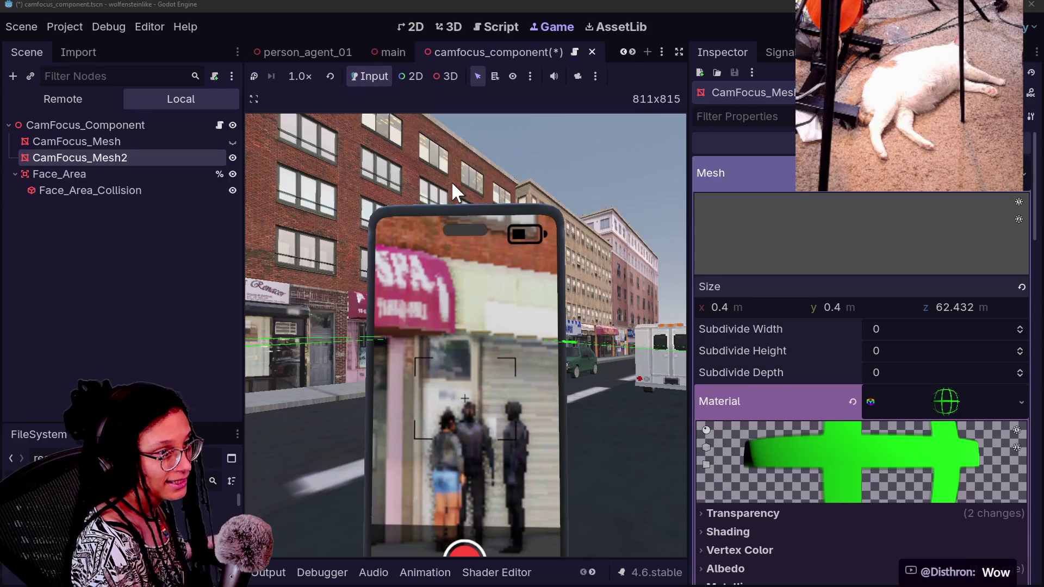
# Delete the CamFocus_Mesh2 node from the scene.
pyautogui.click(856, 194)
pyautogui.click(60, 169)
pyautogui.click(66, 152)
pyautogui.press('Delete')
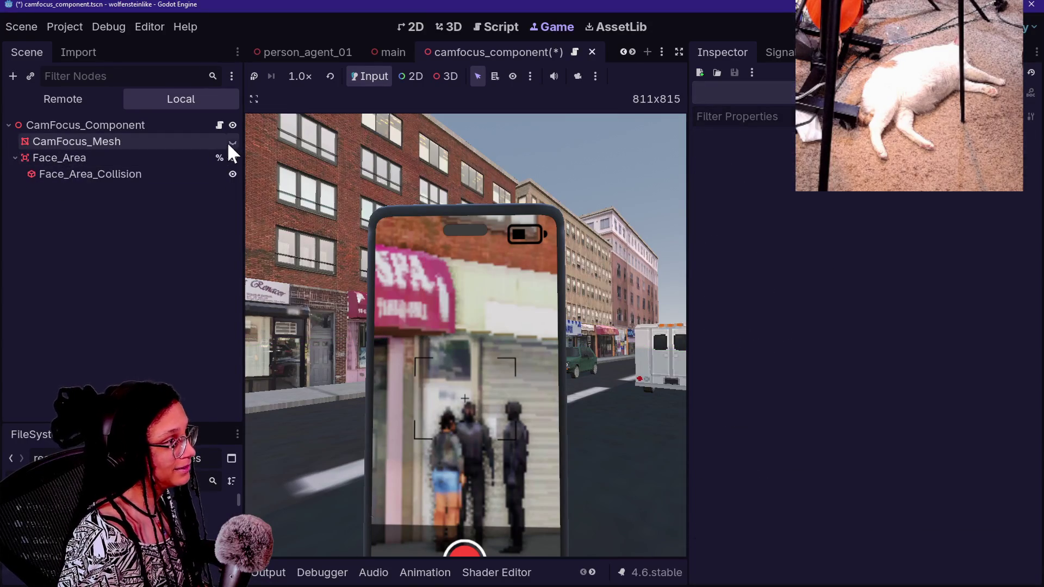
# Walk toward the storefront in the game and expand the game view to fill the editor.
pyautogui.click(415, 355)
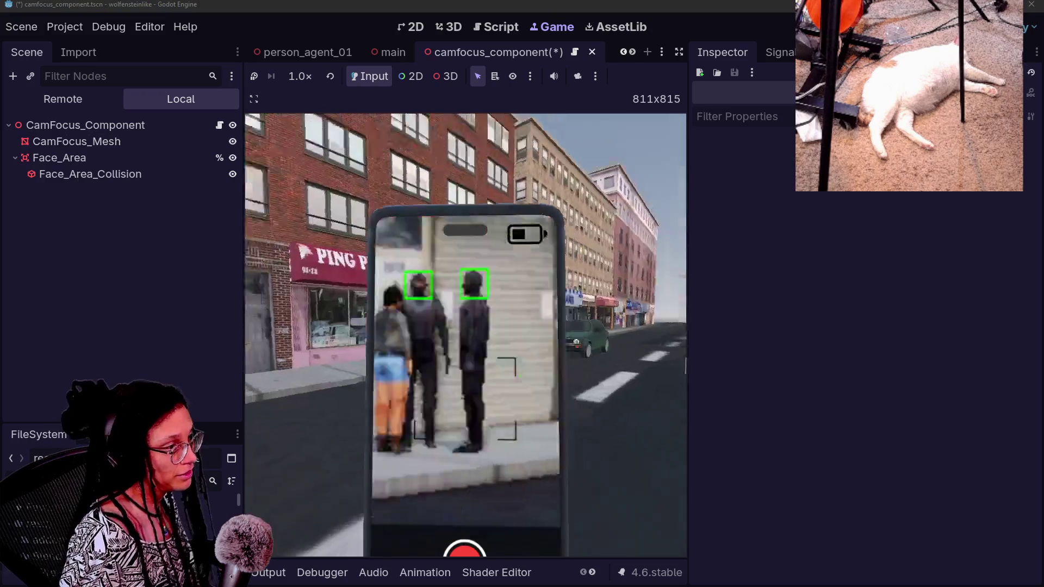
pyautogui.press('w')
pyautogui.press('s')
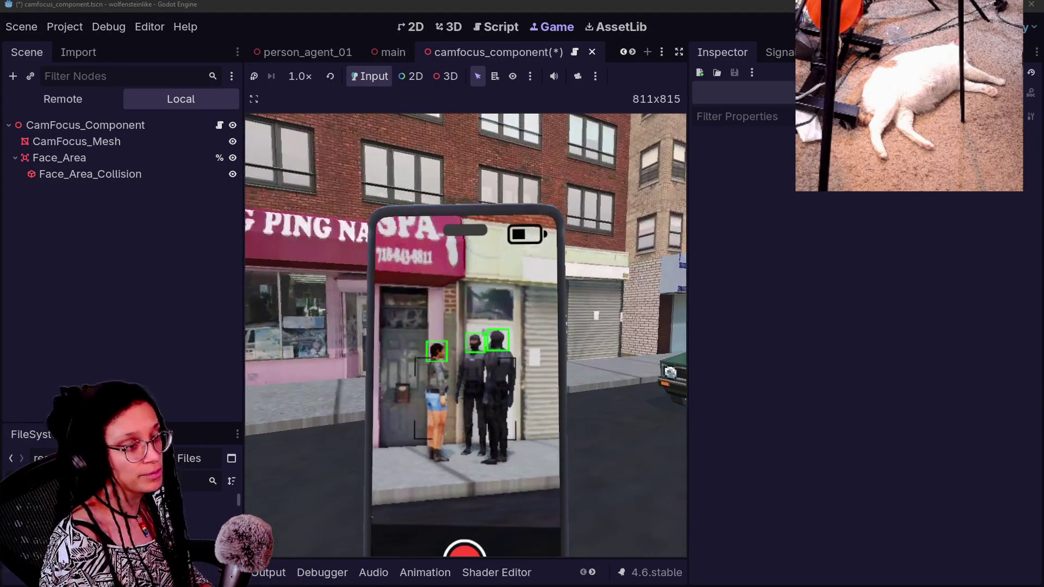
pyautogui.click(679, 51)
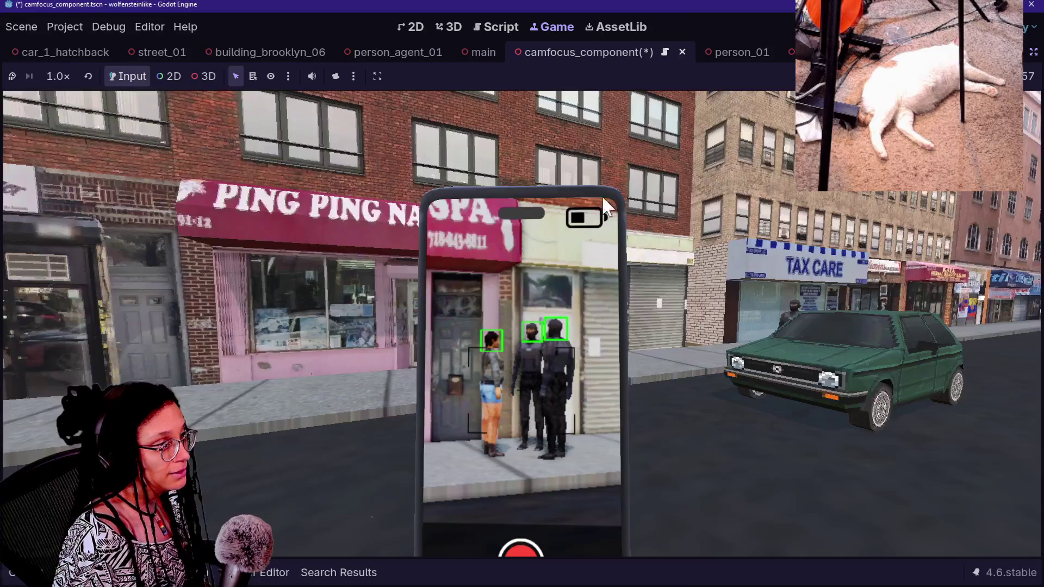
# Walk toward and around the woman and two masked men so their faces get green boxes.
pyautogui.press('w')
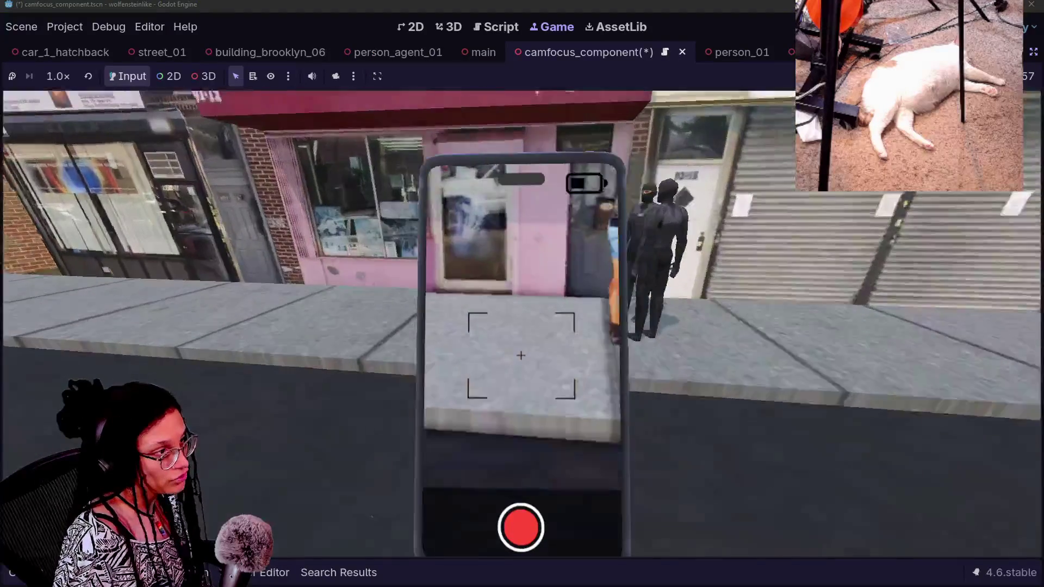
pyautogui.press('s')
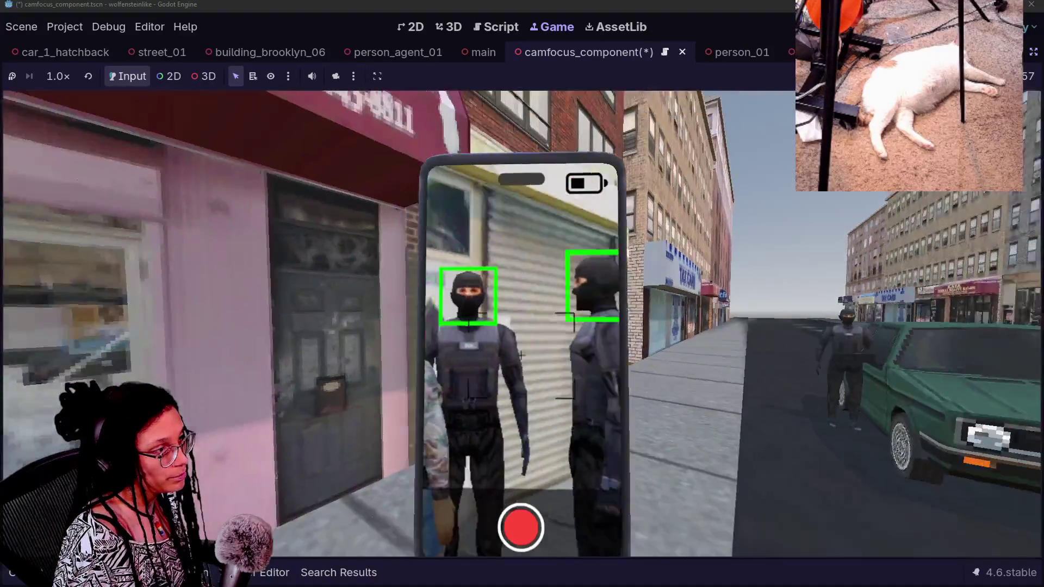
pyautogui.press('w')
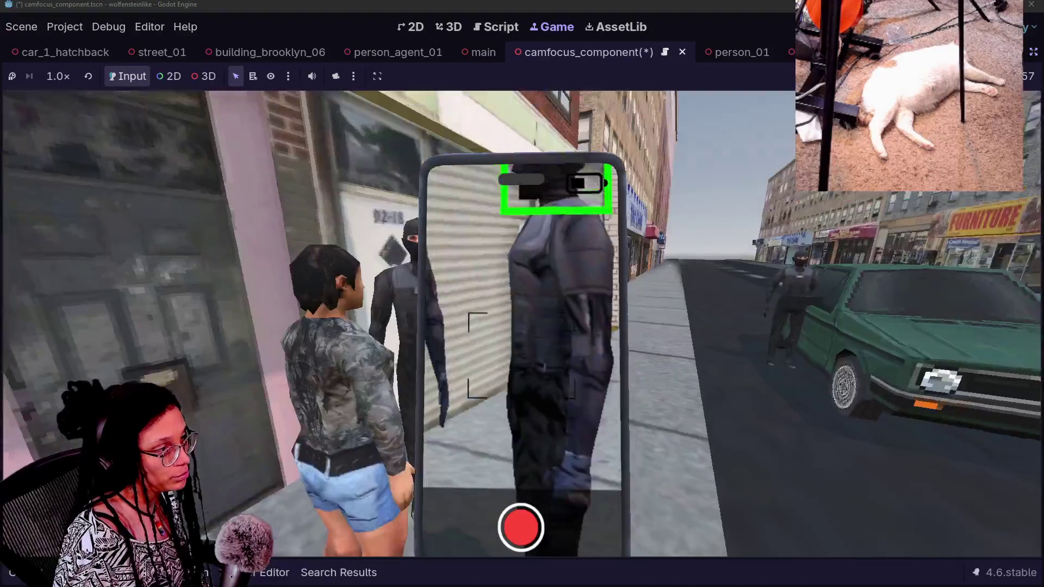
pyautogui.press('s')
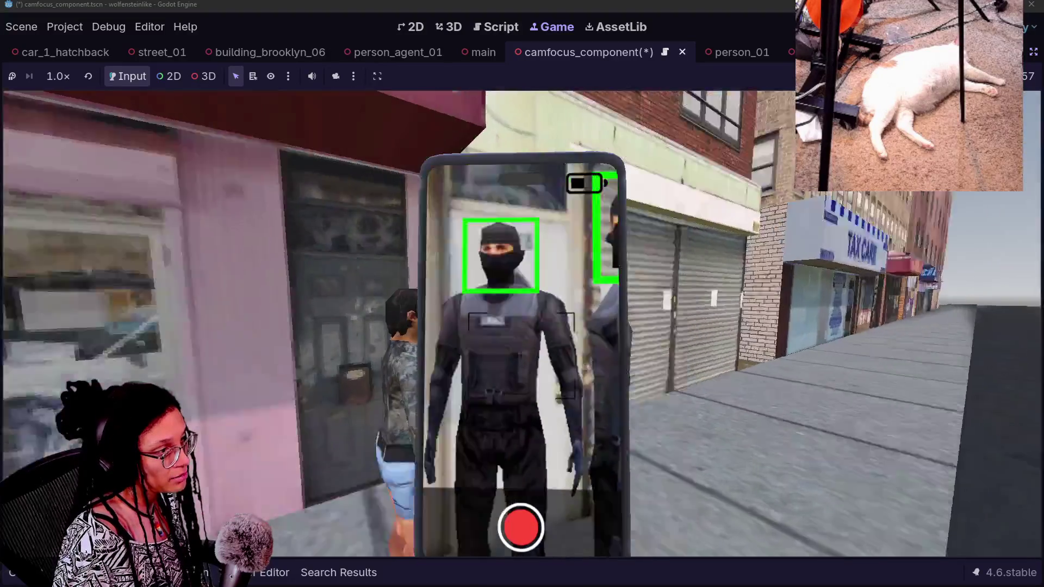
pyautogui.press('s')
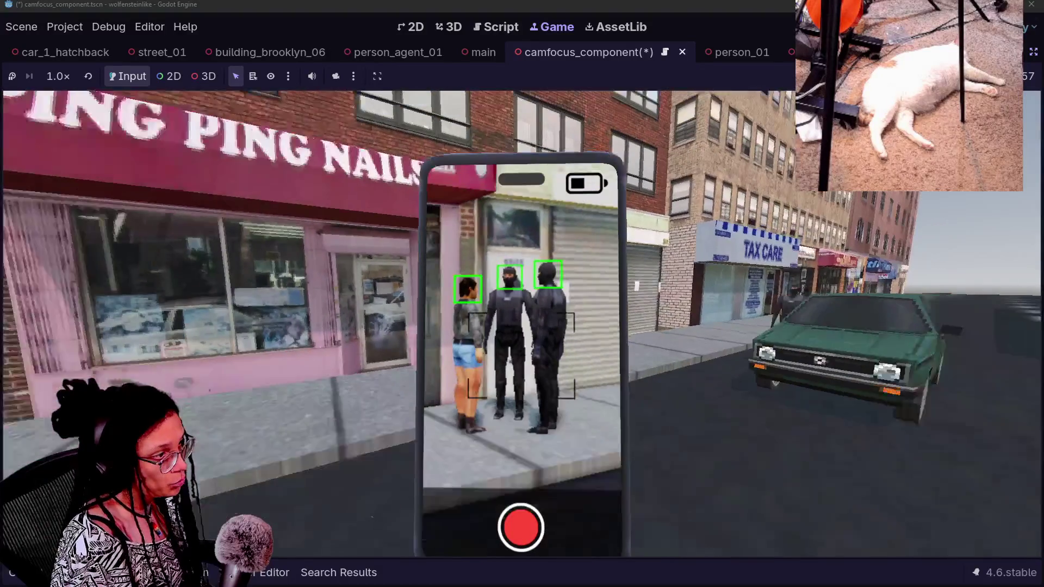
pyautogui.press('w')
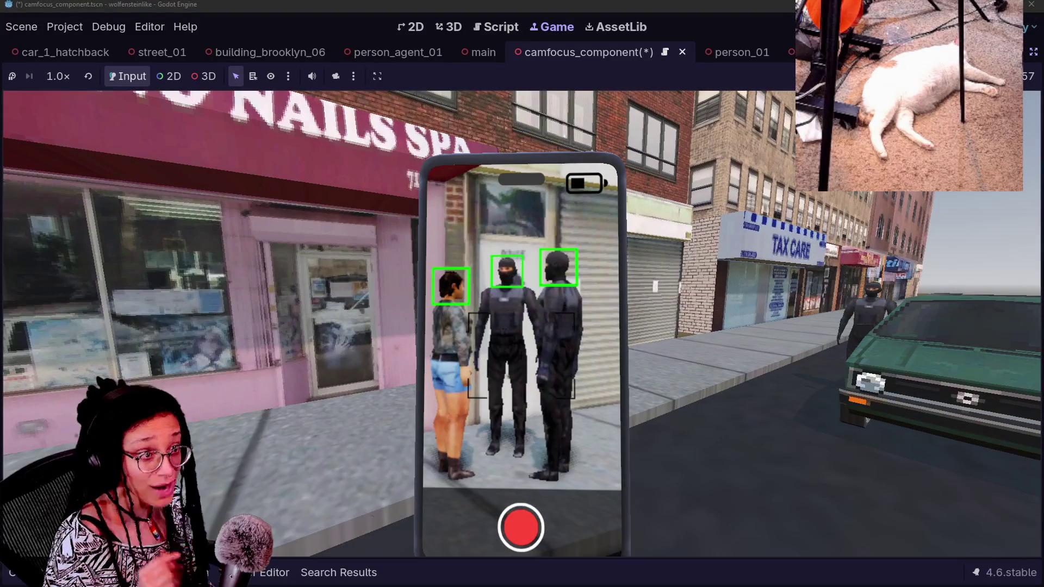
pyautogui.press('a')
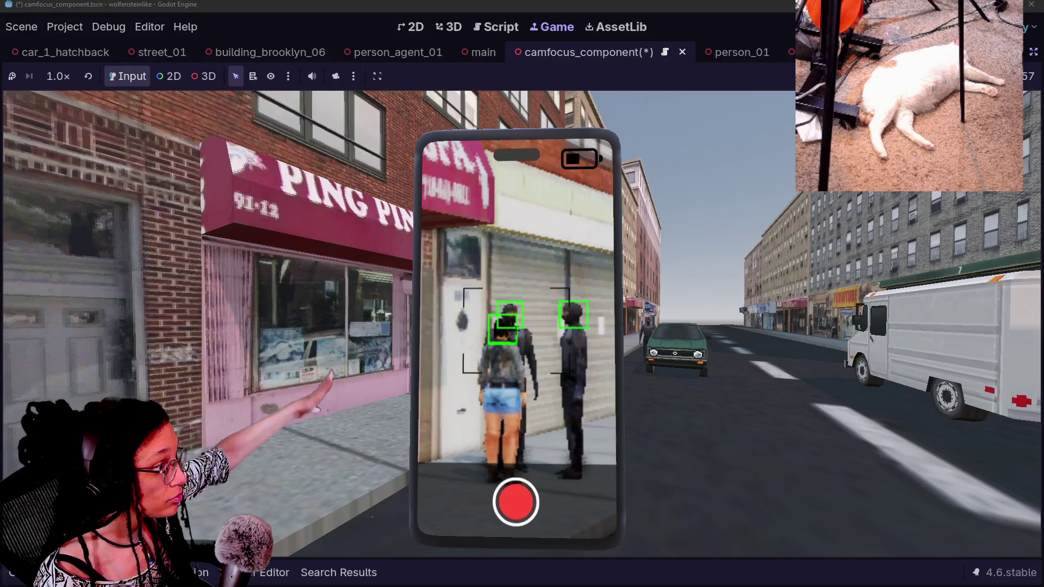
# Walk the street toward the Ping Ping Nails storefronts, framing the masked figures.
pyautogui.press('s')
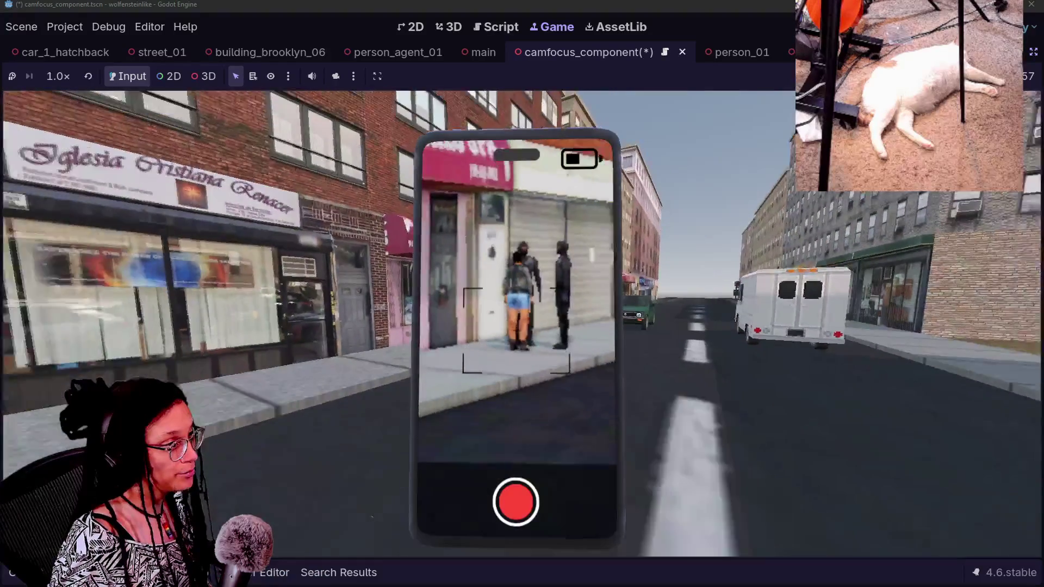
pyautogui.press('d')
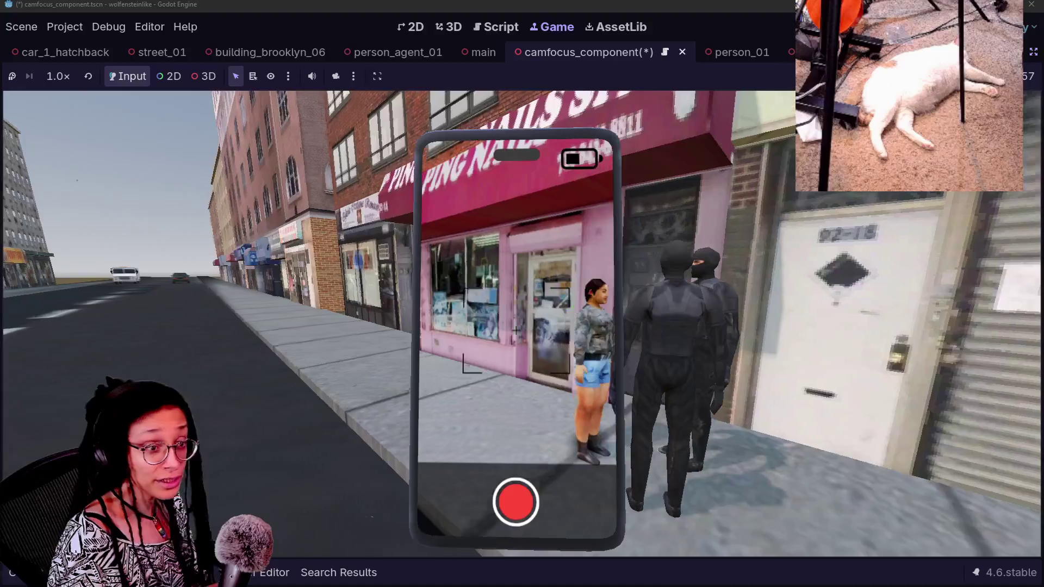
pyautogui.press('d')
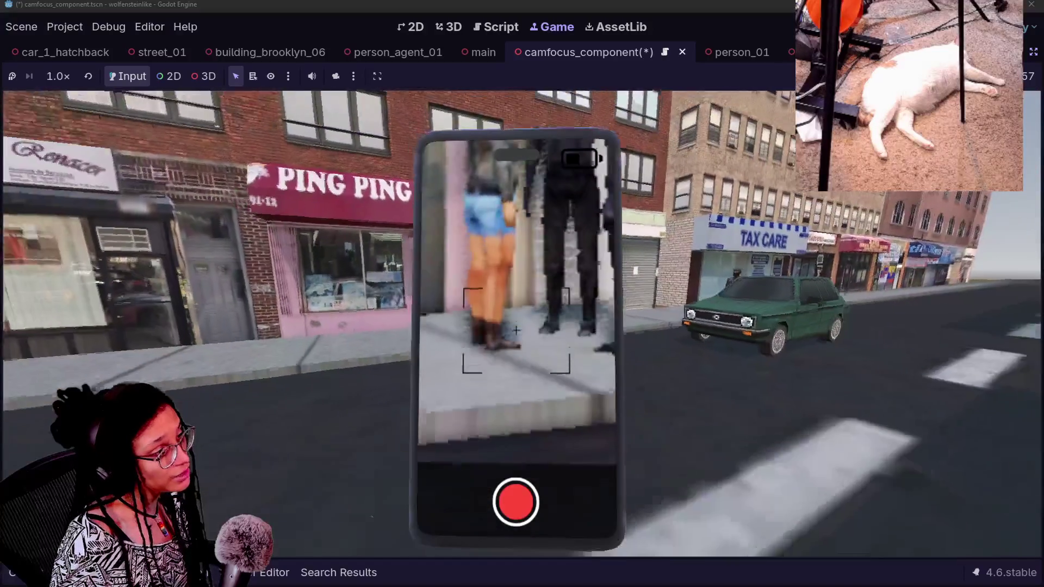
pyautogui.press('s')
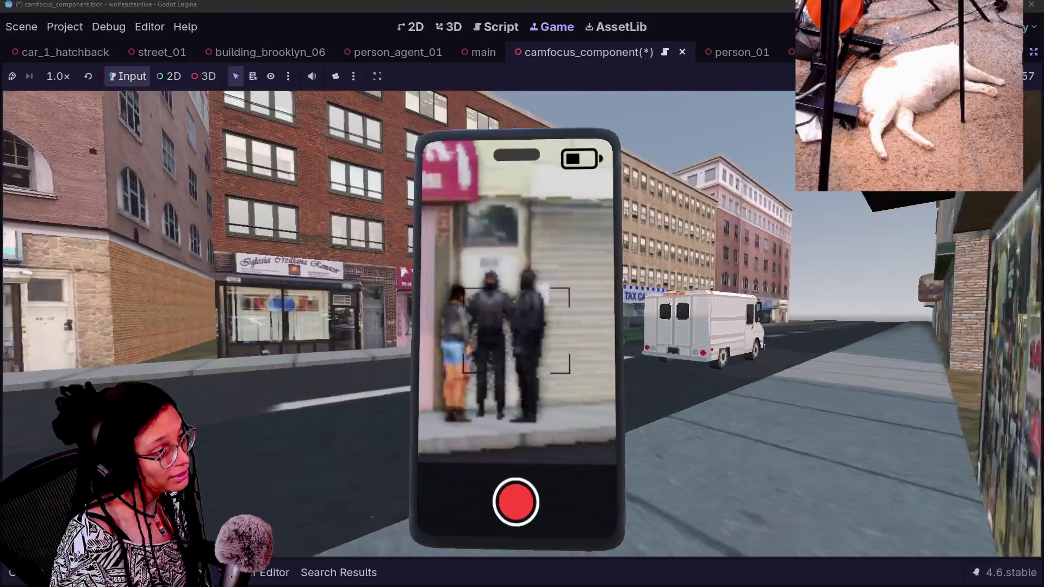
pyautogui.press('w')
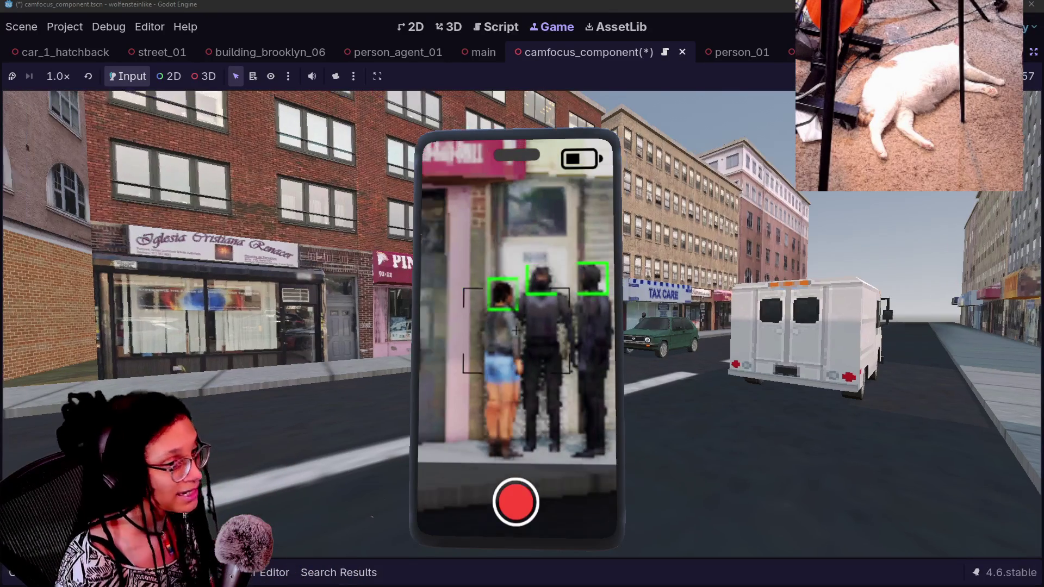
pyautogui.scroll(-3, 516, 326)
pyautogui.press('w')
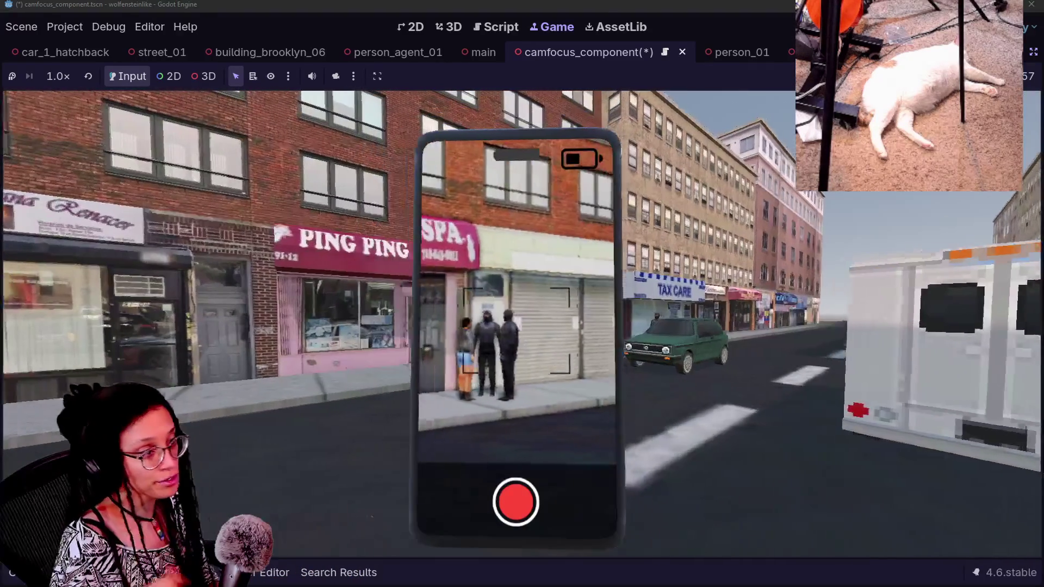
pyautogui.press('w')
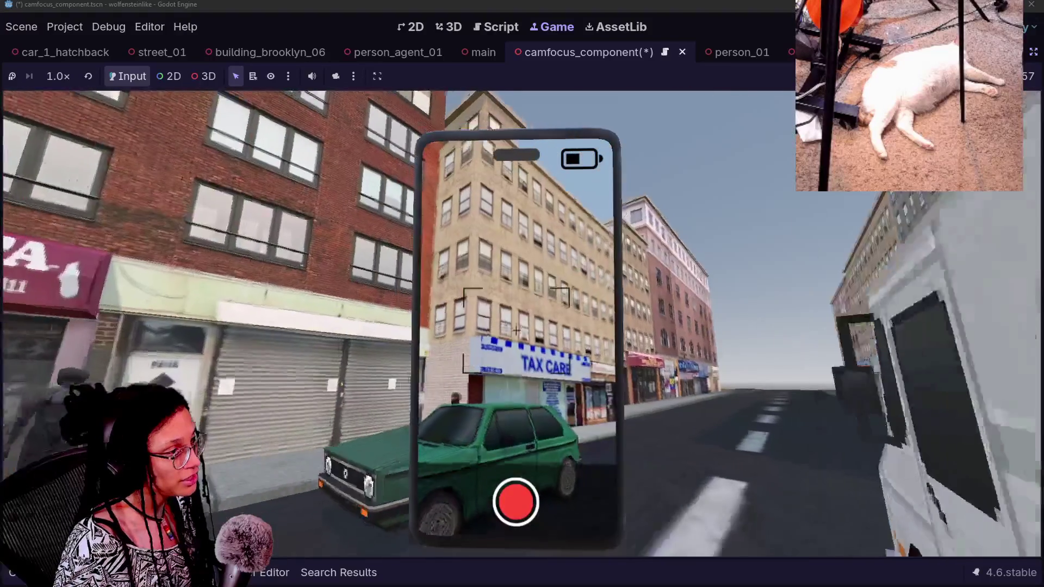
pyautogui.press('w')
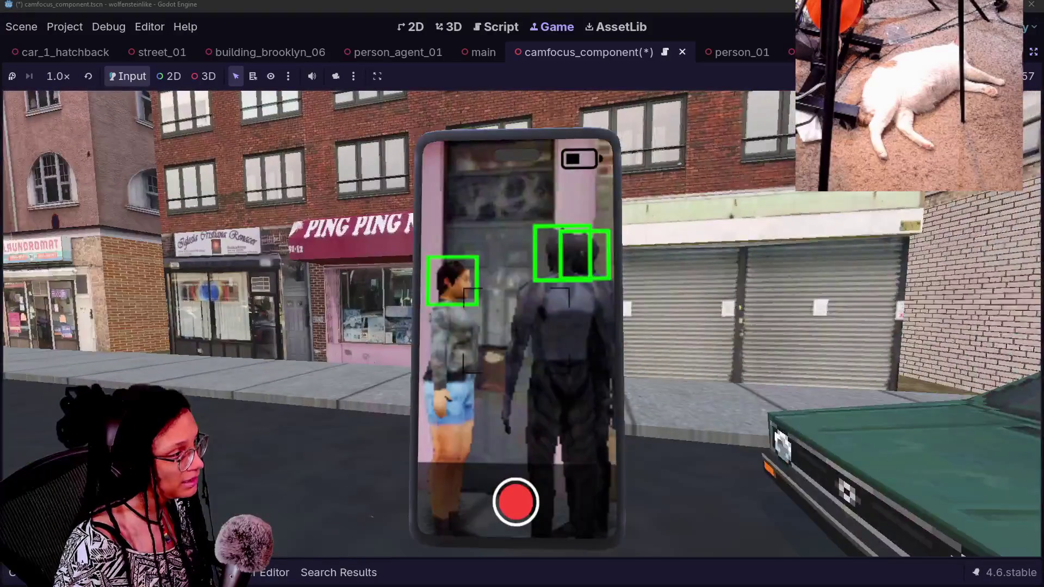
pyautogui.press('s')
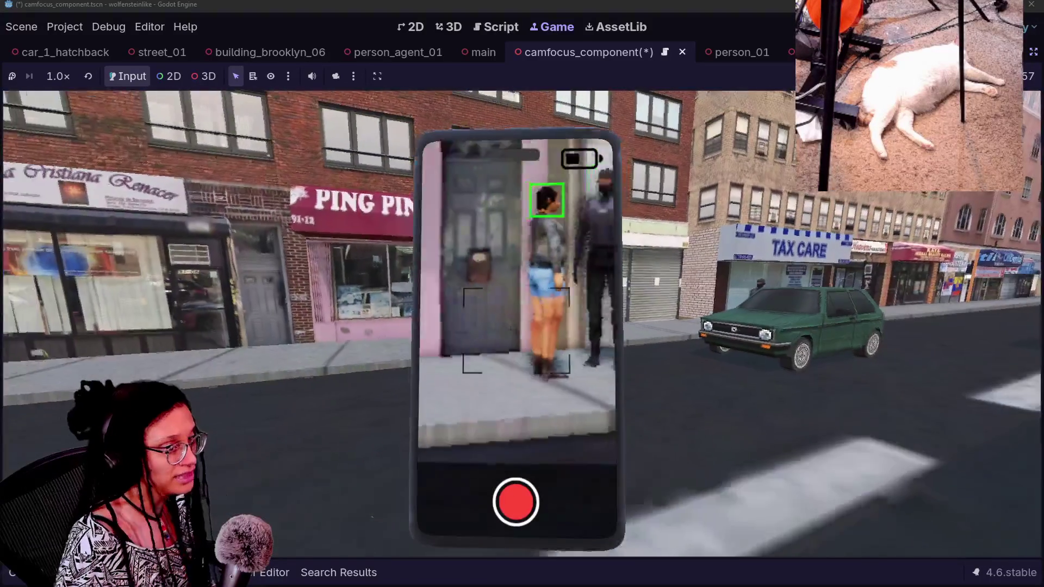
pyautogui.press('s')
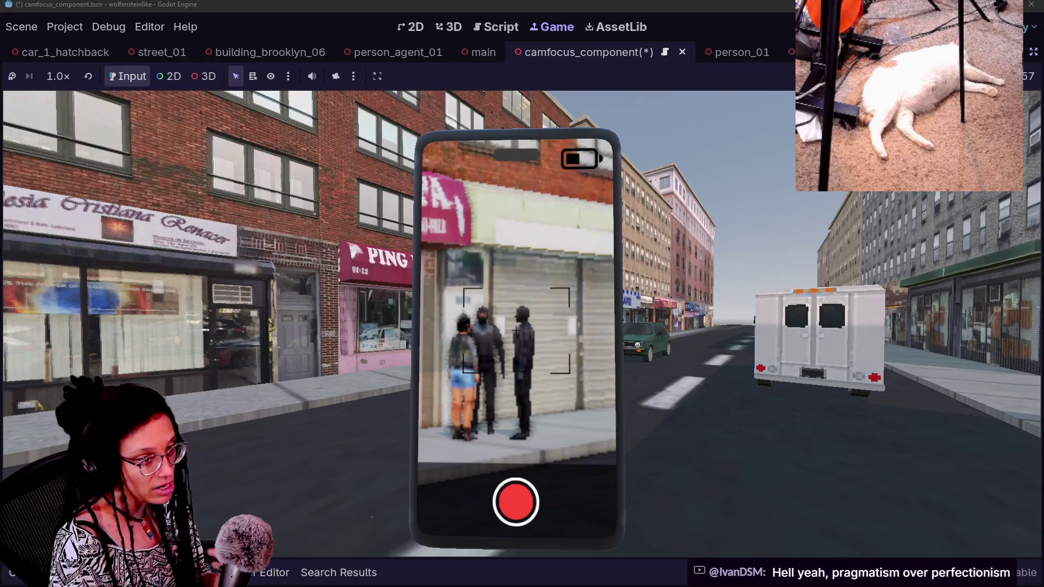
# Walk along the street until face boxes appear, then switch to the godotshaders.com results.
pyautogui.press('w')
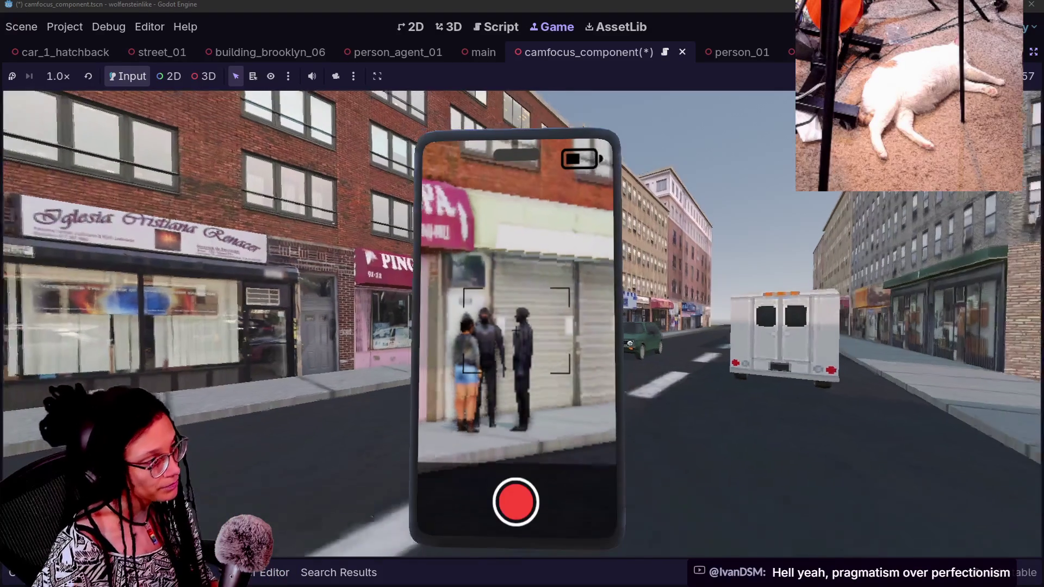
pyautogui.press('w')
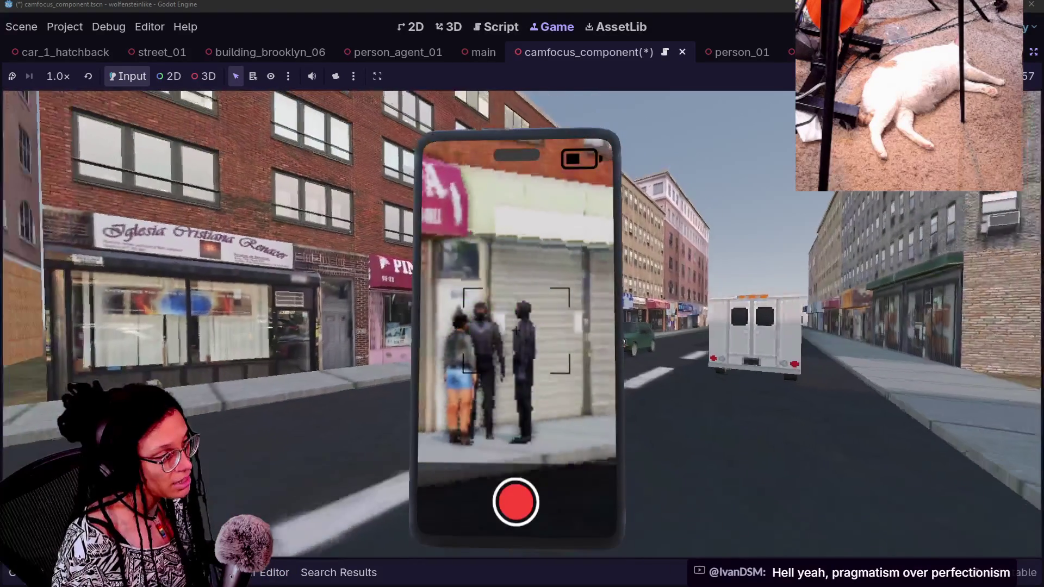
pyautogui.press('w')
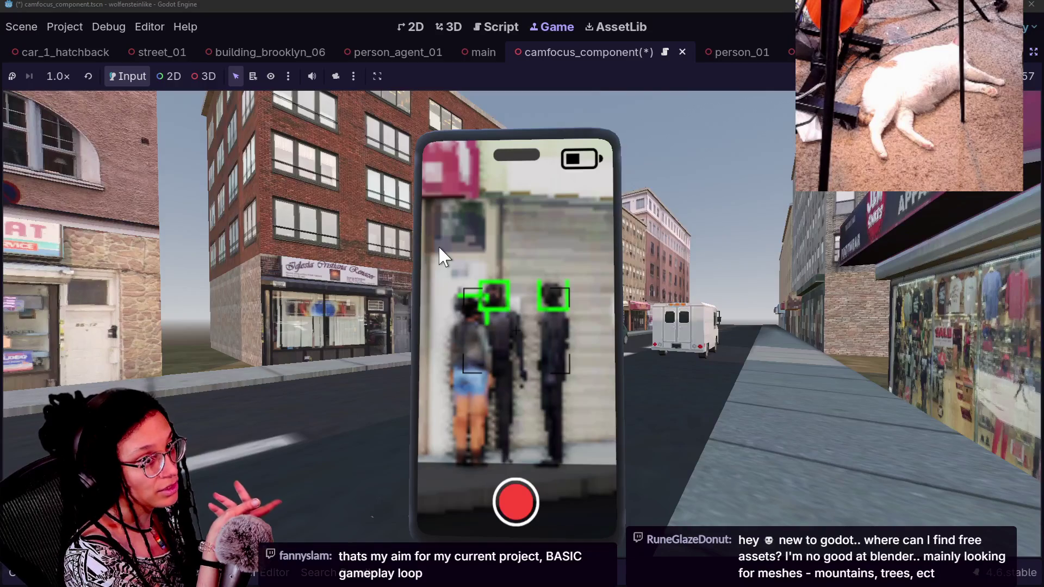
pyautogui.press('capslock')
pyautogui.hotkey('alt', 'Tab')
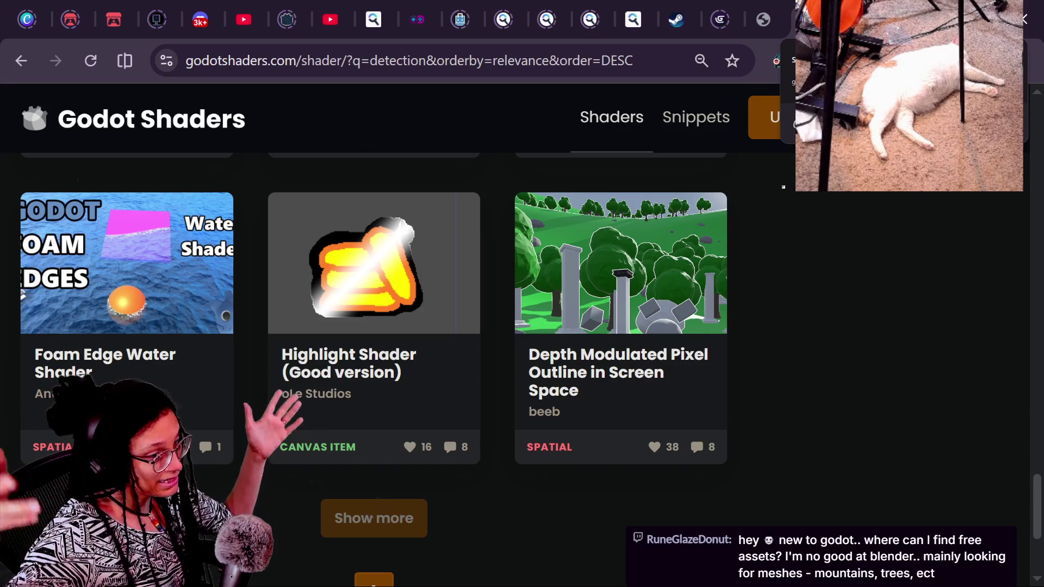
pyautogui.hotkey('ctrl', 't')
pyautogui.write('ITCH')
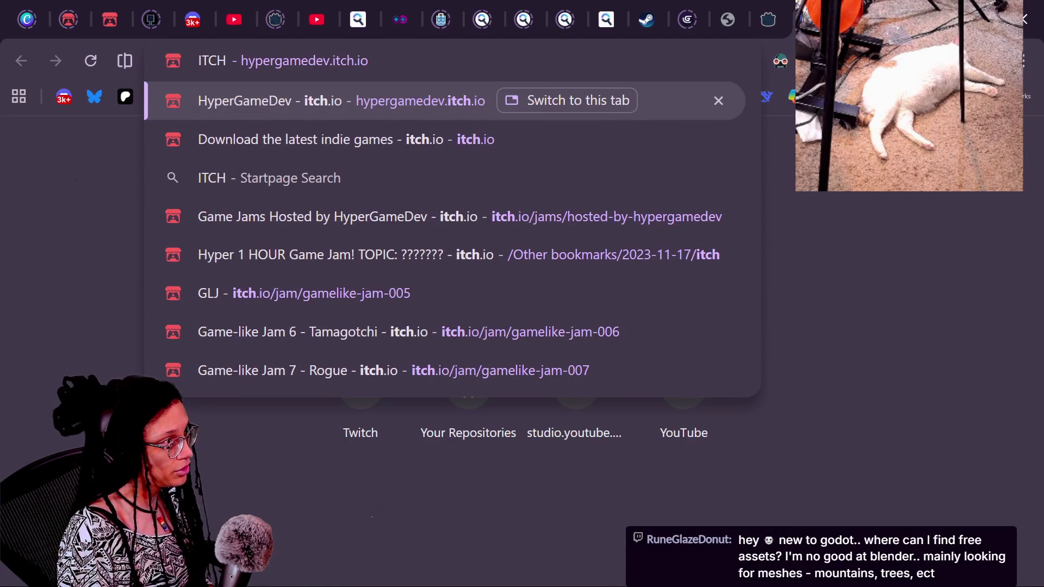
pyautogui.write(',')
pyautogui.press('BackSpace')
pyautogui.write('.')
pyautogui.press('Return')
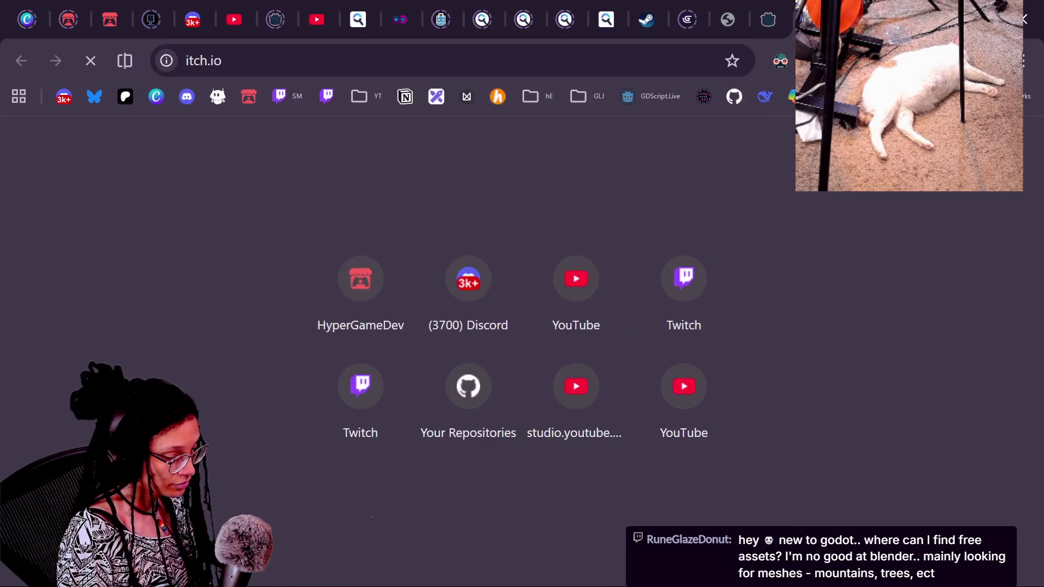
pyautogui.press('capslock')
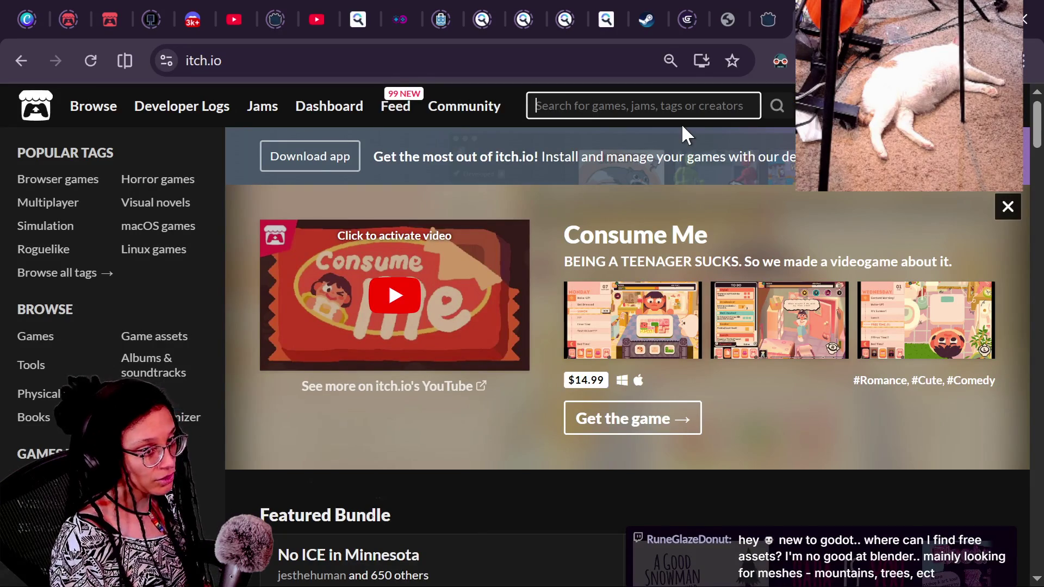
pyautogui.write('mountains')
pyautogui.press('Return')
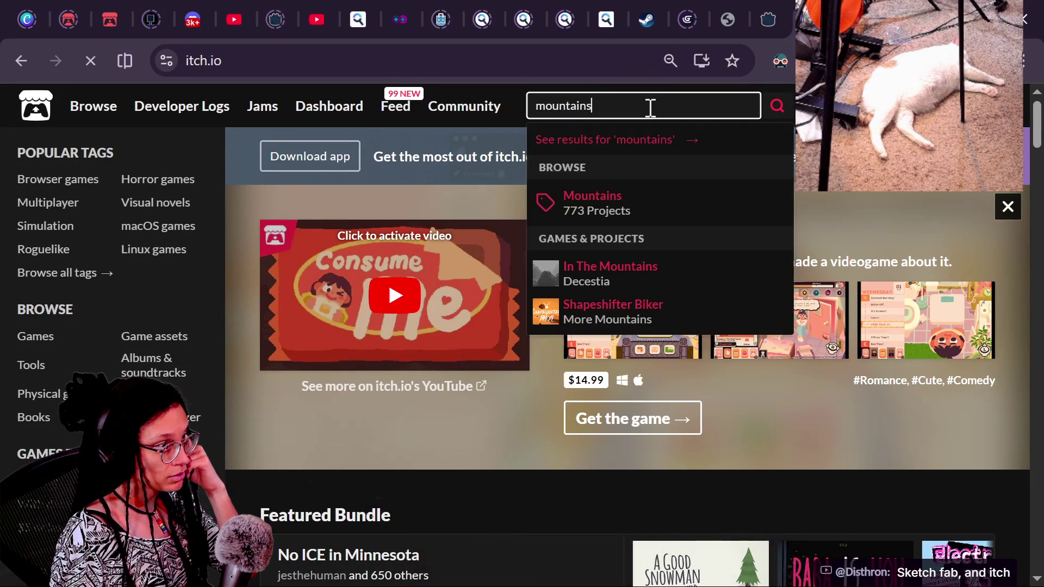
pyautogui.press('Return')
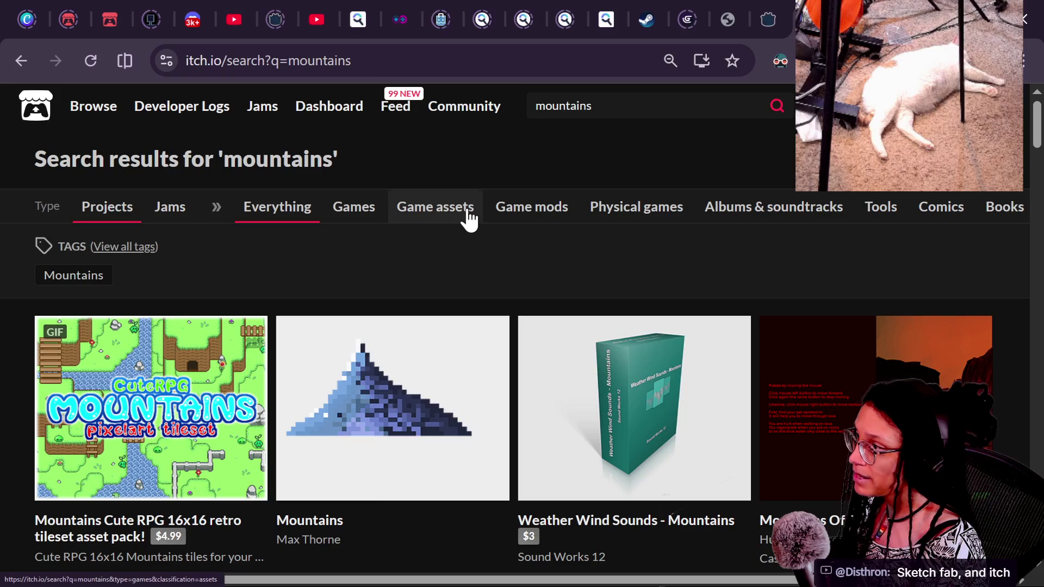
pyautogui.click(448, 219)
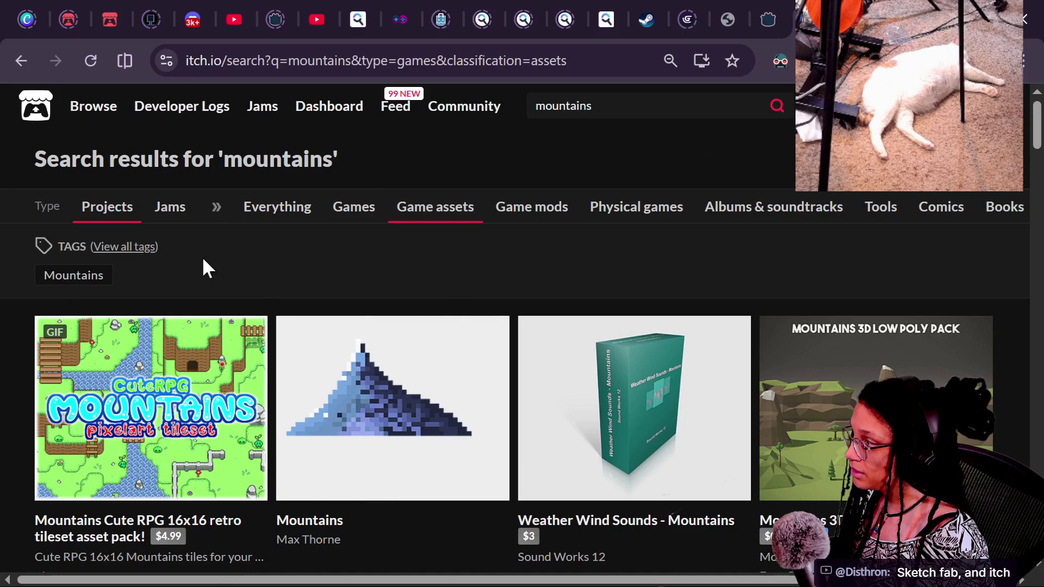
pyautogui.scroll(-4, 136, 273)
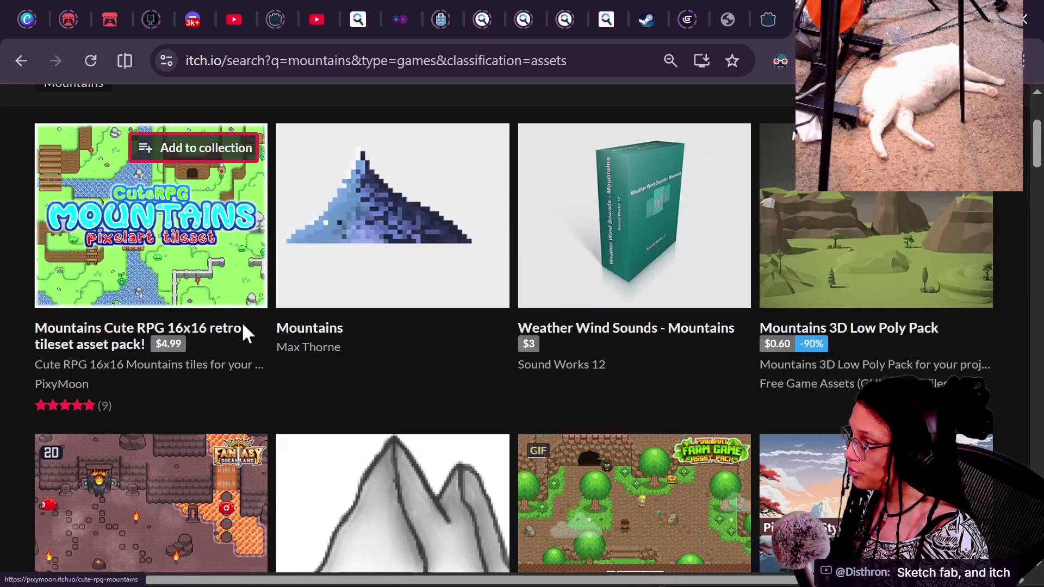
pyautogui.scroll(-2, 241, 321)
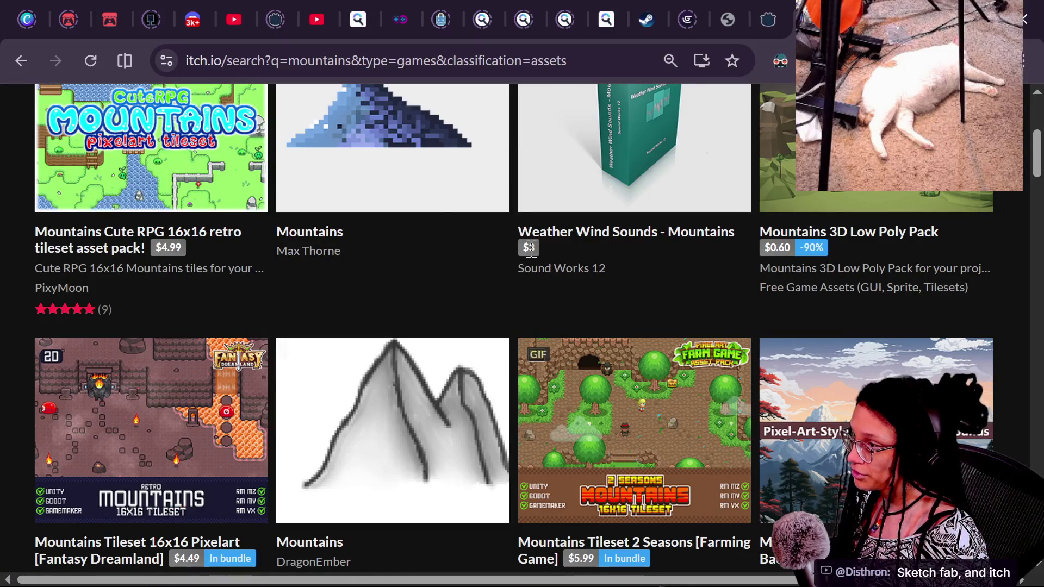
pyautogui.scroll(2, 530, 251)
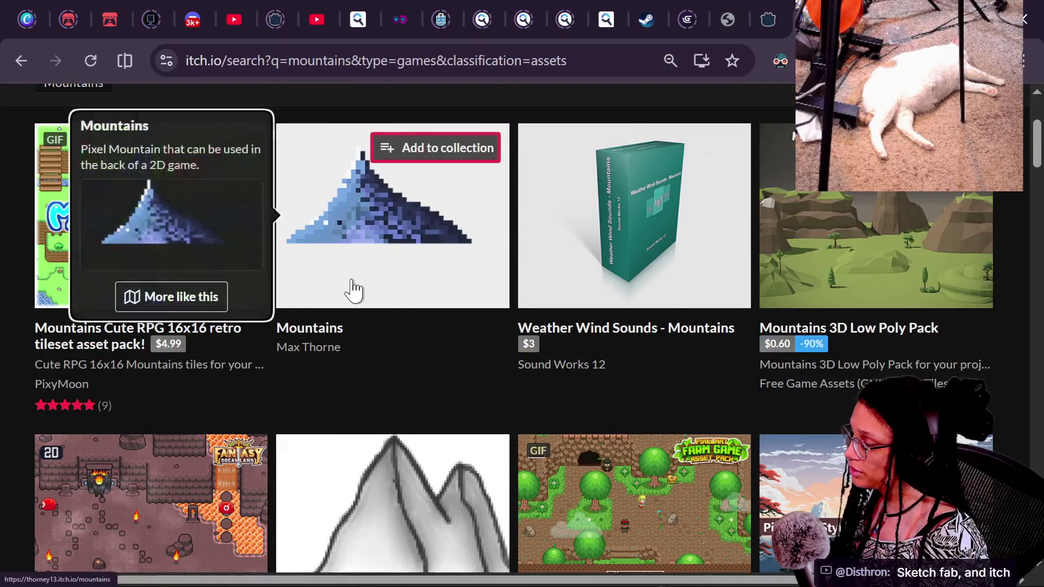
pyautogui.scroll(-6, 353, 290)
pyautogui.scroll(-2, 351, 291)
pyautogui.scroll(-4, 350, 291)
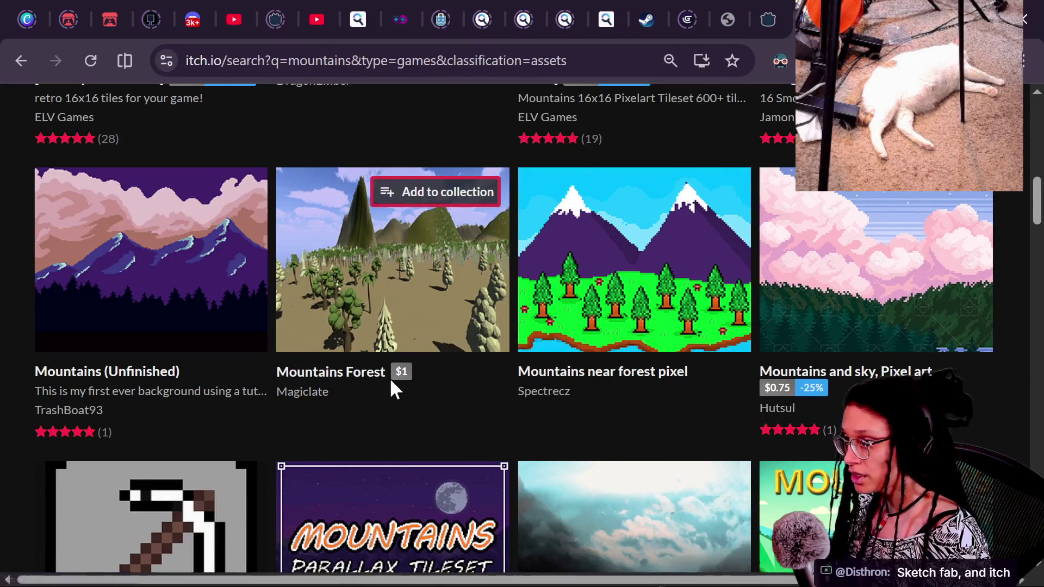
pyautogui.scroll(-6, 389, 386)
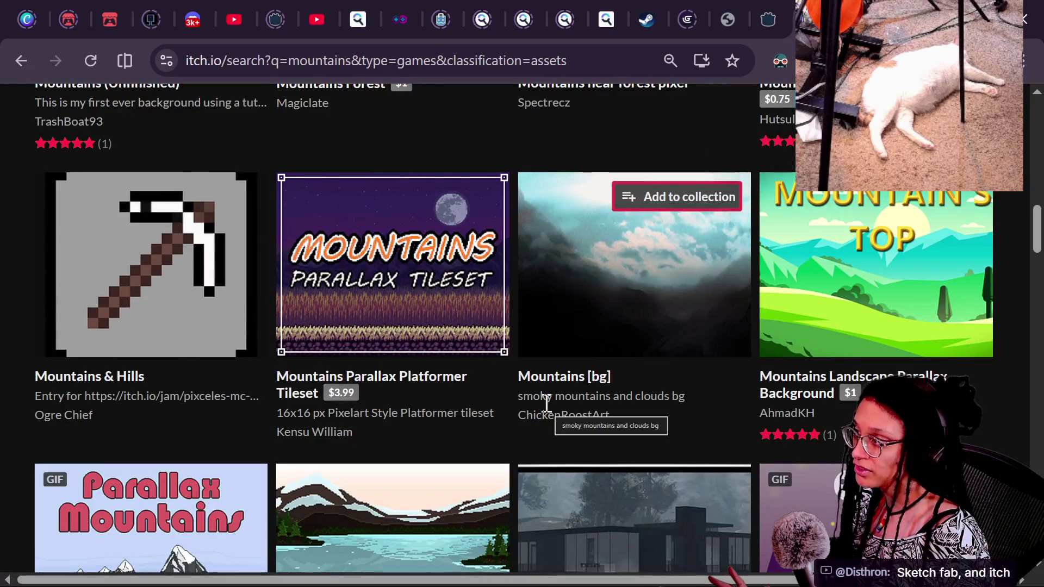
pyautogui.scroll(-10, 548, 402)
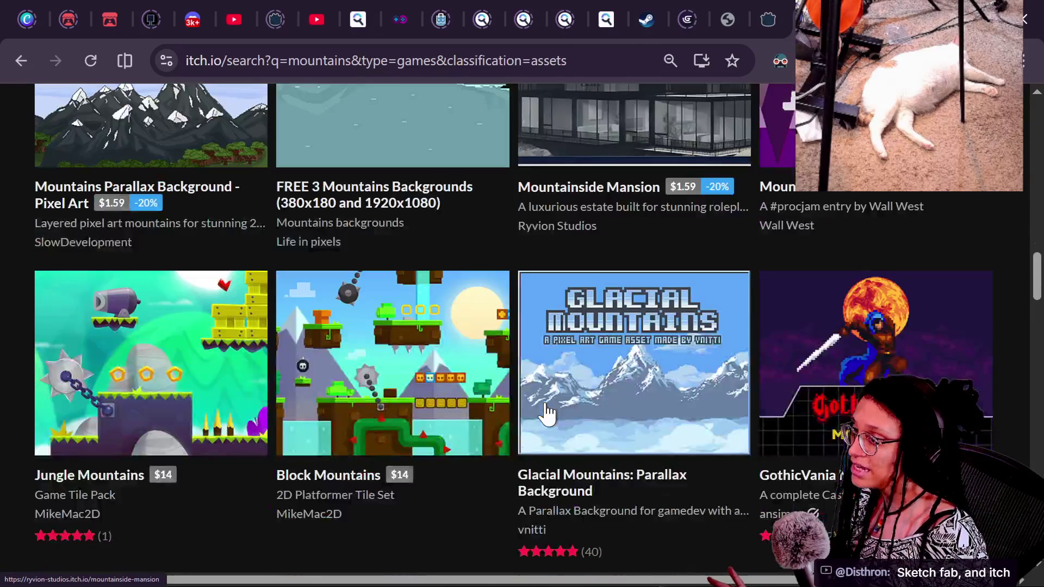
pyautogui.scroll(-3, 546, 414)
pyautogui.scroll(-5, 547, 414)
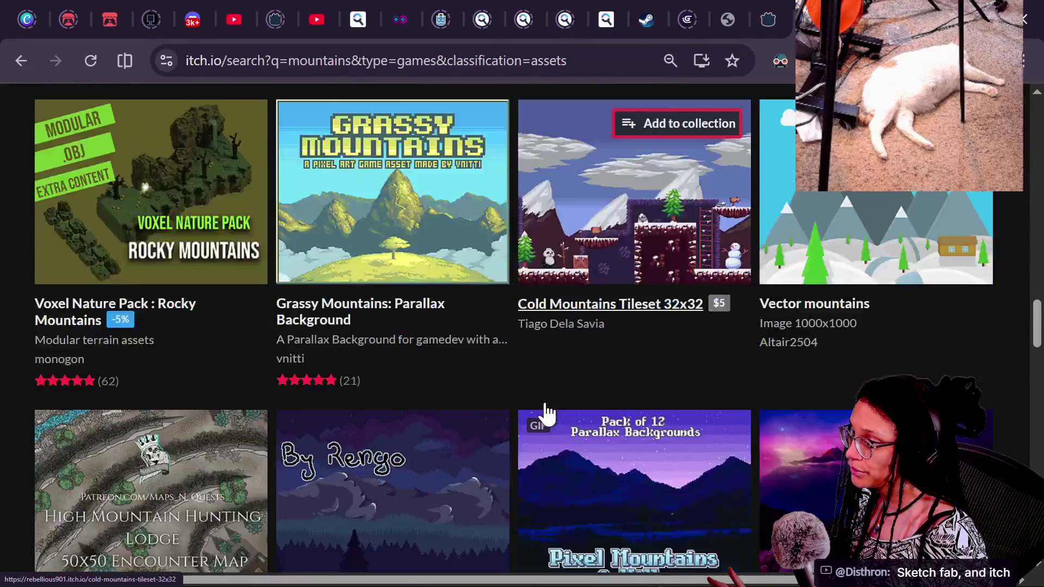
pyautogui.scroll(-3, 546, 414)
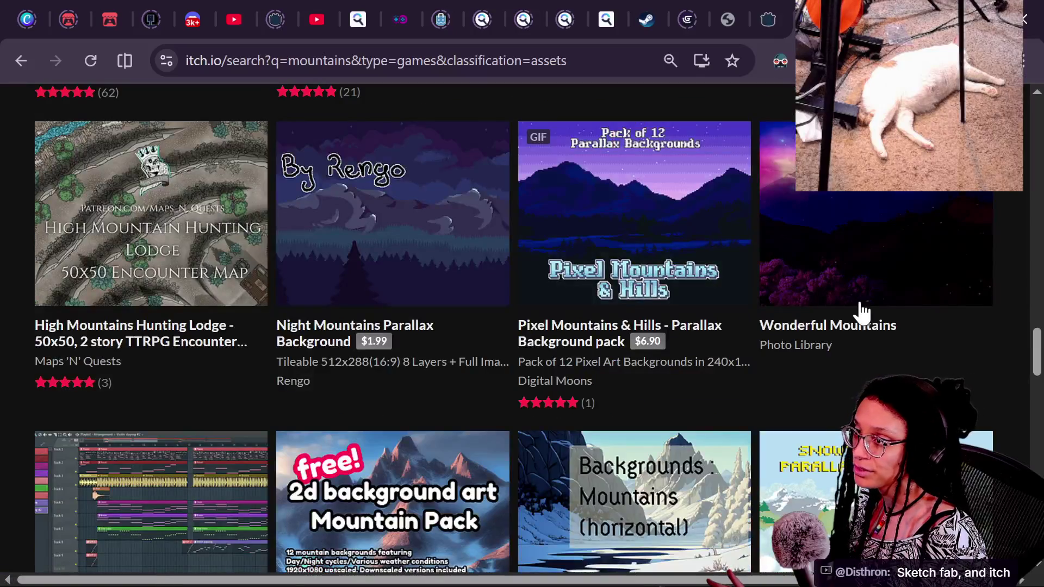
pyautogui.scroll(-5, 484, 423)
pyautogui.press('Home')
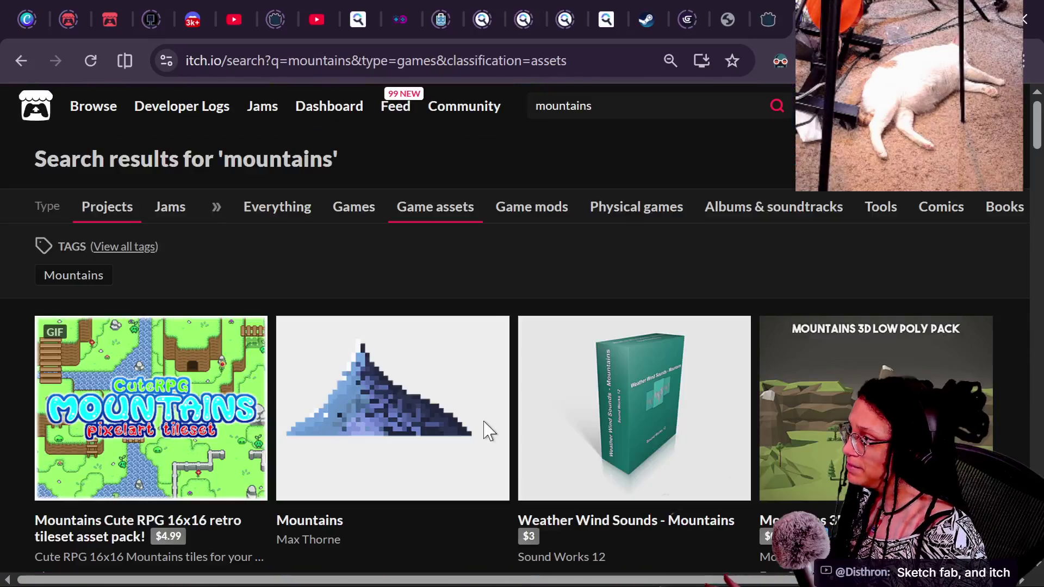
pyautogui.click(135, 246)
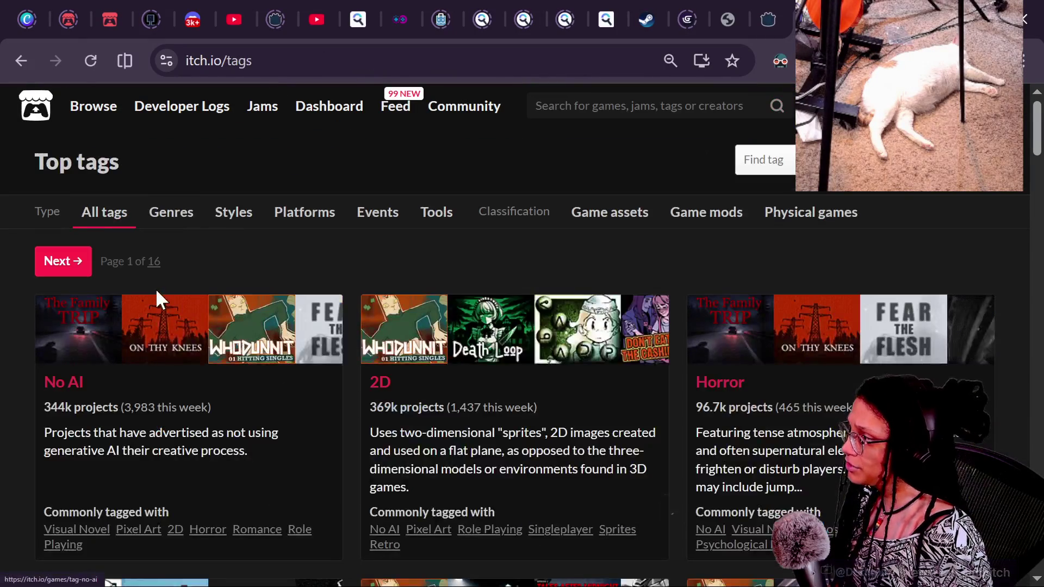
pyautogui.click(20, 60)
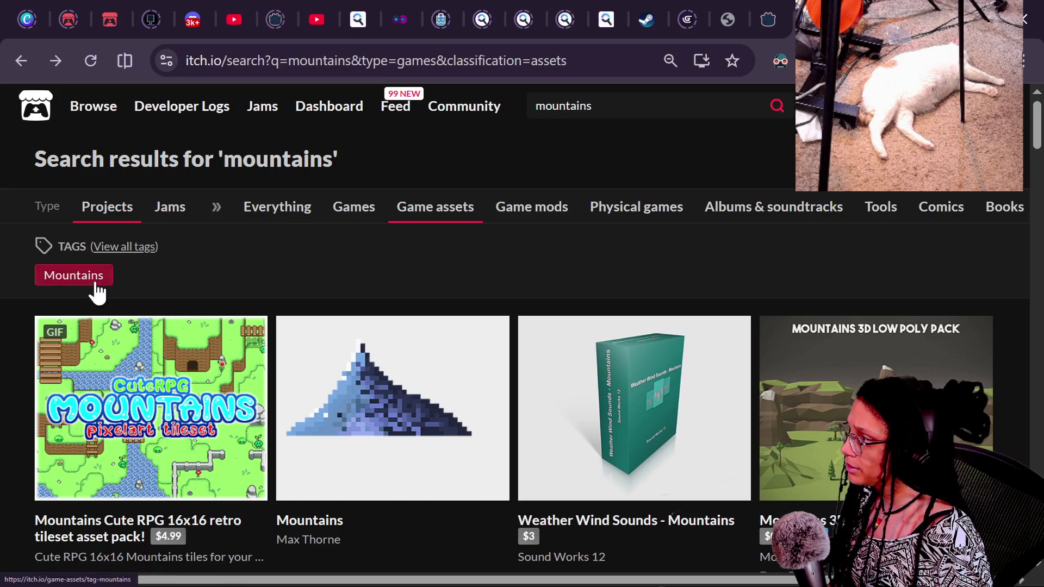
pyautogui.click(659, 109)
# Search itch.io for 'mountains 3d' and open the Free Winter Mountains 3D Low Poly Pack.
pyautogui.write('3d')
pyautogui.press('Return')
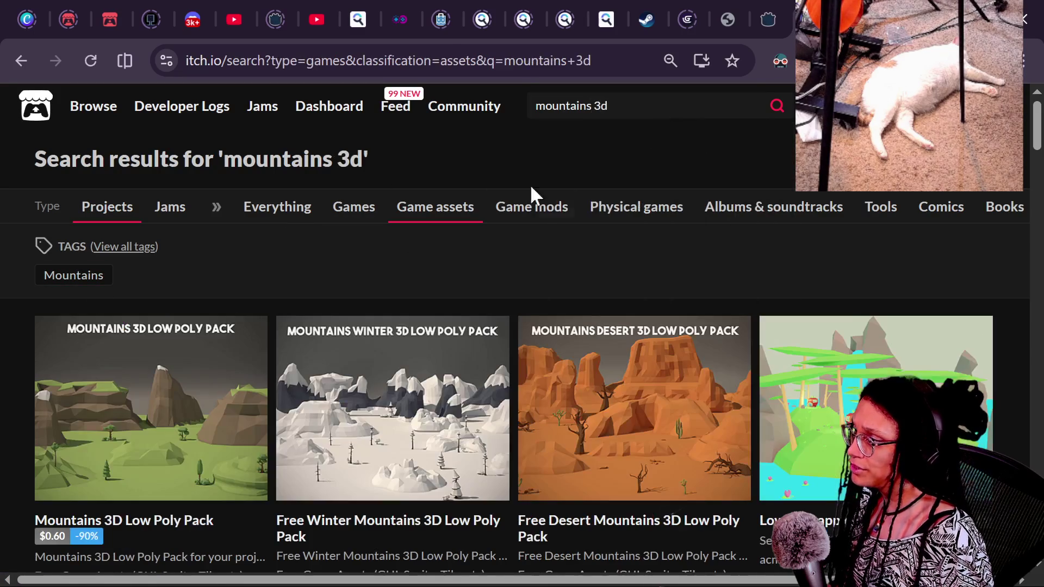
pyautogui.scroll(-2, 333, 337)
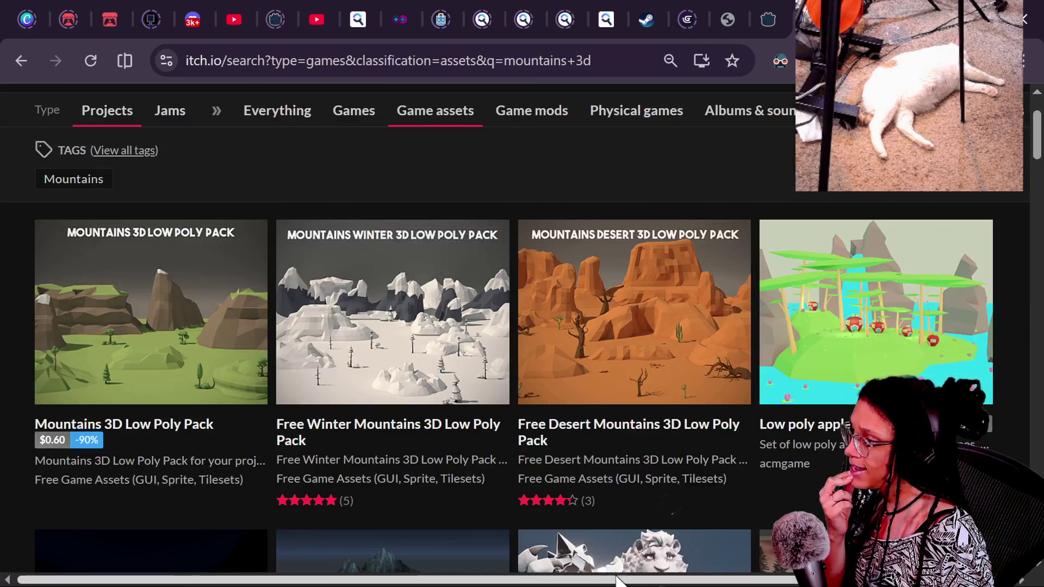
pyautogui.moveTo(420, 348)
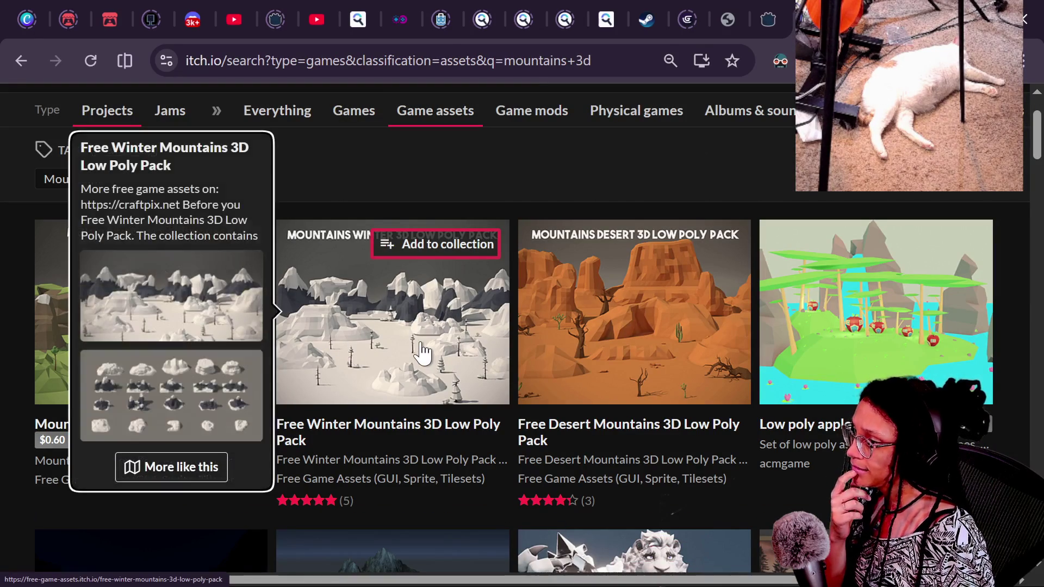
pyautogui.click(385, 355)
# Browse the pack's enlarged preview images, close the lightbox, and go to the HyperGameDev page.
pyautogui.scroll(-3, 594, 390)
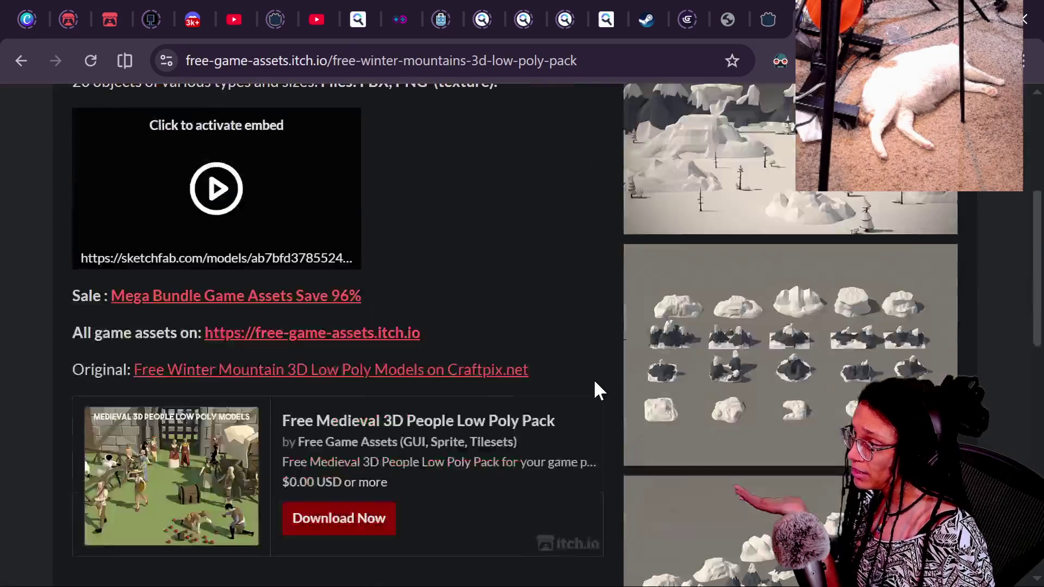
pyautogui.scroll(2, 594, 390)
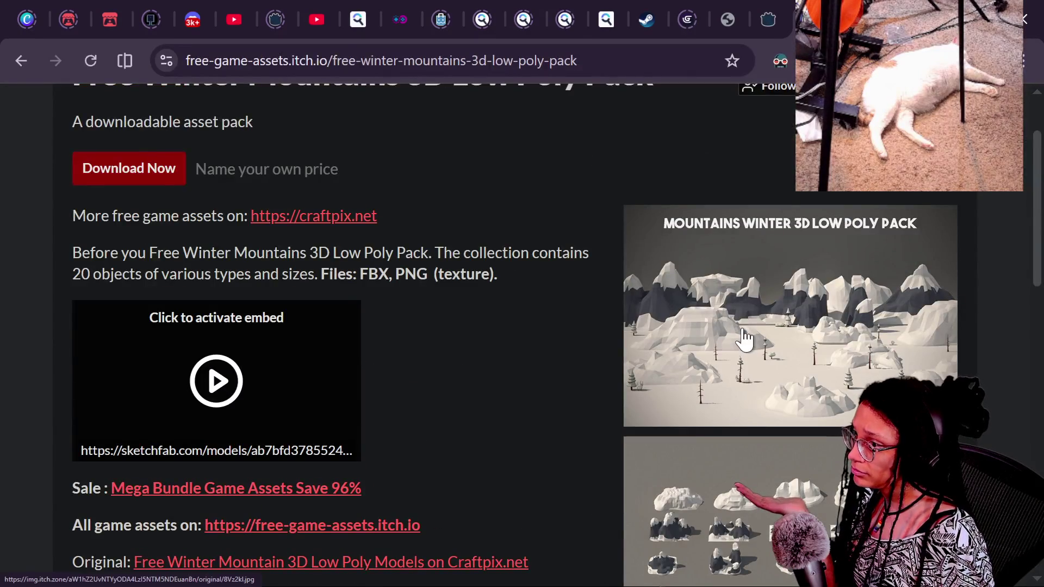
pyautogui.scroll(-3, 539, 357)
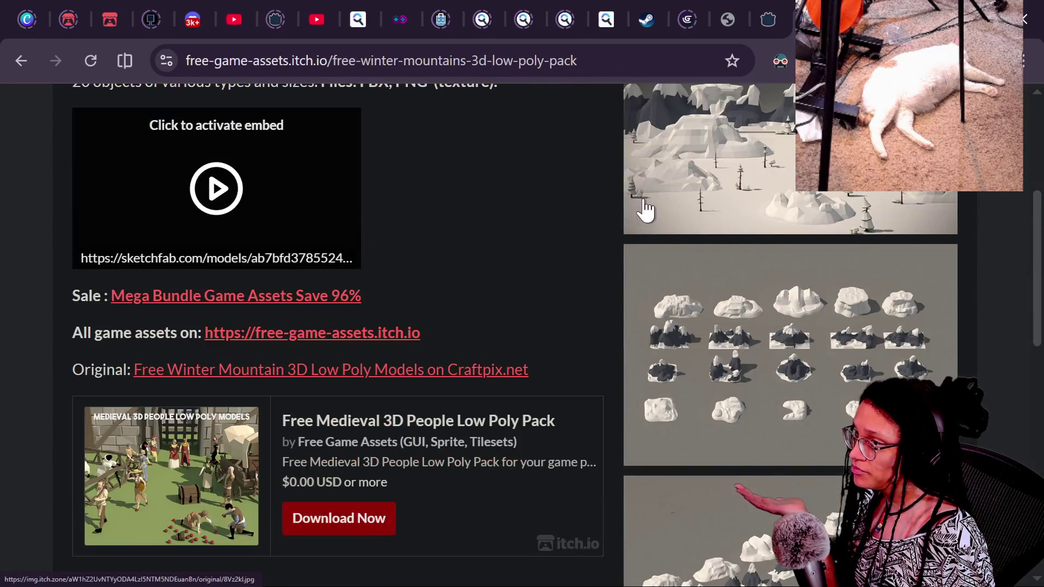
pyautogui.click(645, 214)
pyautogui.click(856, 355)
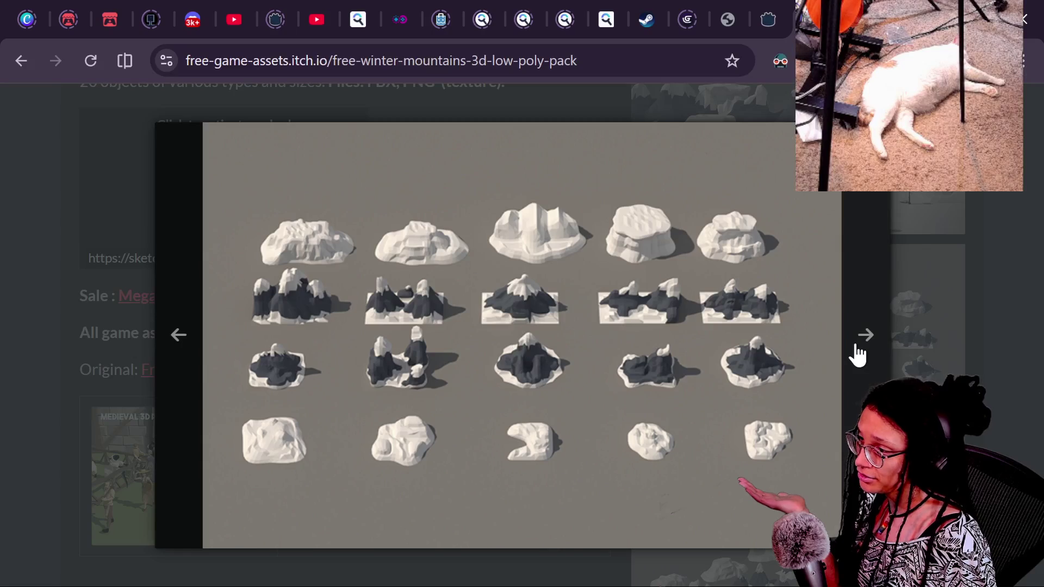
pyautogui.click(856, 352)
pyautogui.click(857, 340)
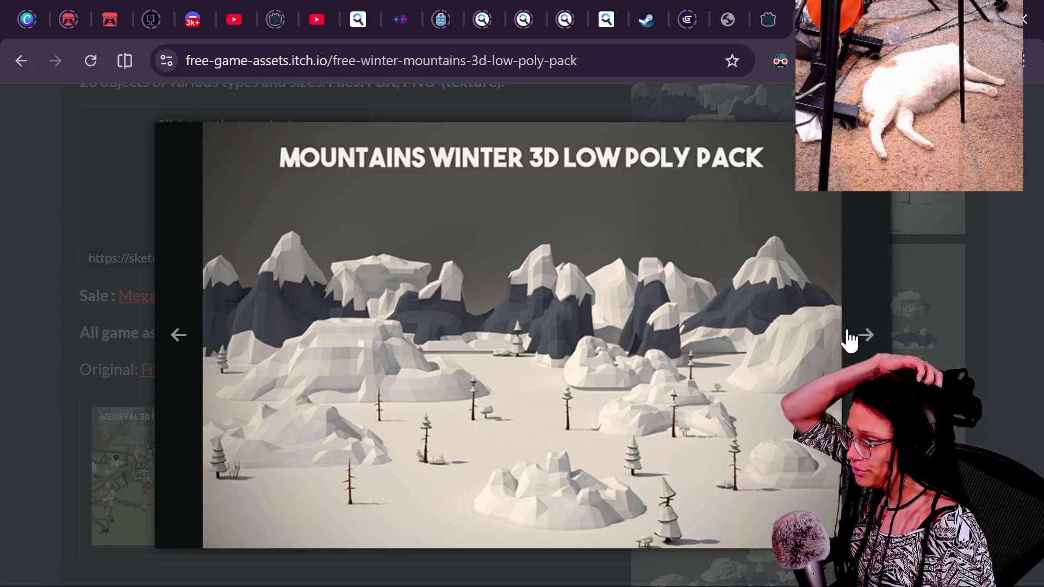
pyautogui.click(927, 298)
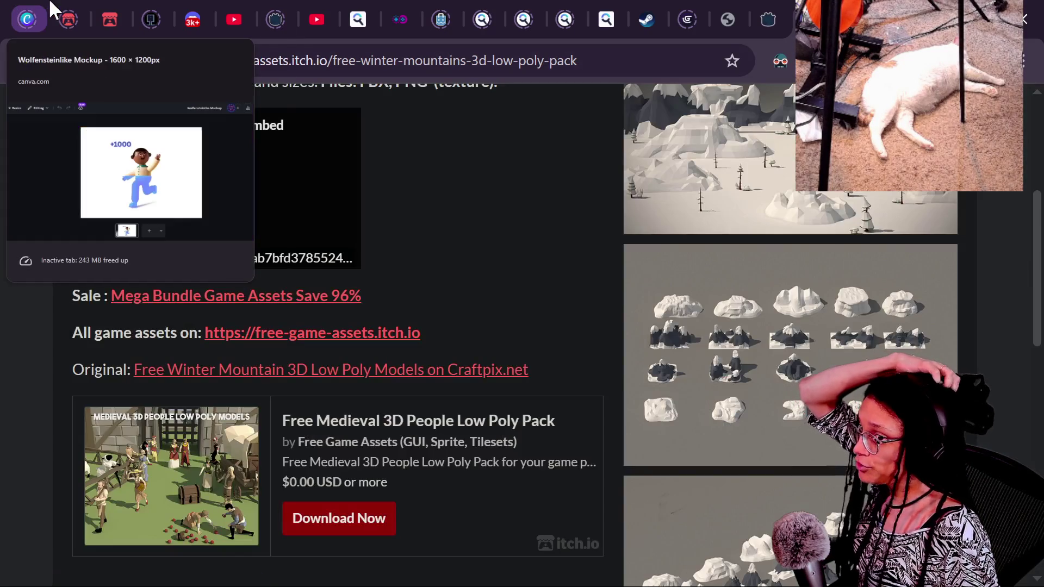
pyautogui.click(68, 19)
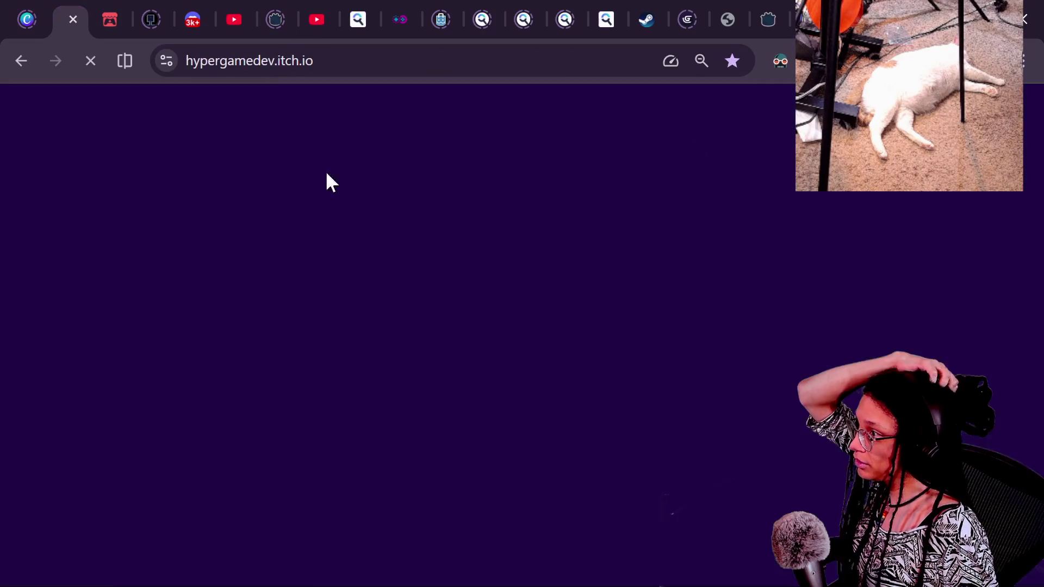
# Open the GAME-like JAM page, scroll through its rules and winner categories, and follow the Craftpix sponsor banner.
pyautogui.click(596, 359)
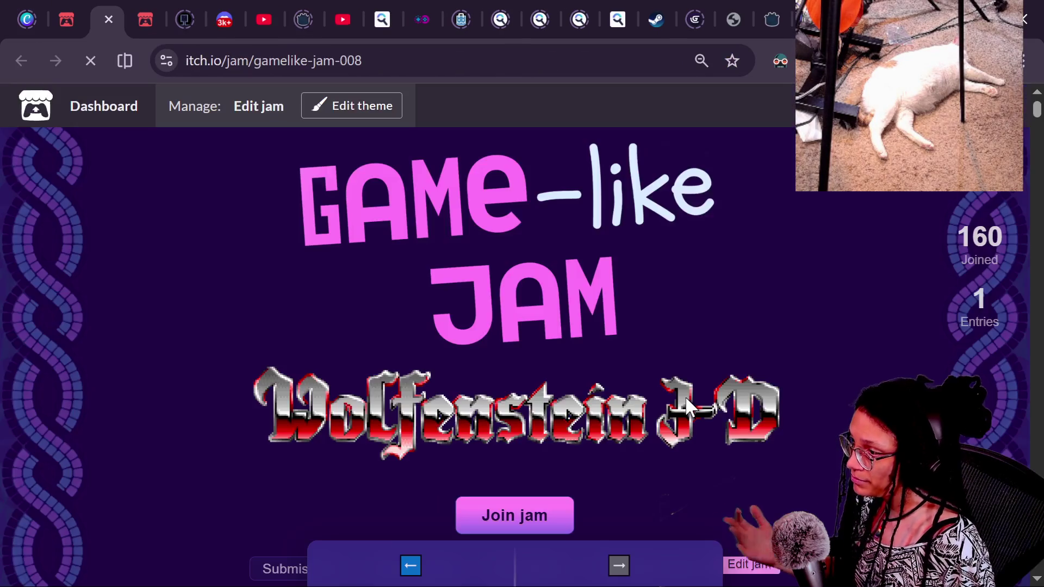
pyautogui.scroll(-6, 686, 402)
pyautogui.scroll(-15, 686, 402)
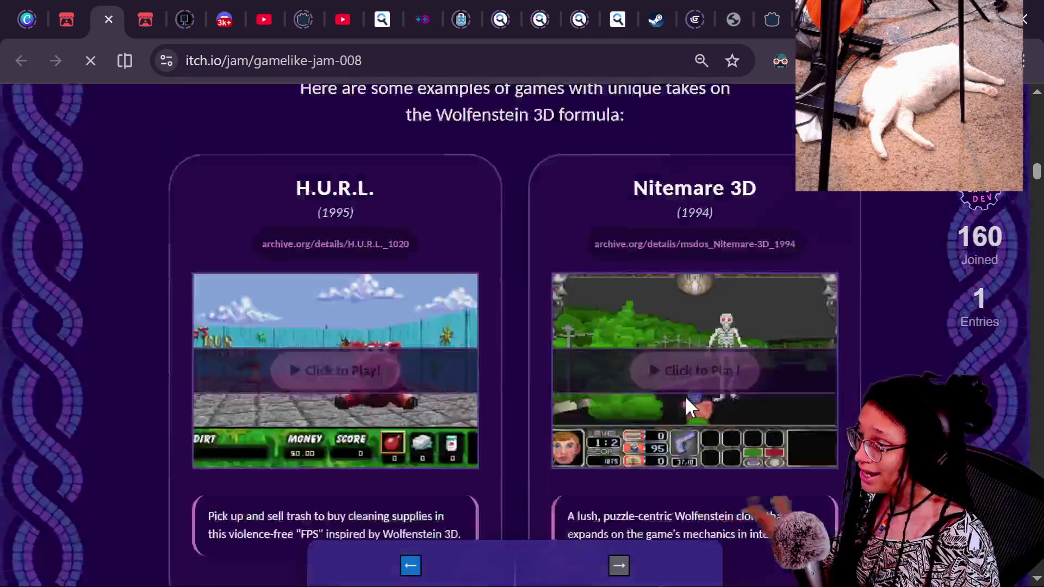
pyautogui.scroll(-20, 685, 400)
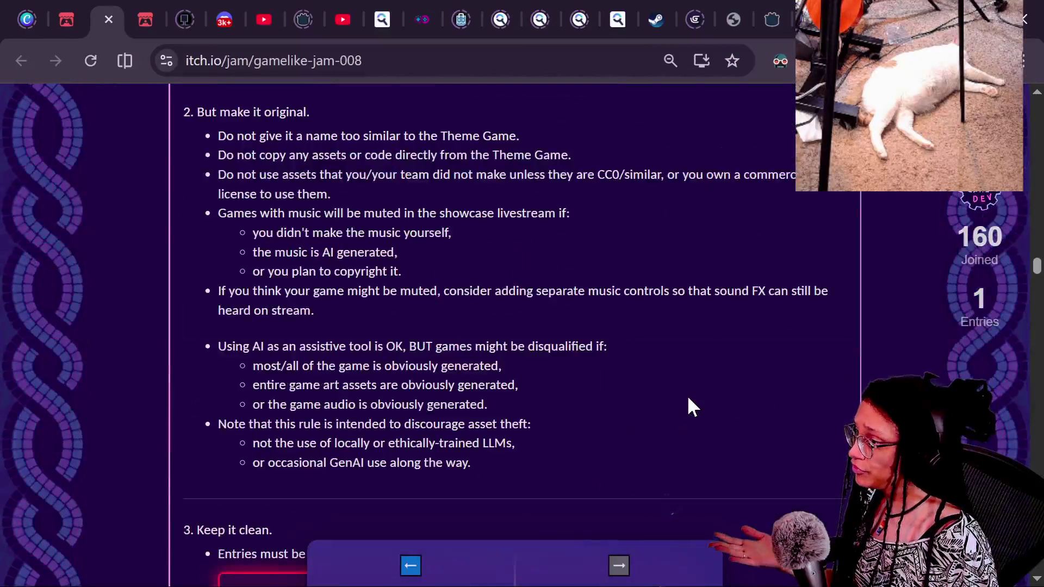
pyautogui.scroll(-10, 772, 372)
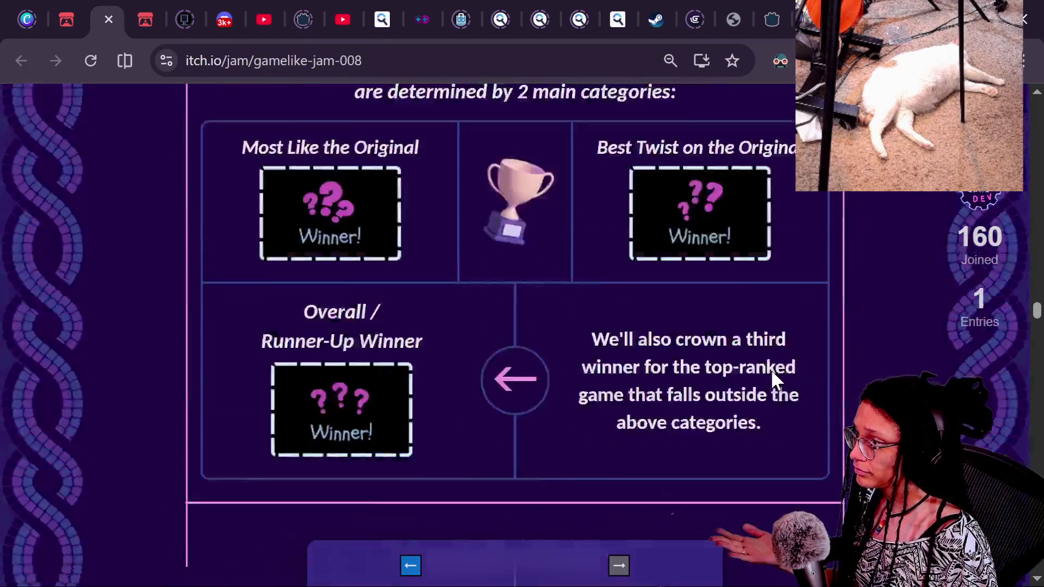
pyautogui.scroll(-12, 776, 380)
pyautogui.scroll(7, 776, 381)
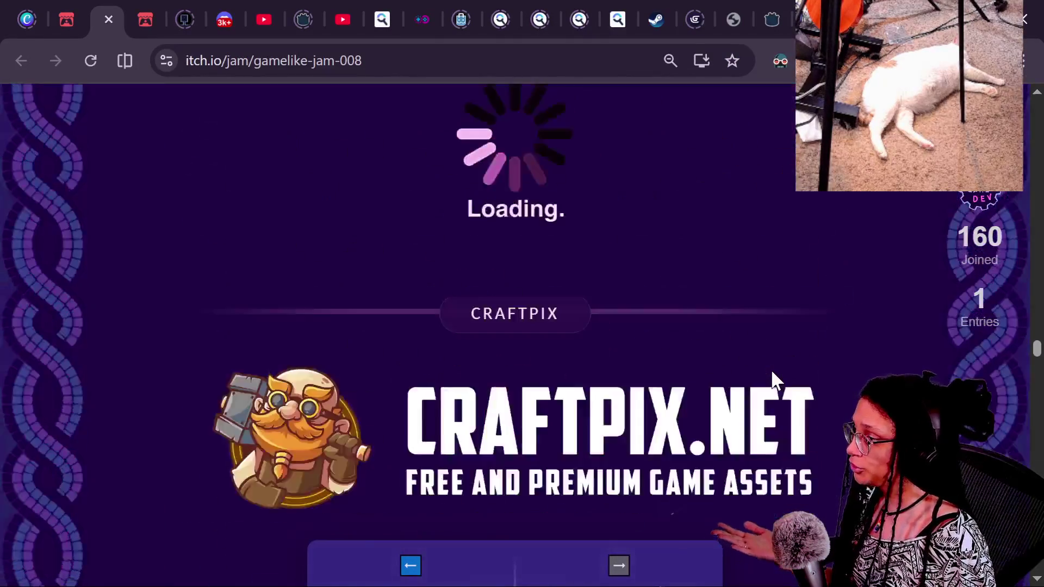
pyautogui.scroll(-5, 588, 419)
pyautogui.click(589, 420)
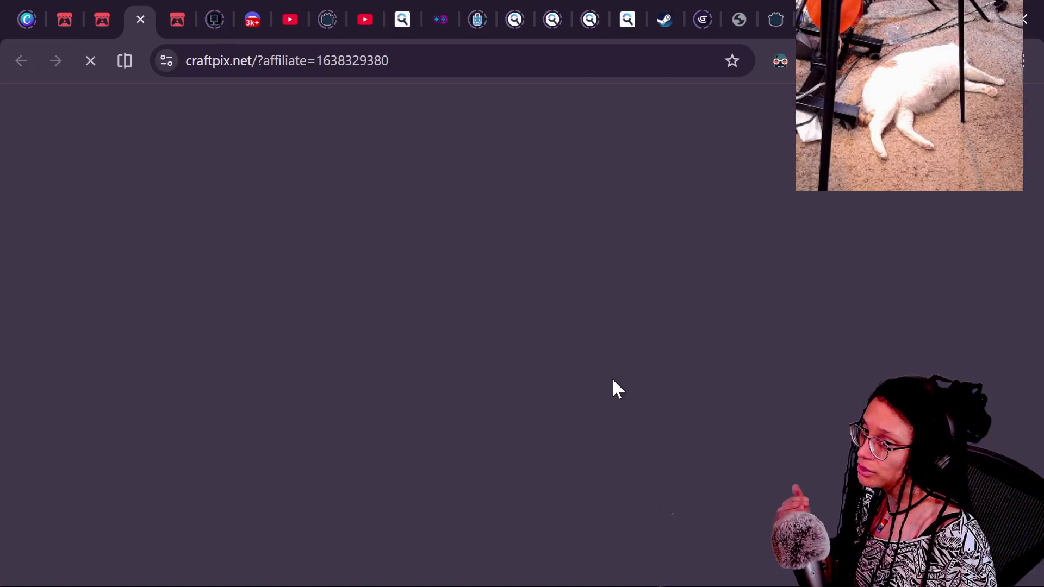
# Browse Craftpix's 3D Game Assets category, then go back to the Craftpix homepage.
pyautogui.click(302, 61)
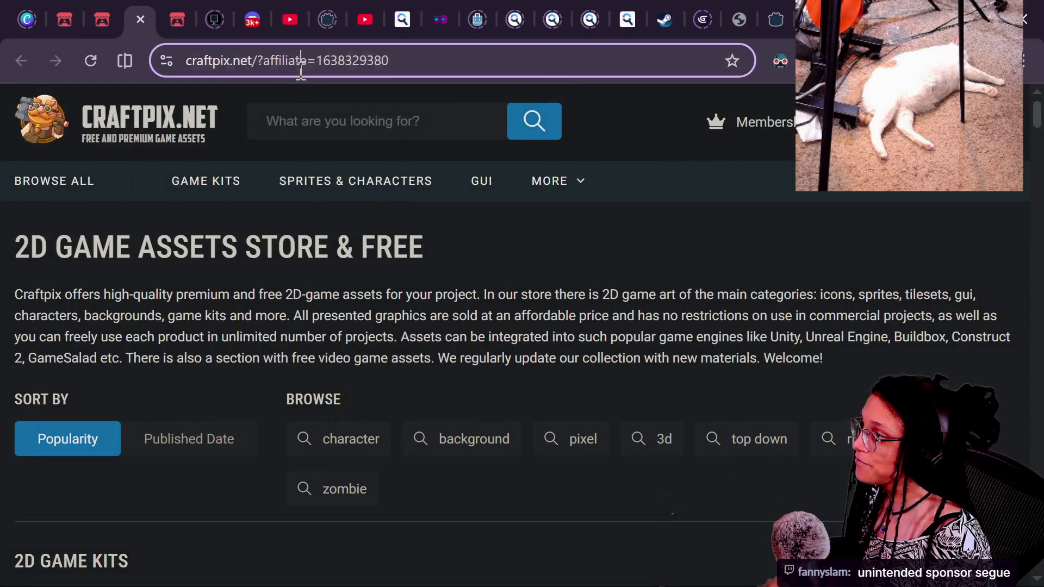
pyautogui.moveTo(573, 208)
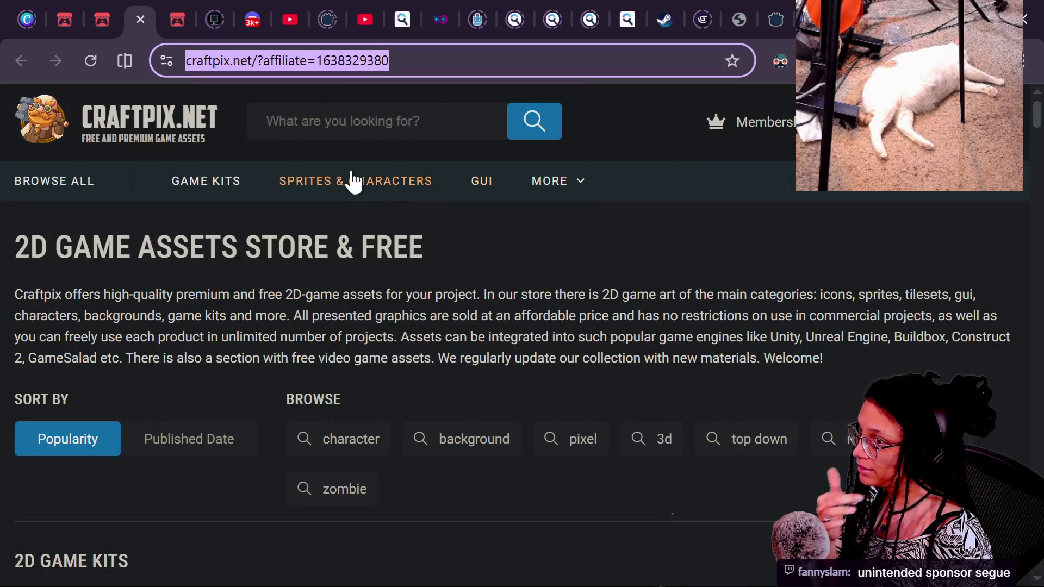
pyautogui.scroll(-2, 375, 378)
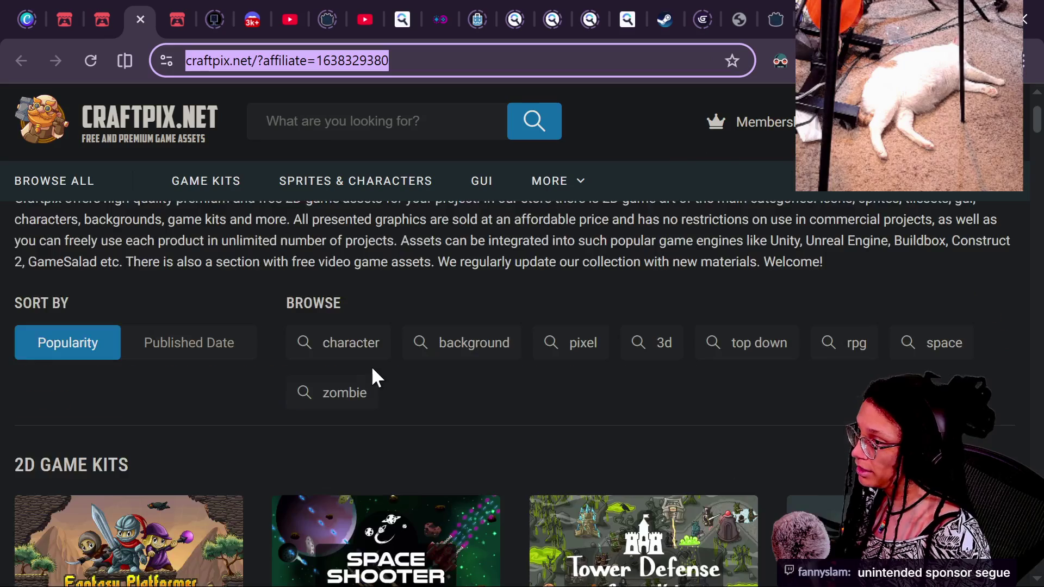
pyautogui.click(660, 353)
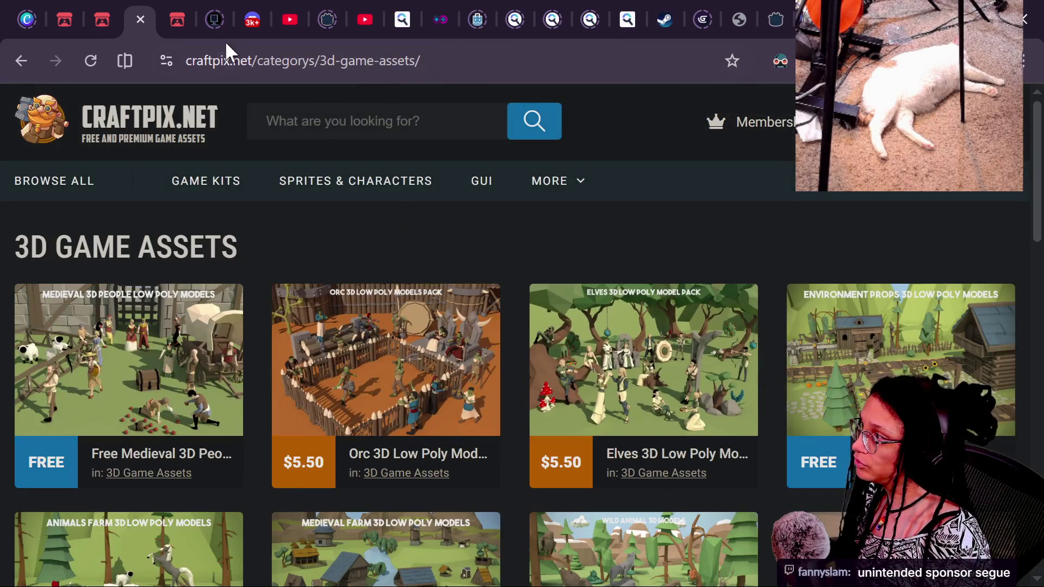
pyautogui.click(21, 60)
# Append the copied affiliate parameter with '&' to the 3D Game Assets address and load it.
pyautogui.click(282, 61)
pyautogui.moveTo(300, 60); pyautogui.dragTo(433, 61)
pyautogui.hotkey('ctrl', 'c')
pyautogui.hotkey('alt', 'Right')
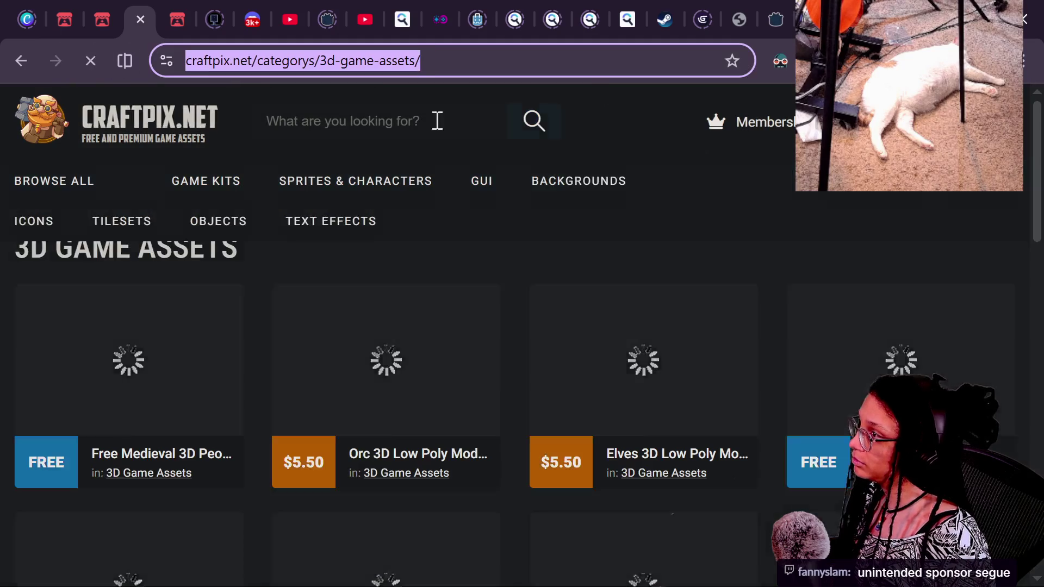
pyautogui.press('End')
pyautogui.hotkey('ctrl', 'v')
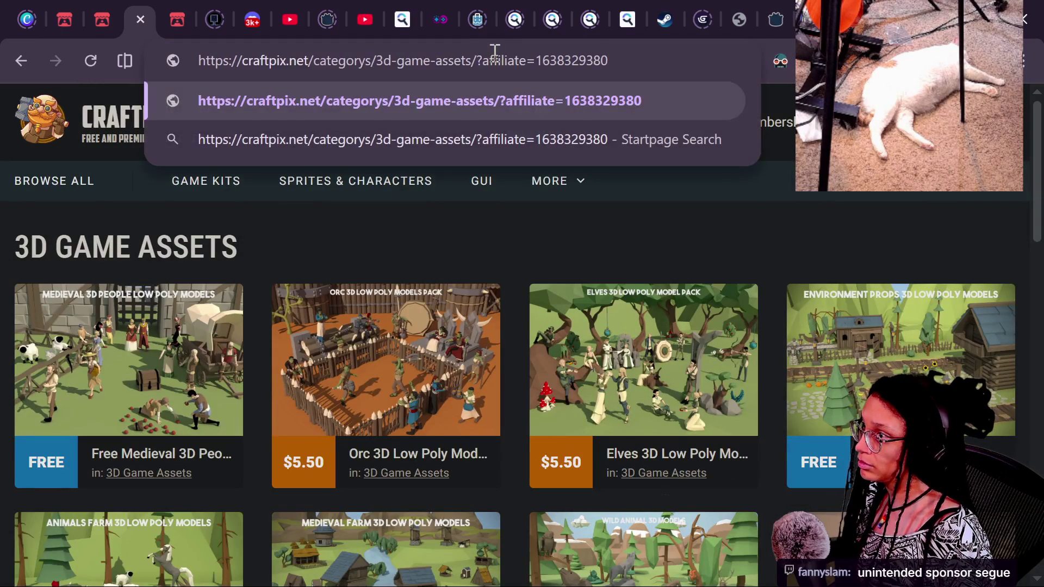
pyautogui.press('BackSpace')
pyautogui.write('&')
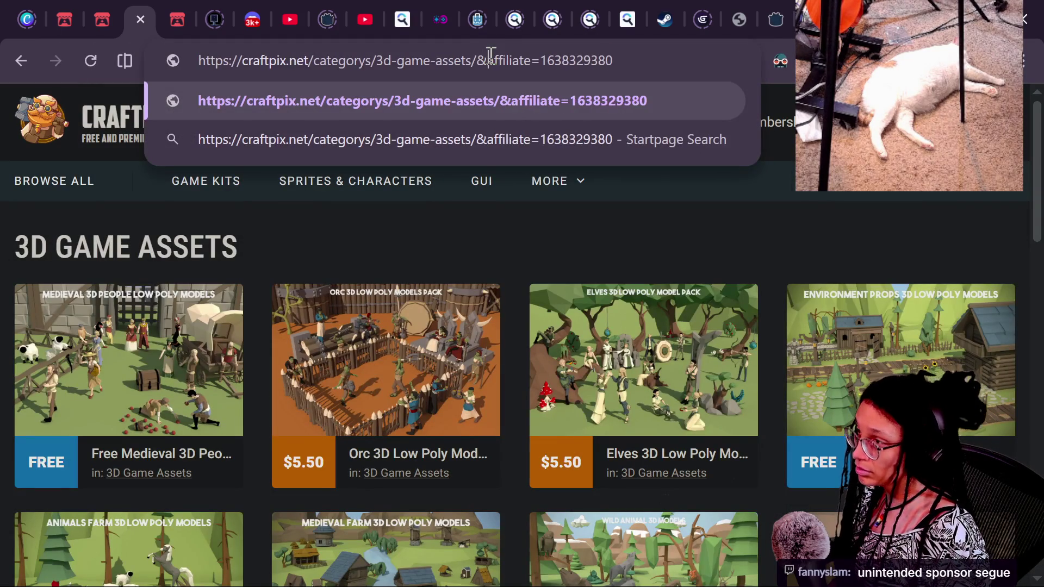
pyautogui.press('Return')
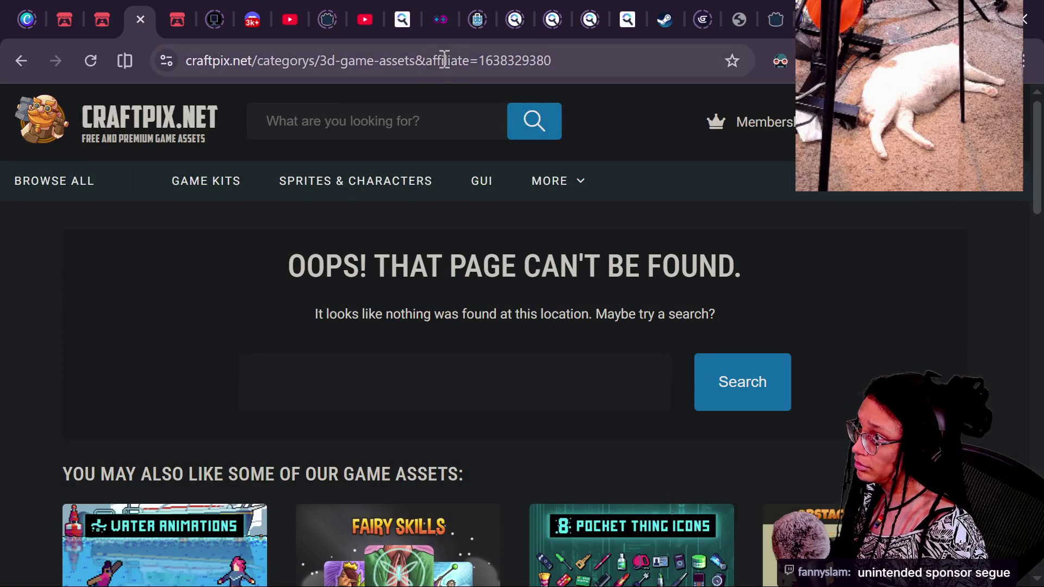
pyautogui.click(425, 60)
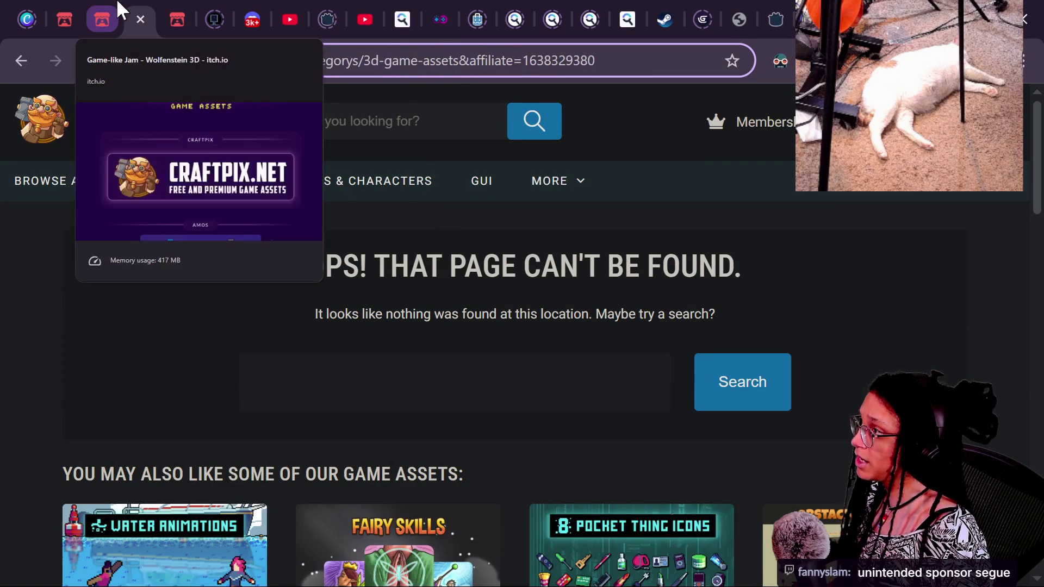
# On the itch.io jam page, search the Craftpix library for 3d.
pyautogui.click(93, 9)
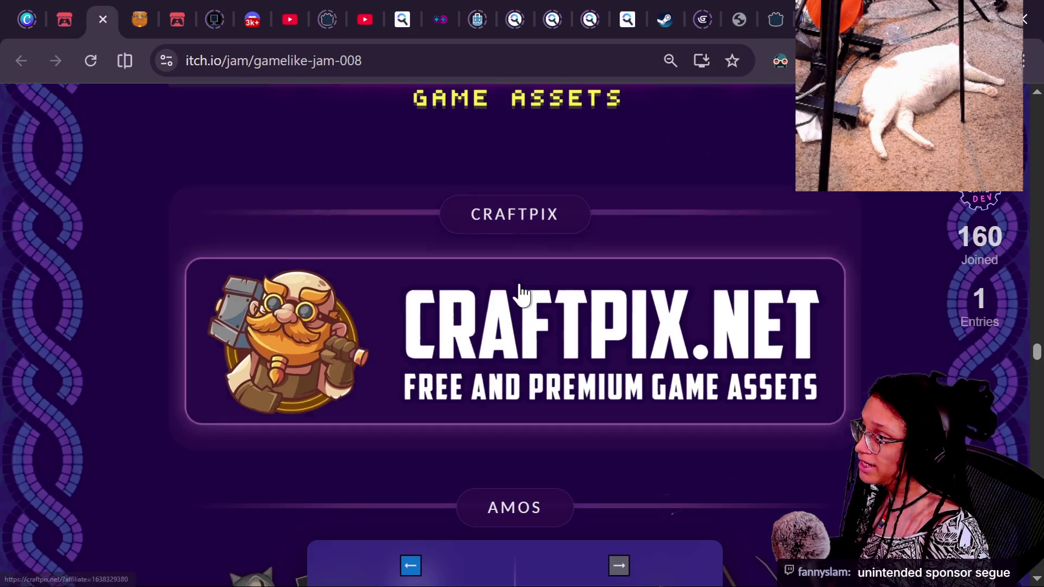
pyautogui.scroll(-10, 517, 296)
pyautogui.scroll(-15, 519, 294)
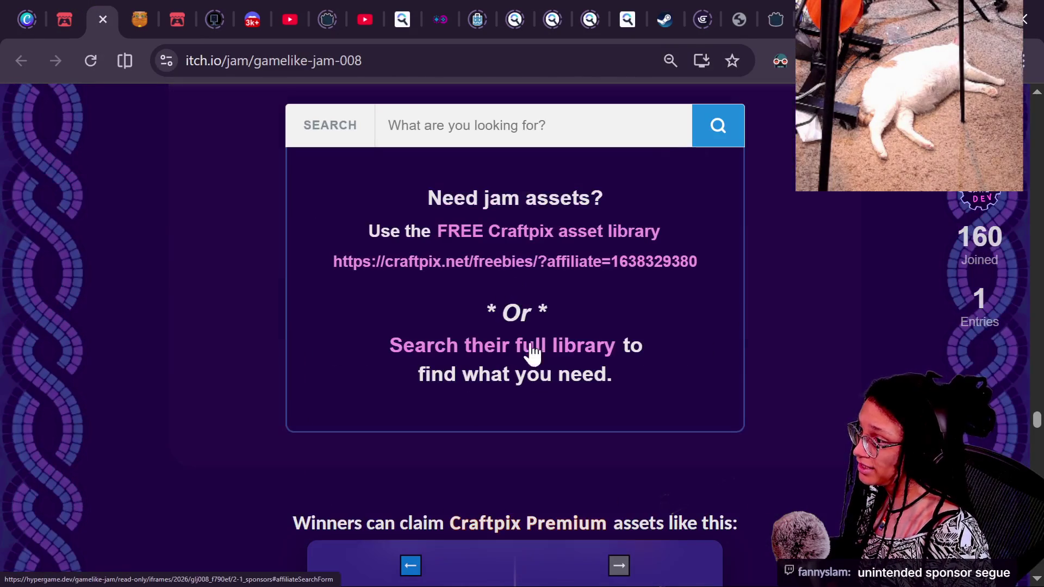
pyautogui.click(533, 351)
pyautogui.click(586, 125)
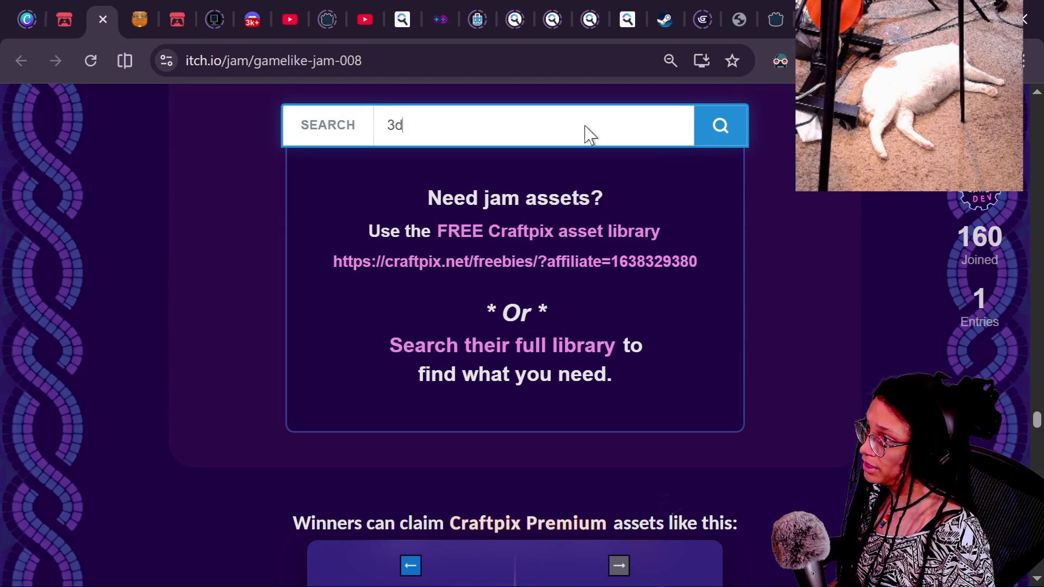
pyautogui.press('Return')
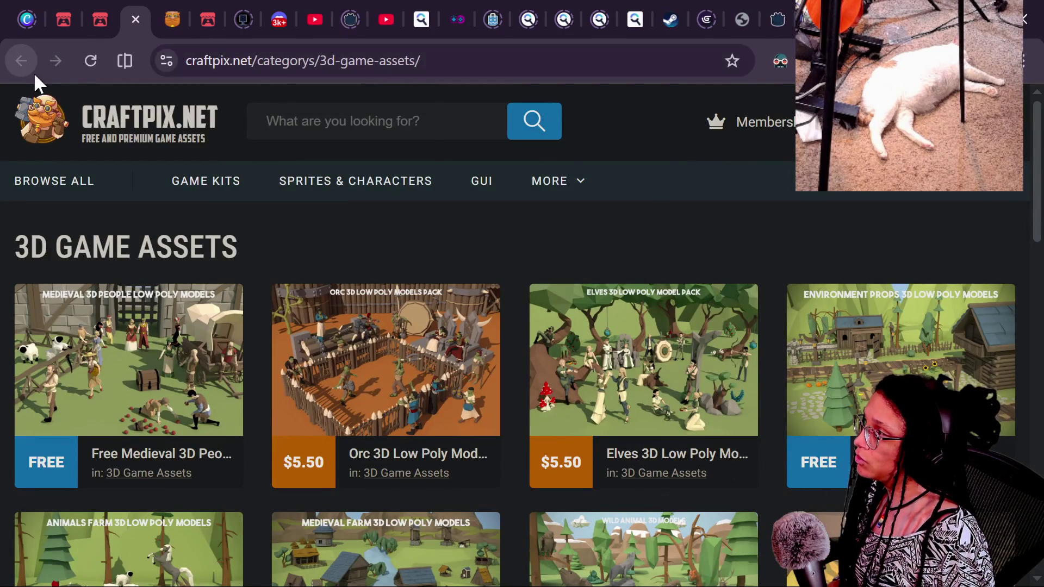
# Rerun the 3d search and replace the new tab's address with the single 3D Game Assets URL.
pyautogui.click(87, 19)
pyautogui.click(729, 144)
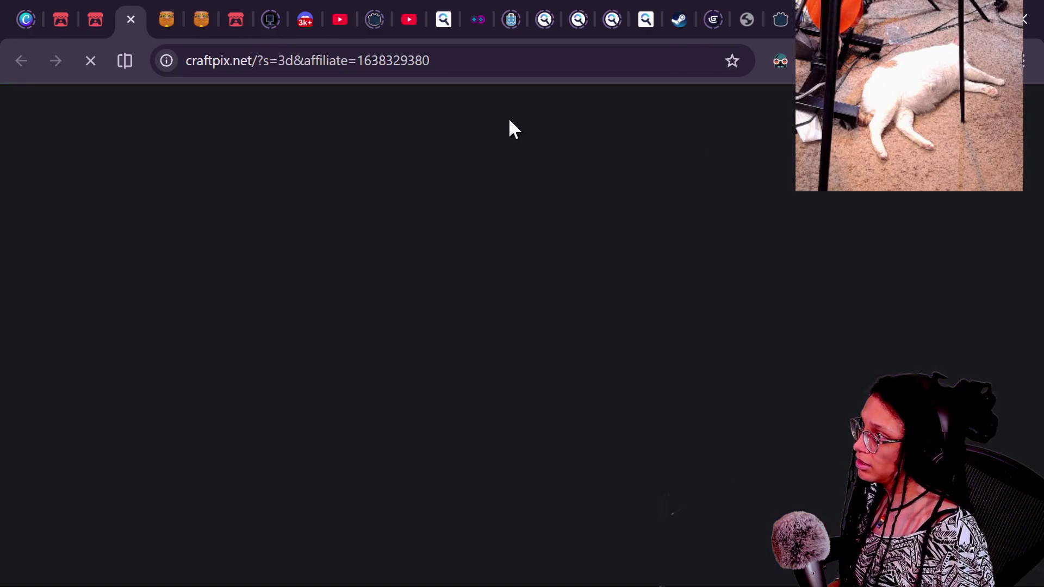
pyautogui.click(351, 61)
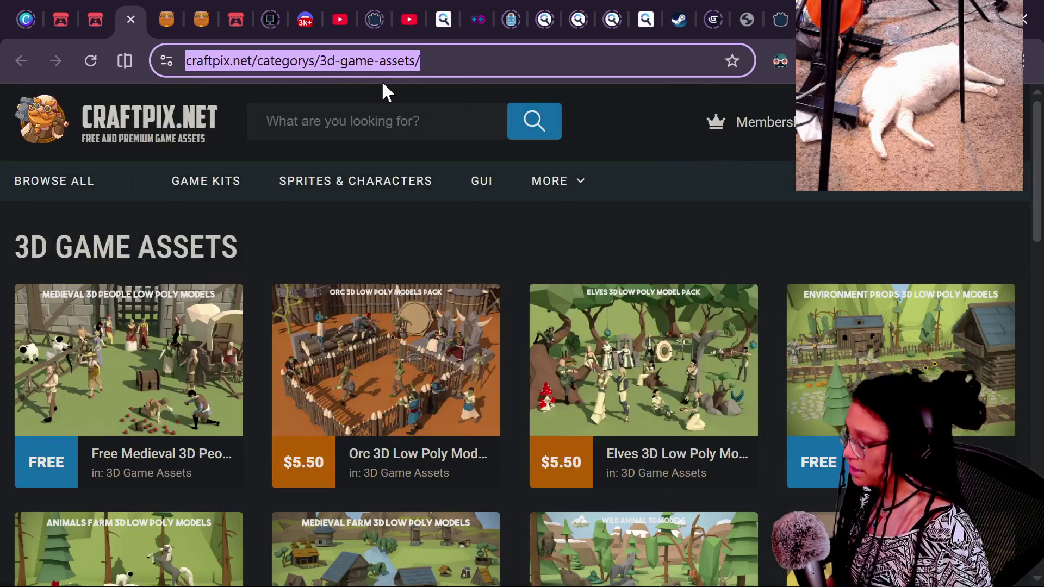
pyautogui.click(403, 68)
pyautogui.write('https://craftpix.net/categorys/3d-game-assets/')
pyautogui.hotkey('ctrl', 'a')
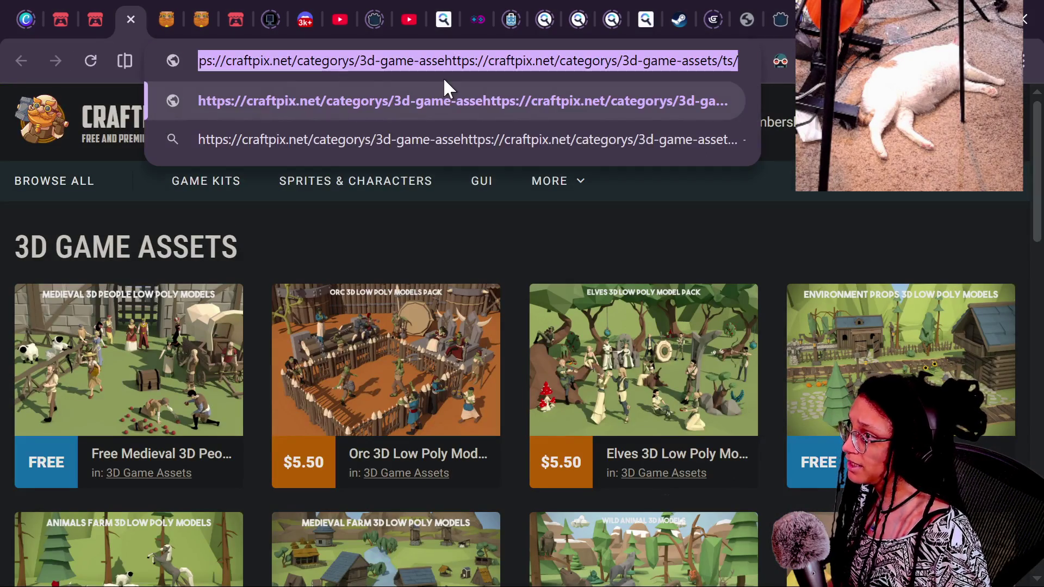
pyautogui.write('https://craftpix.net/categorys/3d-game-assets/')
# Run the 3d search again and paste the affiliate-tagged search address into the new tab.
pyautogui.click(89, 17)
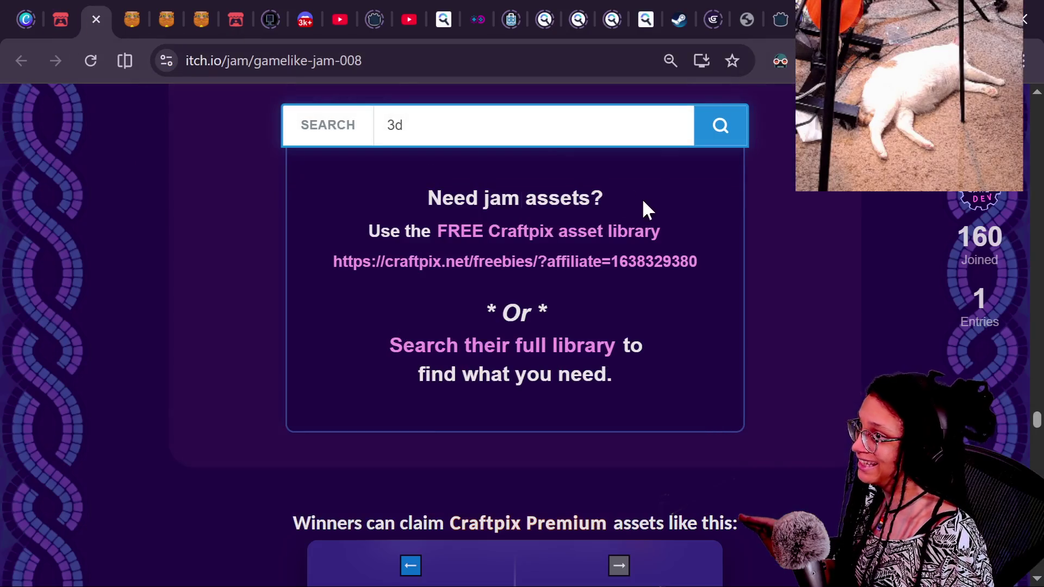
pyautogui.click(729, 131)
pyautogui.click(482, 60)
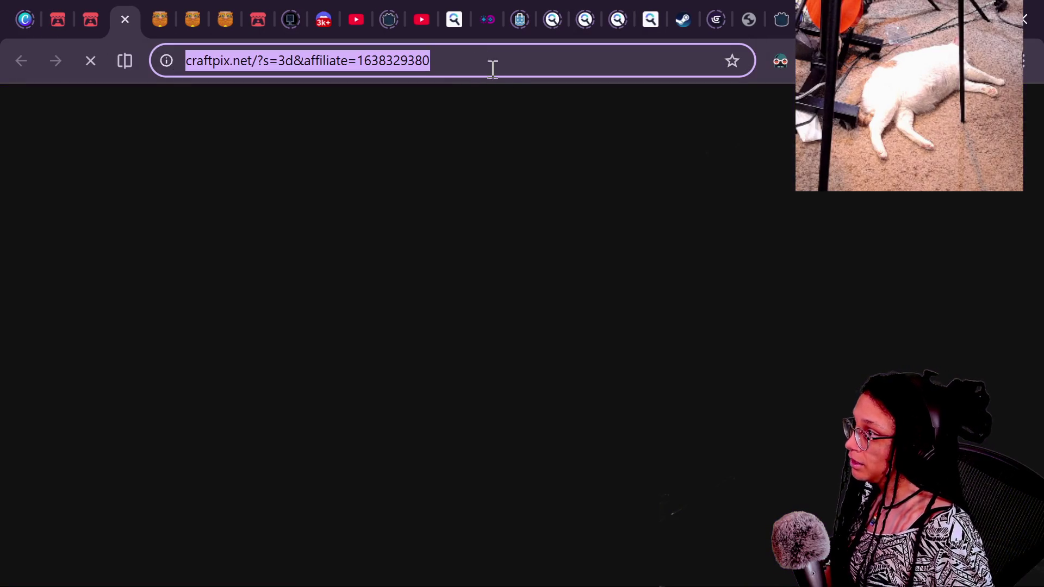
pyautogui.hotkey('ctrl', 'v')
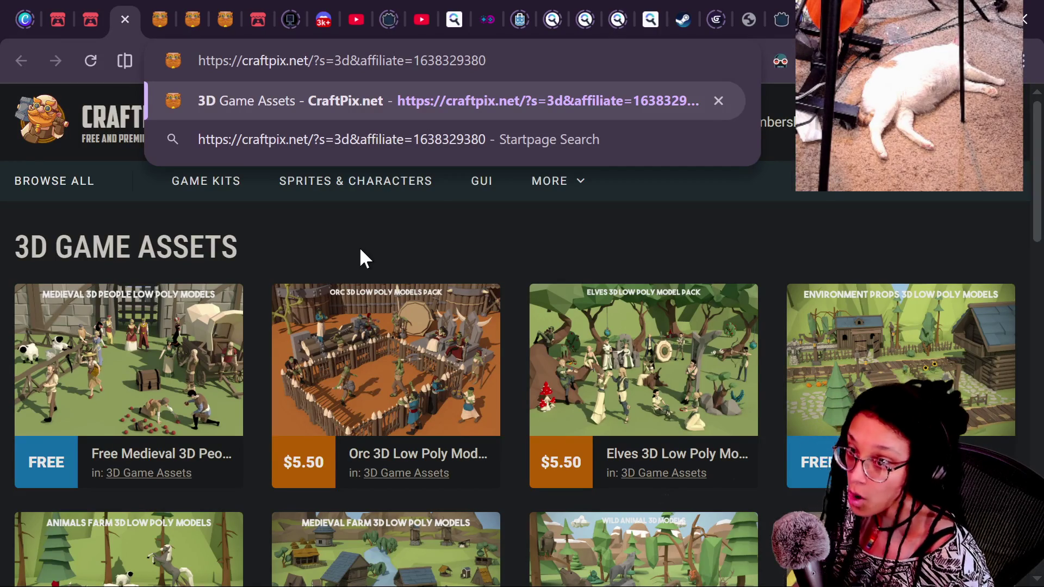
pyautogui.hotkey('alt', 'Tab')
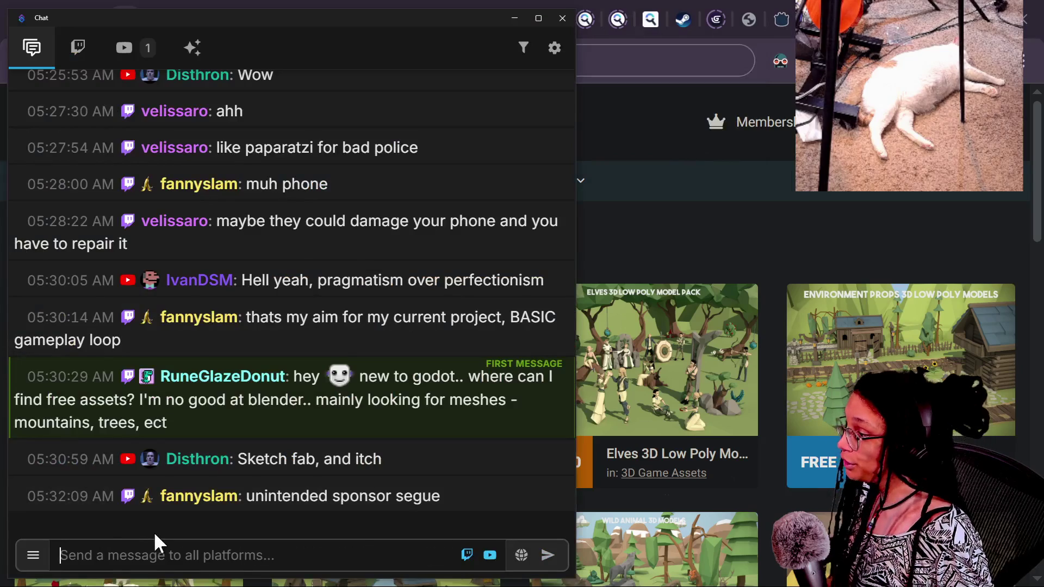
# Dismiss the stream chat, check the itch.io jam tab, and close the hypergamedev tab.
pyautogui.click(667, 236)
pyautogui.scroll(-10, 401, 271)
pyautogui.scroll(10, 401, 272)
pyautogui.click(101, 13)
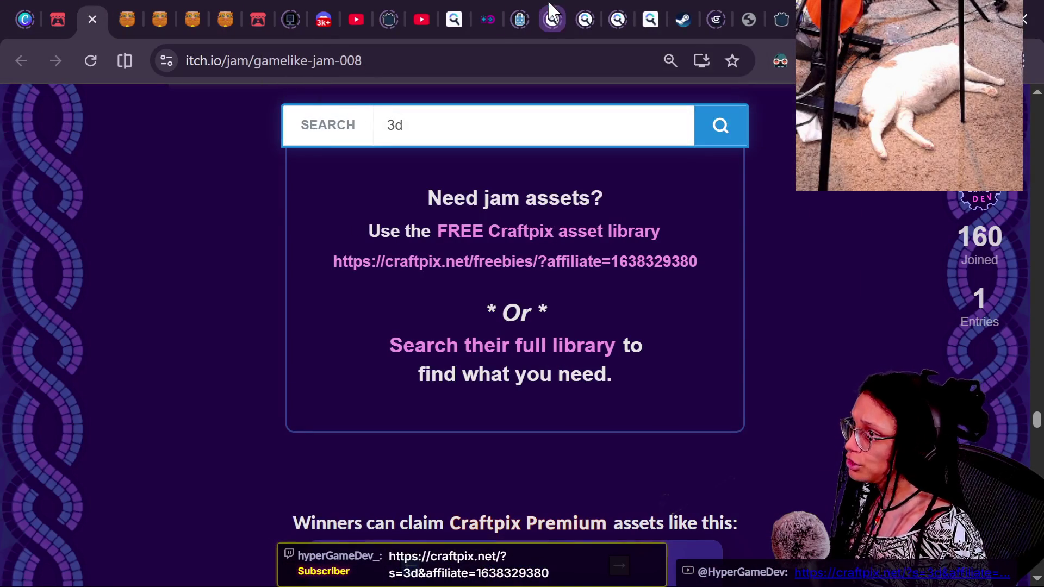
pyautogui.click(253, 19)
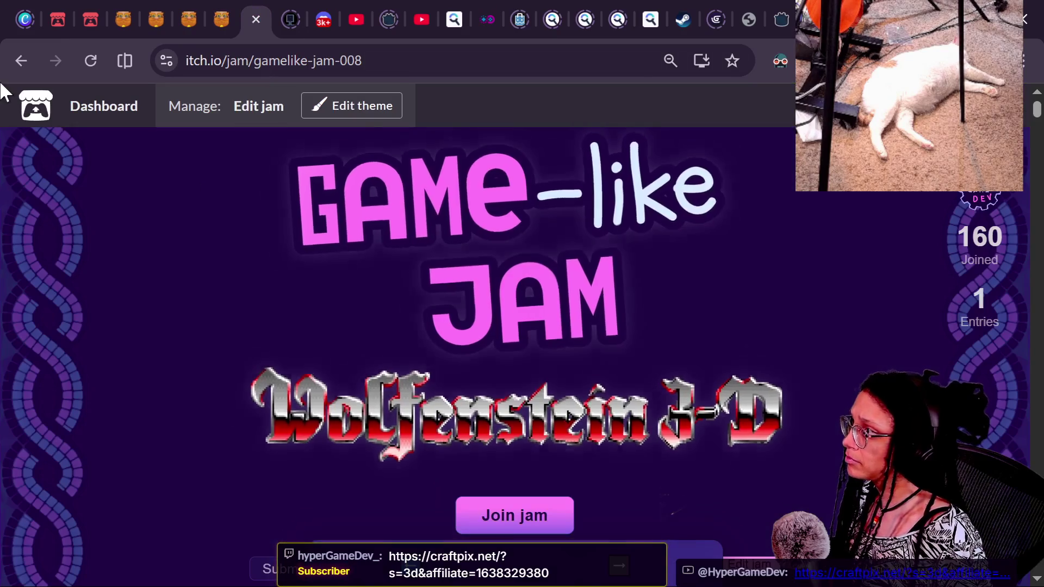
pyautogui.click(54, 15)
pyautogui.hotkey('ctrl', 'w')
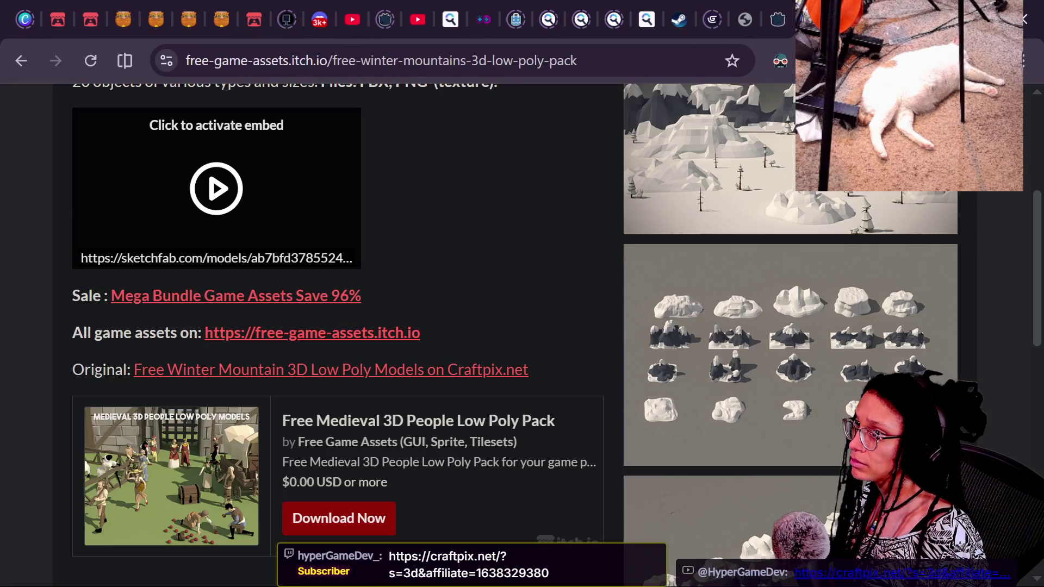
# Scroll through the 3D Mountain Terrain Environment Asset page and expand its More information details.
pyautogui.click(19, 61)
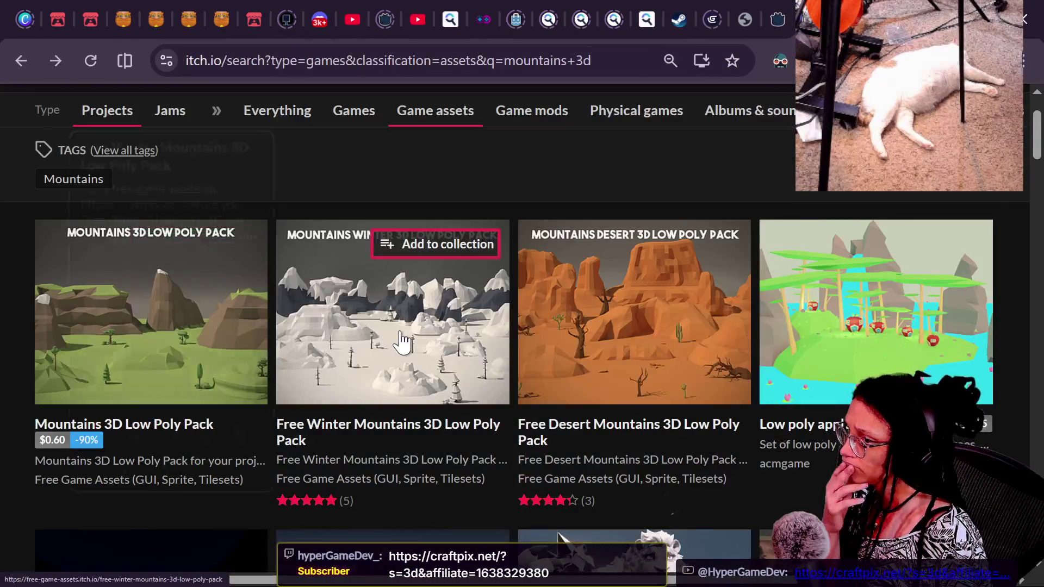
pyautogui.scroll(-3, 403, 340)
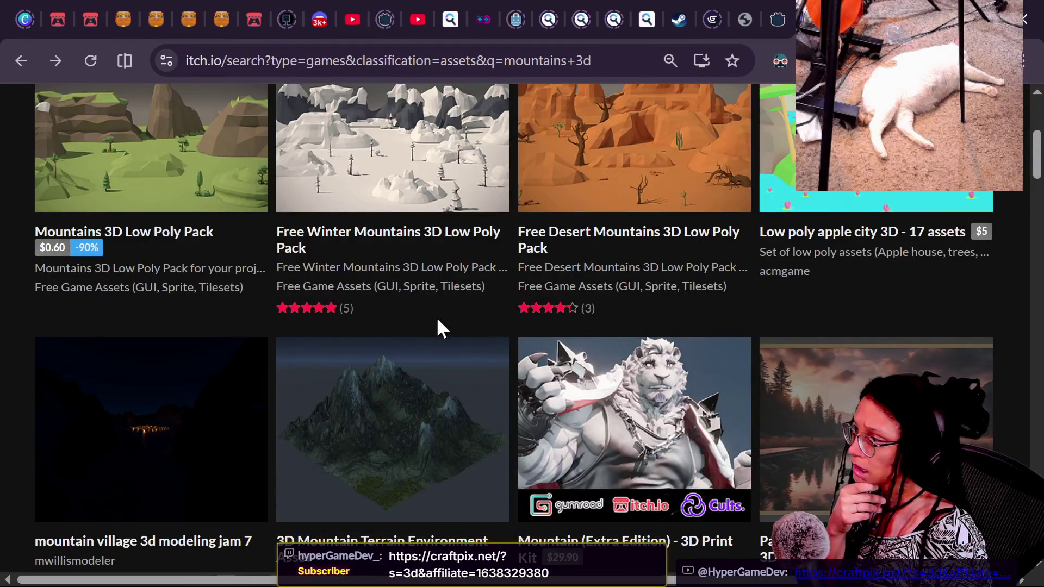
pyautogui.scroll(-3, 438, 326)
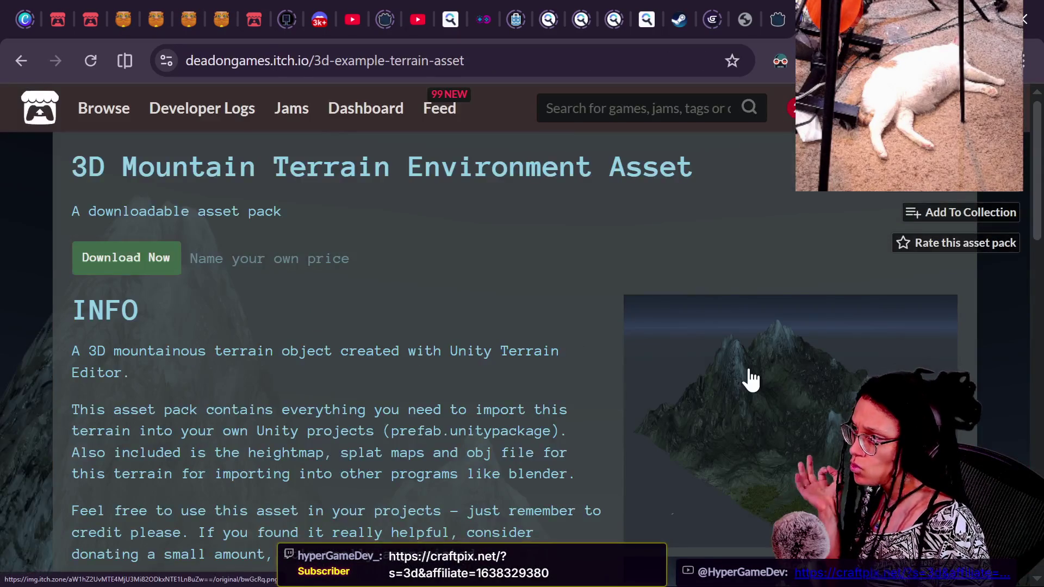
pyautogui.scroll(-3, 742, 364)
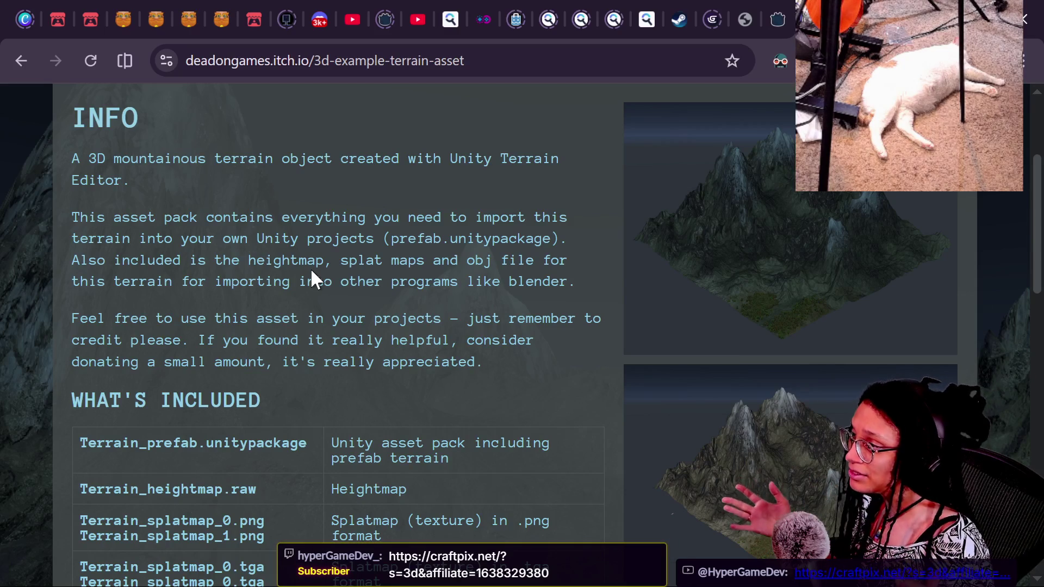
pyautogui.scroll(-2, 312, 271)
pyautogui.scroll(-8, 311, 268)
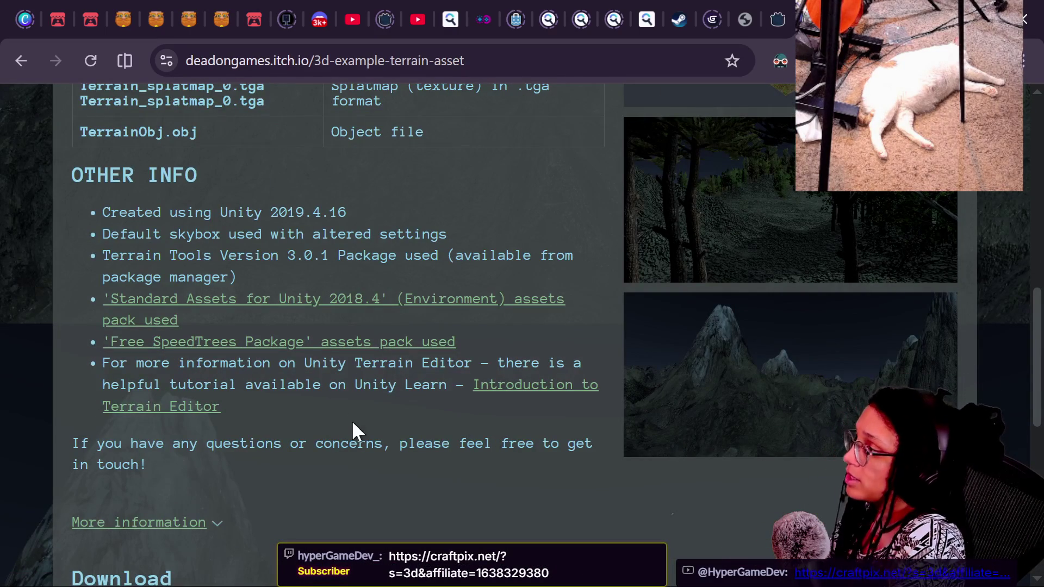
pyautogui.scroll(-3, 351, 430)
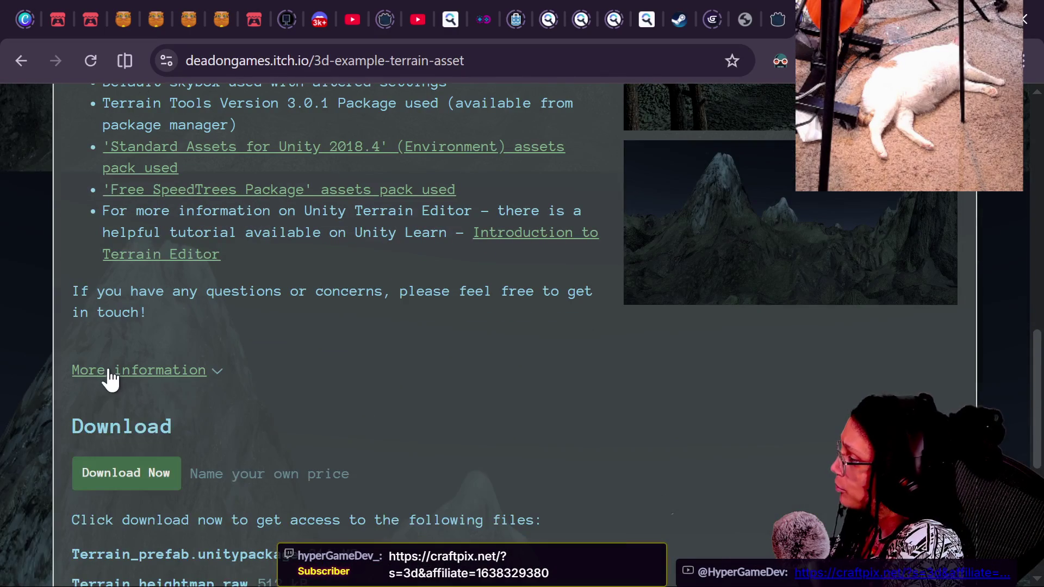
pyautogui.click(109, 371)
pyautogui.scroll(-2, 271, 420)
pyautogui.scroll(-5, 315, 475)
pyautogui.scroll(-3, 275, 439)
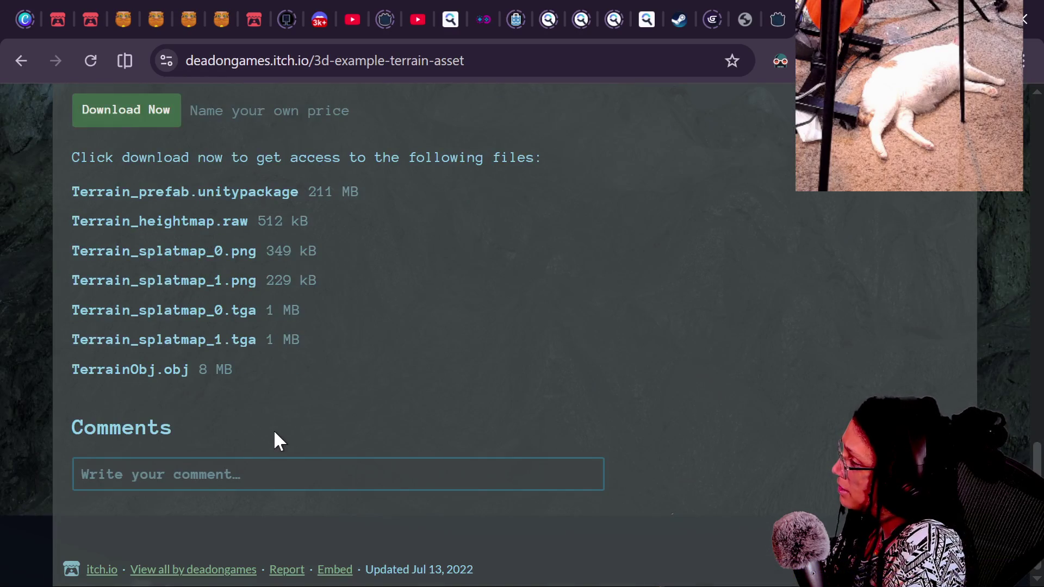
pyautogui.scroll(15, 273, 429)
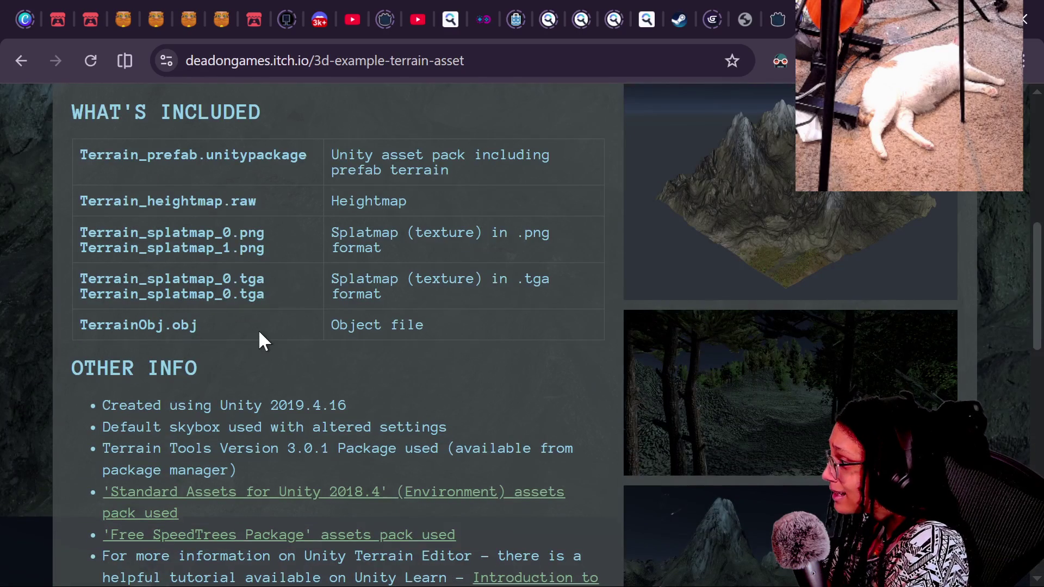
pyautogui.scroll(-2, 198, 384)
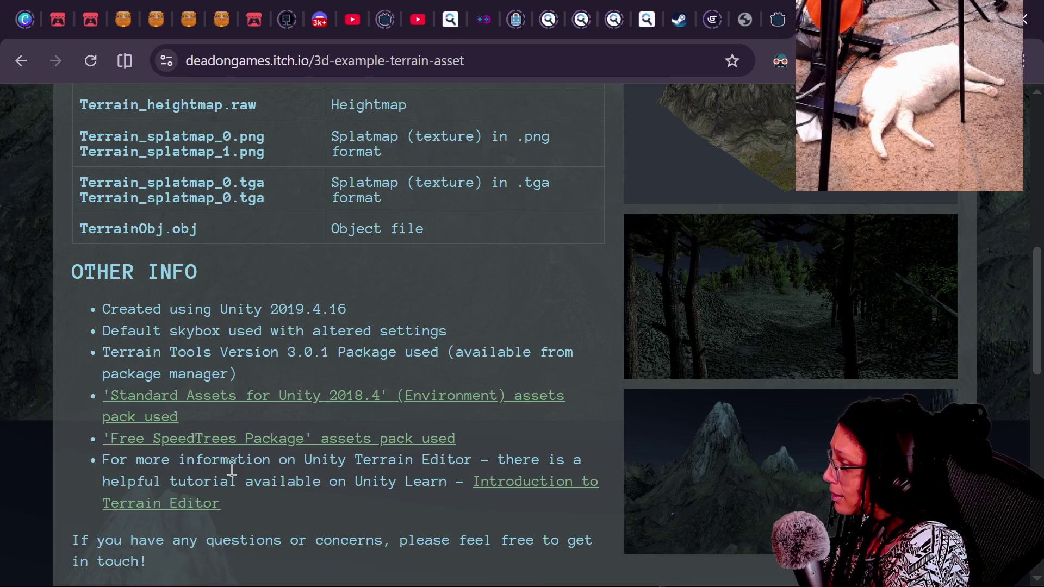
pyautogui.scroll(8, 311, 485)
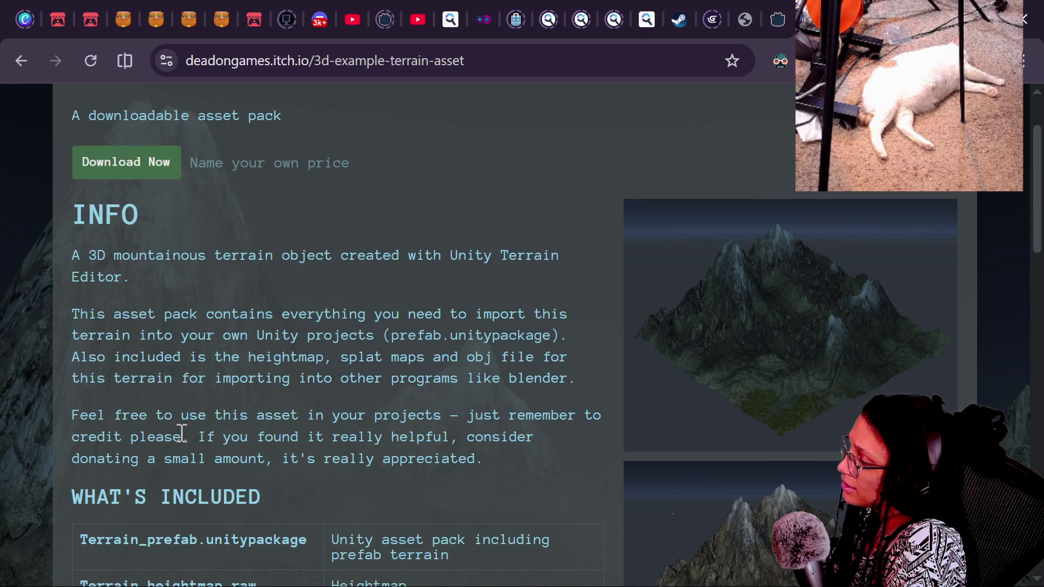
# Highlight the 'Feel free to use this asset' credit note, then return to the mountains 3d results.
pyautogui.moveTo(81, 430); pyautogui.dragTo(60, 434)
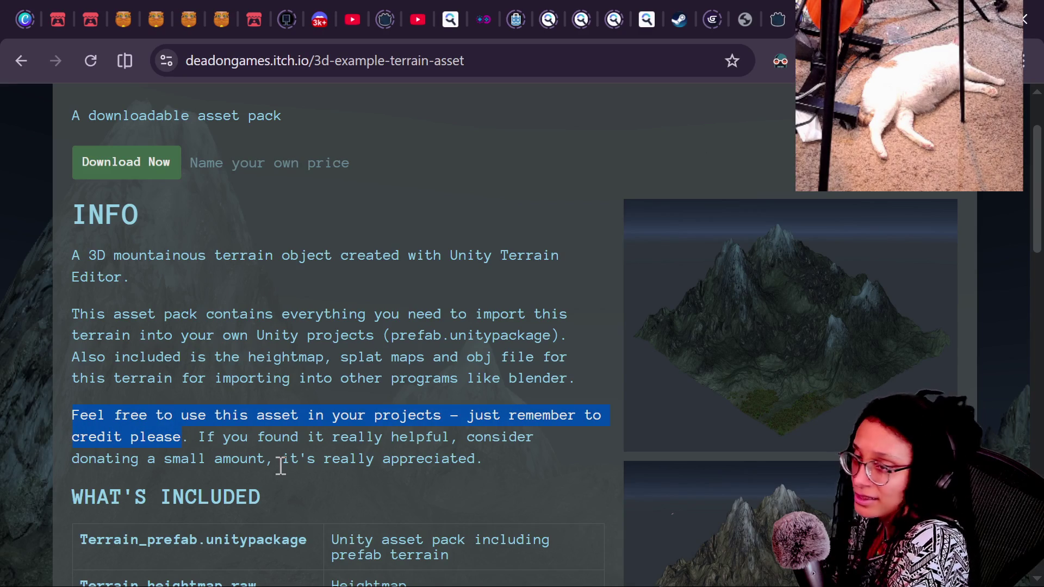
pyautogui.moveTo(510, 462)
pyautogui.mouseDown()
pyautogui.moveTo(322, 458)
pyautogui.moveTo(156, 431)
pyautogui.mouseUp()
pyautogui.click(291, 386)
pyautogui.moveTo(99, 415)
pyautogui.mouseDown()
pyautogui.moveTo(441, 436)
pyautogui.moveTo(462, 411)
pyautogui.mouseUp()
pyautogui.moveTo(82, 434)
pyautogui.mouseDown()
pyautogui.moveTo(157, 435)
pyautogui.moveTo(190, 416)
pyautogui.mouseUp()
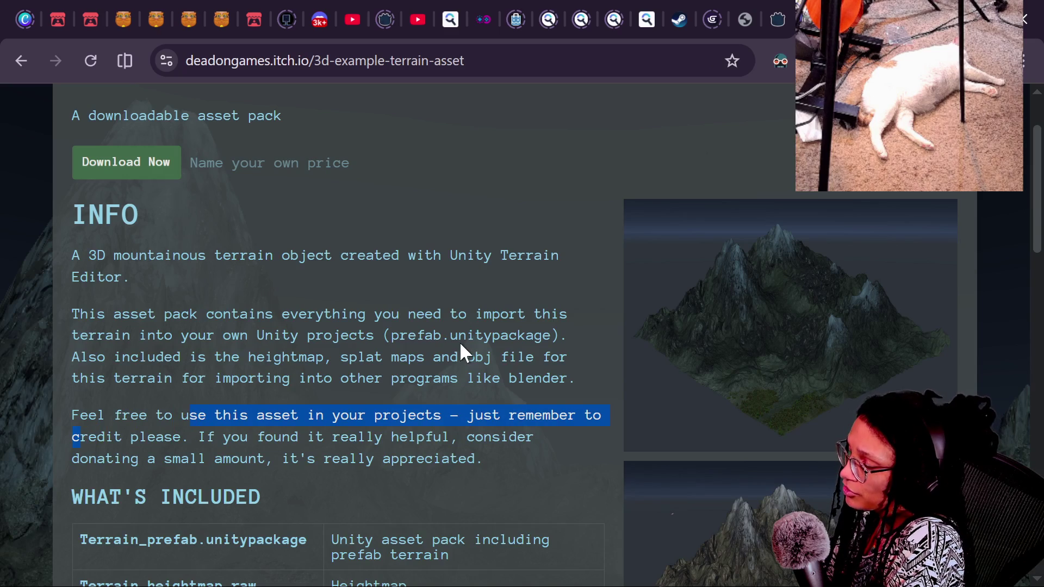
pyautogui.scroll(-2, 459, 343)
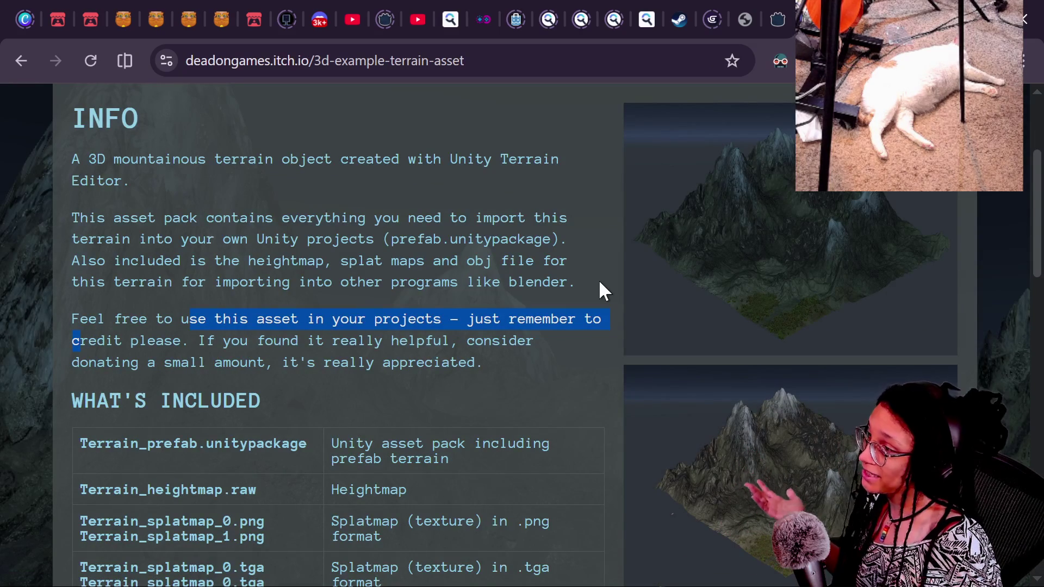
pyautogui.scroll(4, 429, 209)
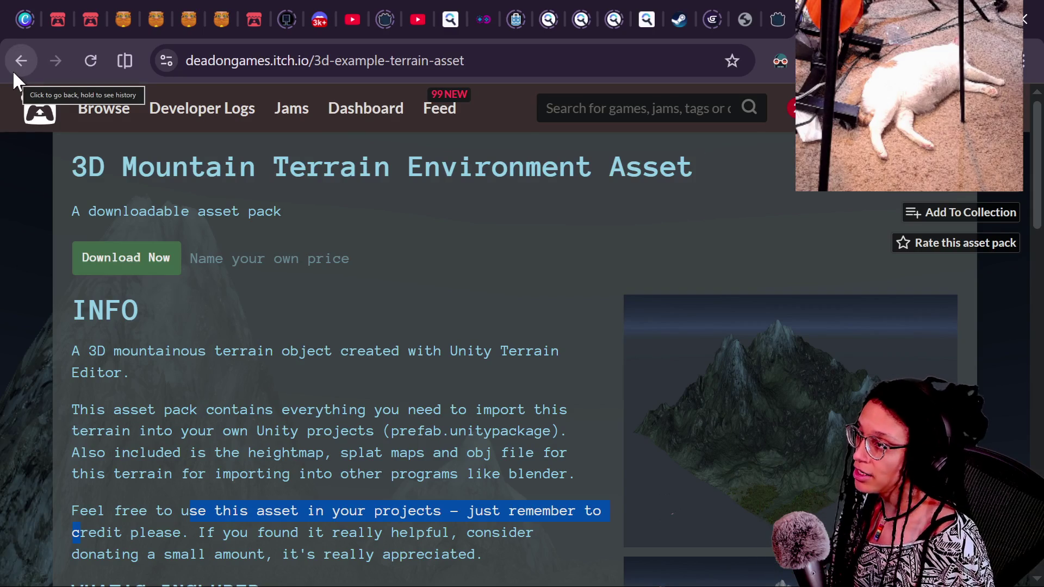
pyautogui.click(13, 71)
# Scroll down the mountains 3d results and back up to Mountains 3D Low Poly Pack and its variants.
pyautogui.scroll(-2, 454, 419)
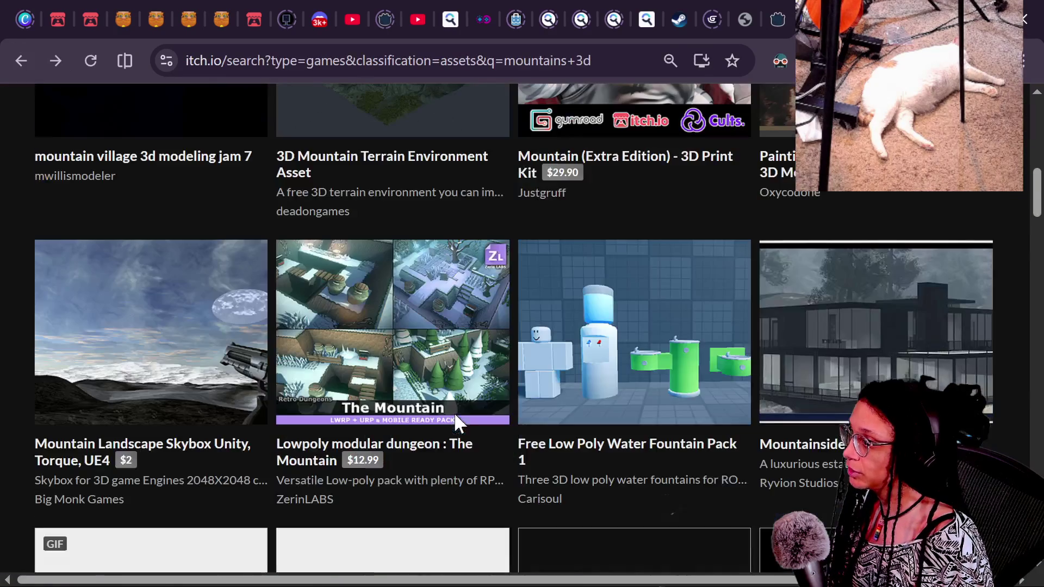
pyautogui.scroll(-4, 454, 413)
pyautogui.scroll(-5, 457, 424)
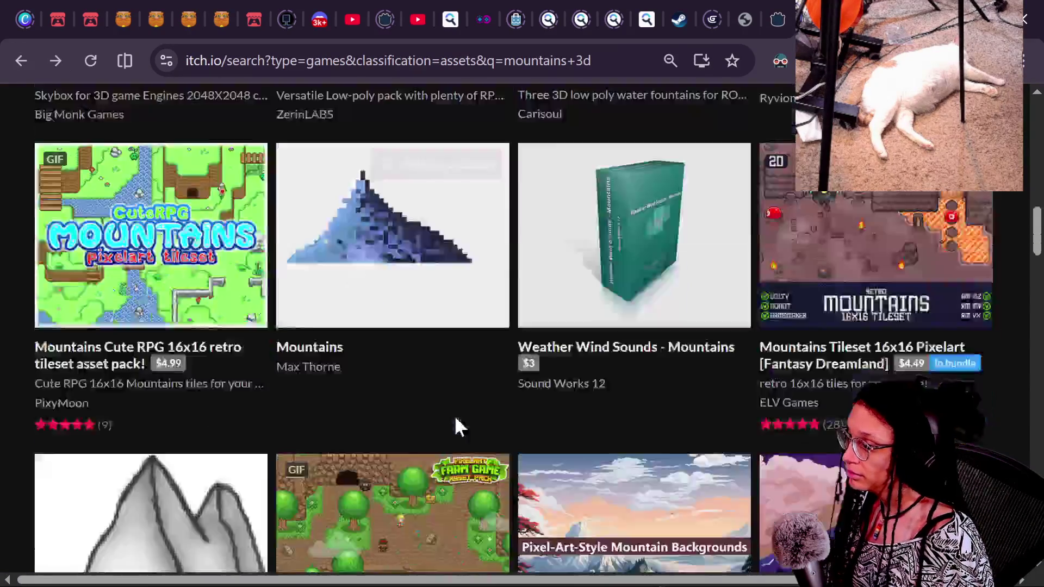
pyautogui.scroll(-5, 457, 428)
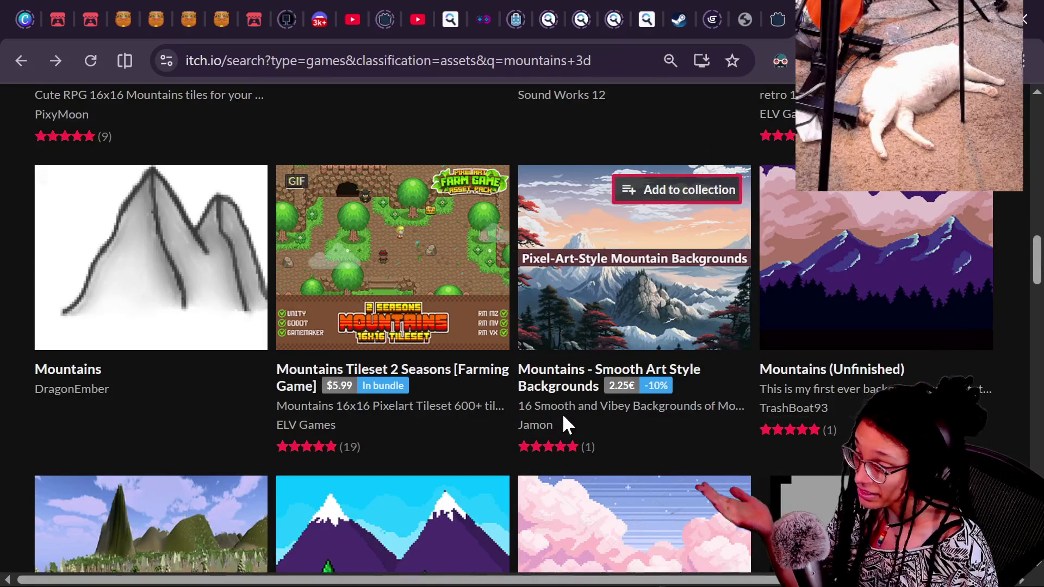
pyautogui.scroll(-6, 564, 422)
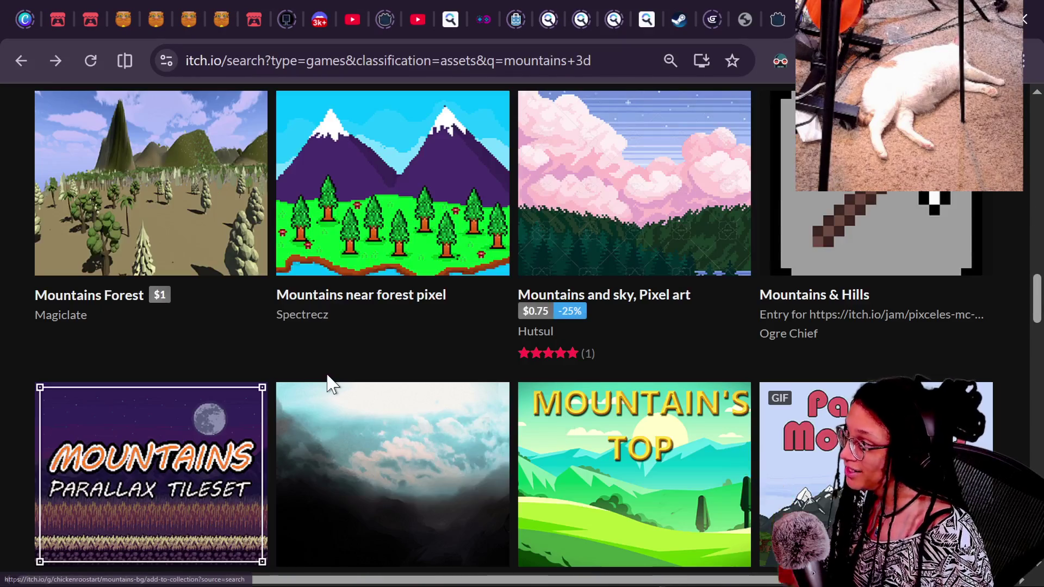
pyautogui.scroll(-8, 253, 302)
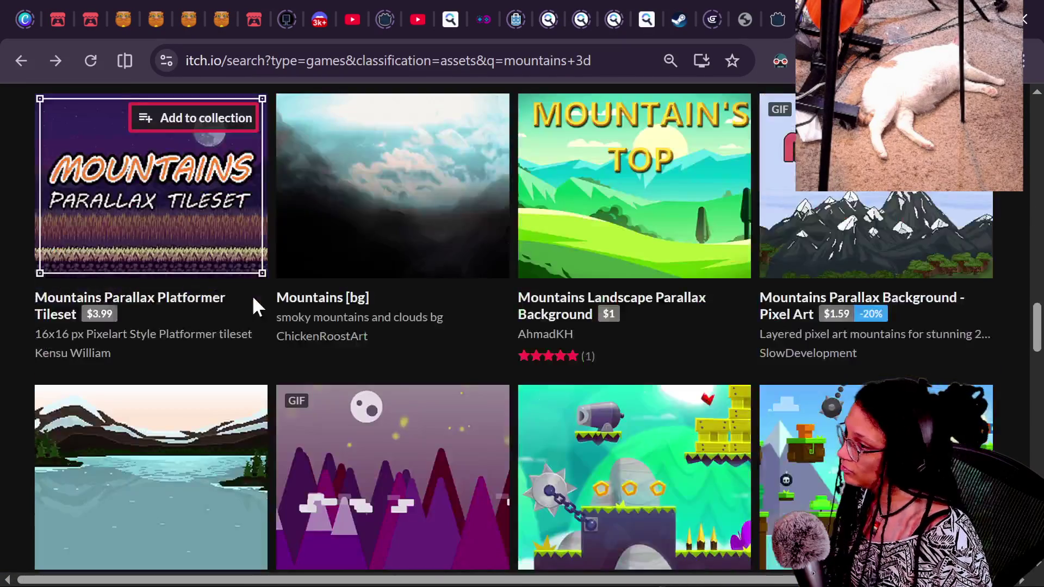
pyautogui.scroll(-7, 254, 305)
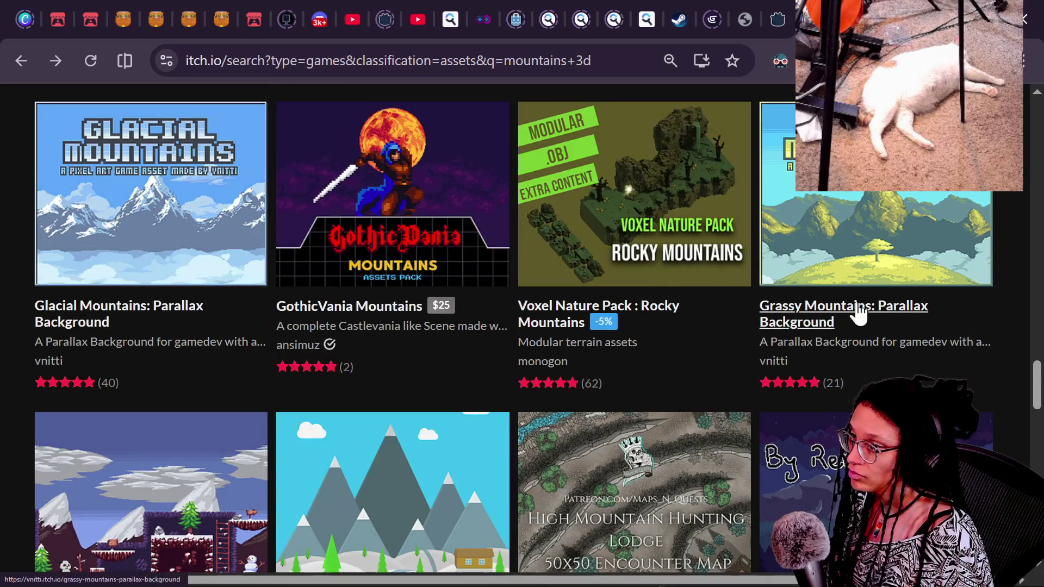
pyautogui.scroll(-7, 392, 338)
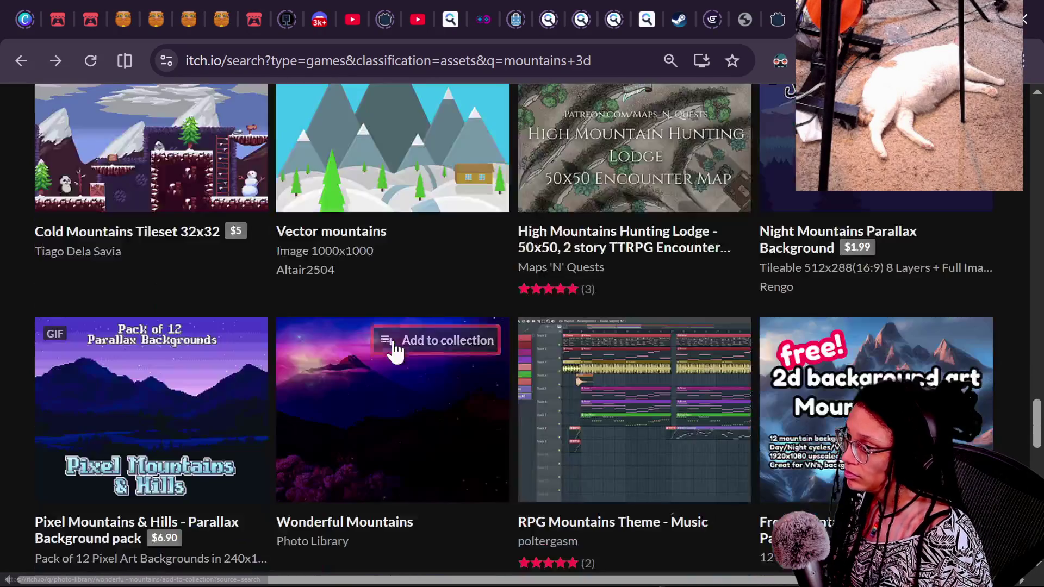
pyautogui.scroll(-15, 394, 351)
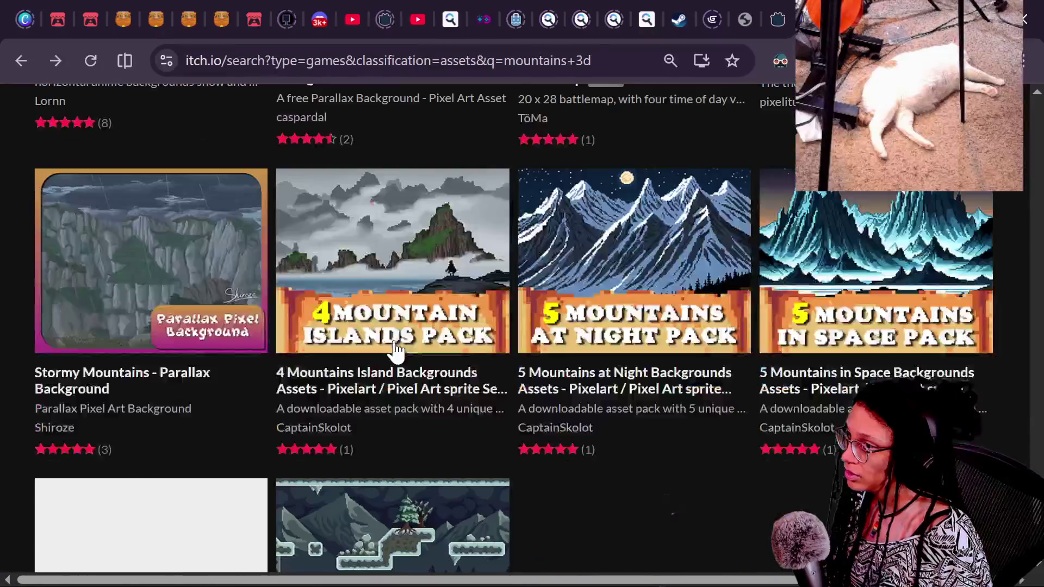
pyautogui.scroll(15, 396, 352)
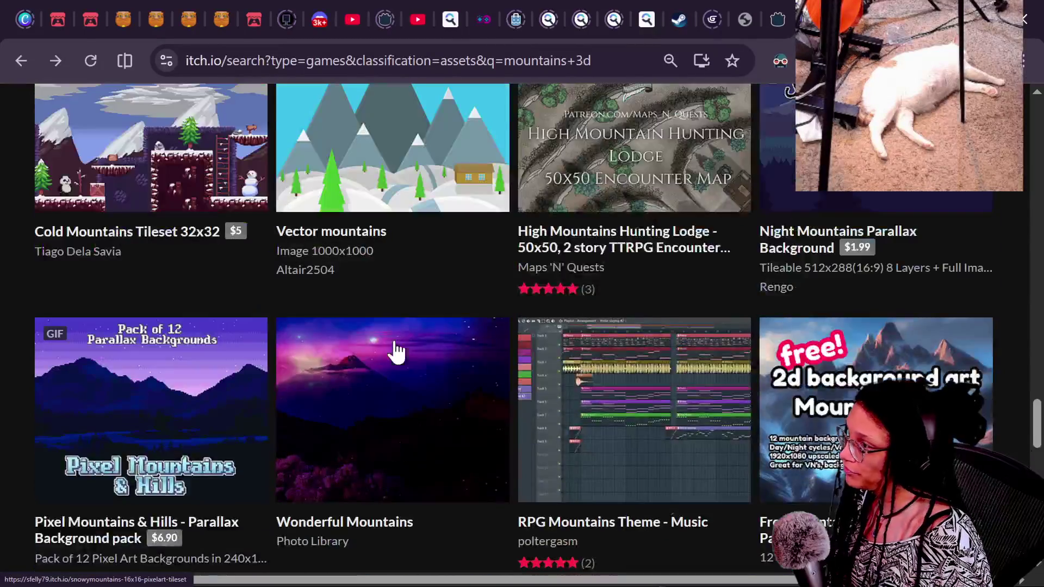
pyautogui.scroll(20, 633, 163)
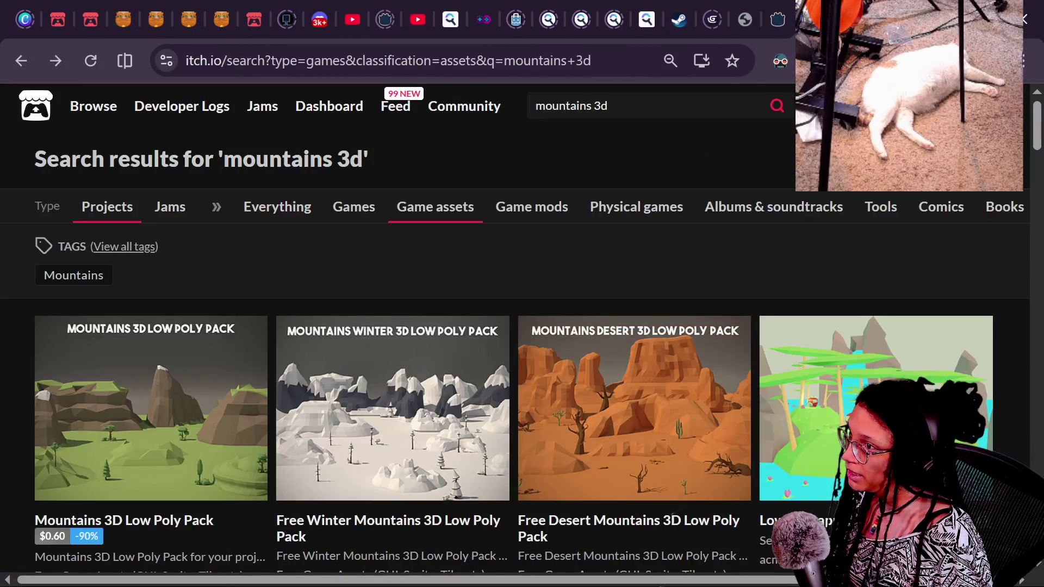
pyautogui.hotkey('ctrl', 't')
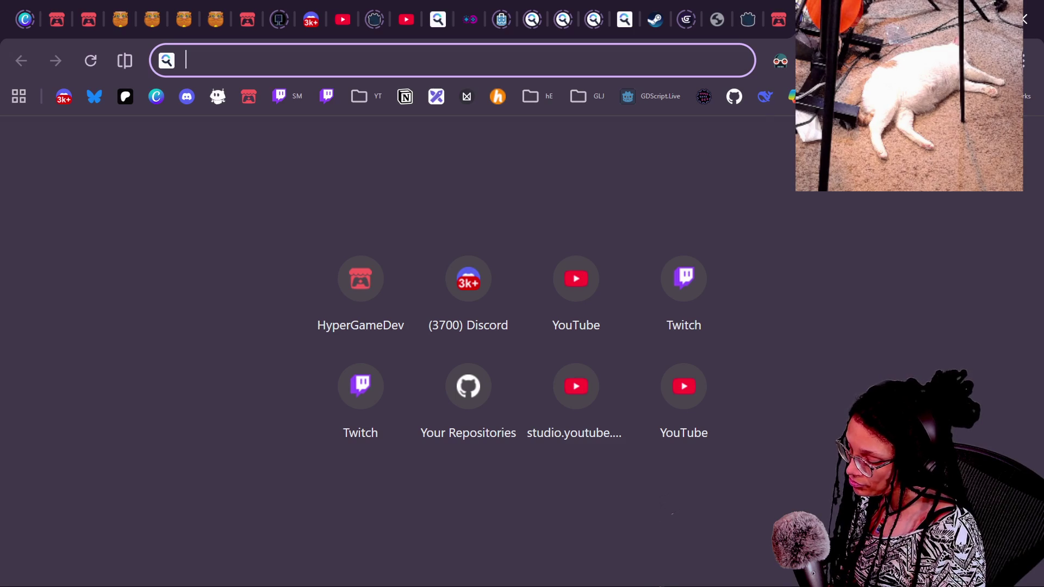
# Web-search Startpage for 3d mountains assets.
pyautogui.write('3d mountains ')
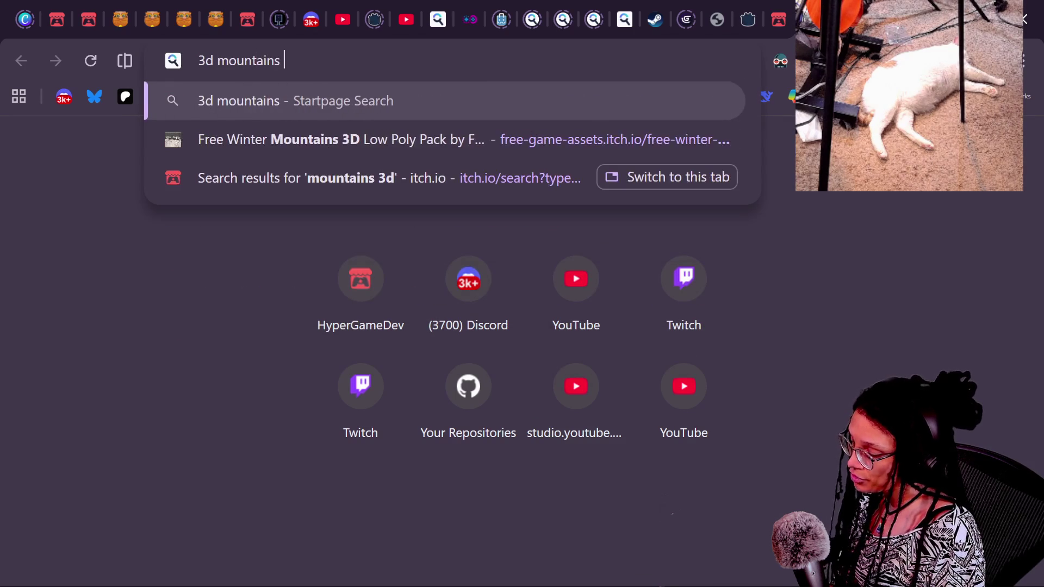
pyautogui.write('"c')
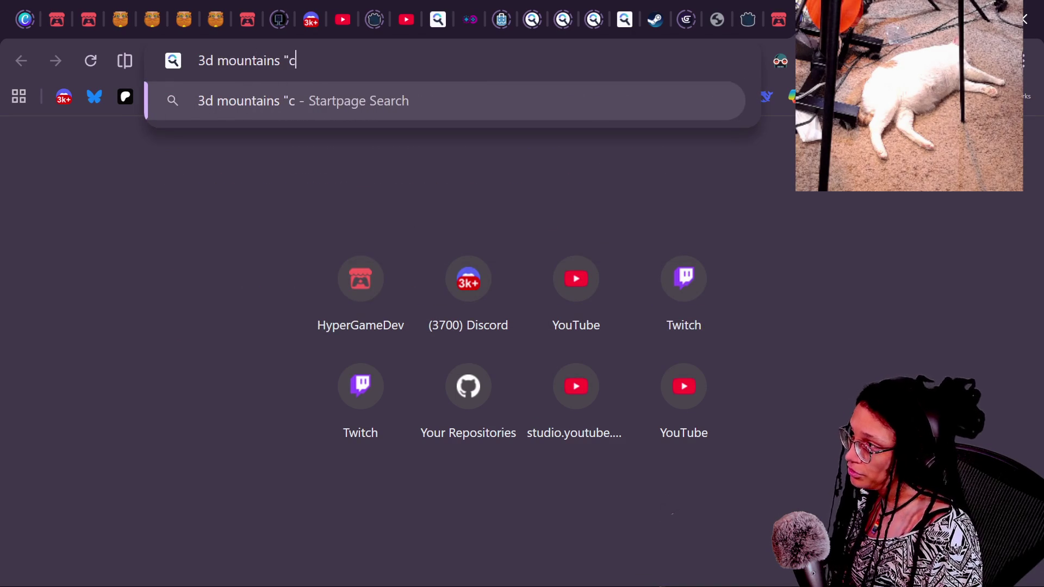
pyautogui.press('BackSpace')
pyautogui.press('BackSpace')
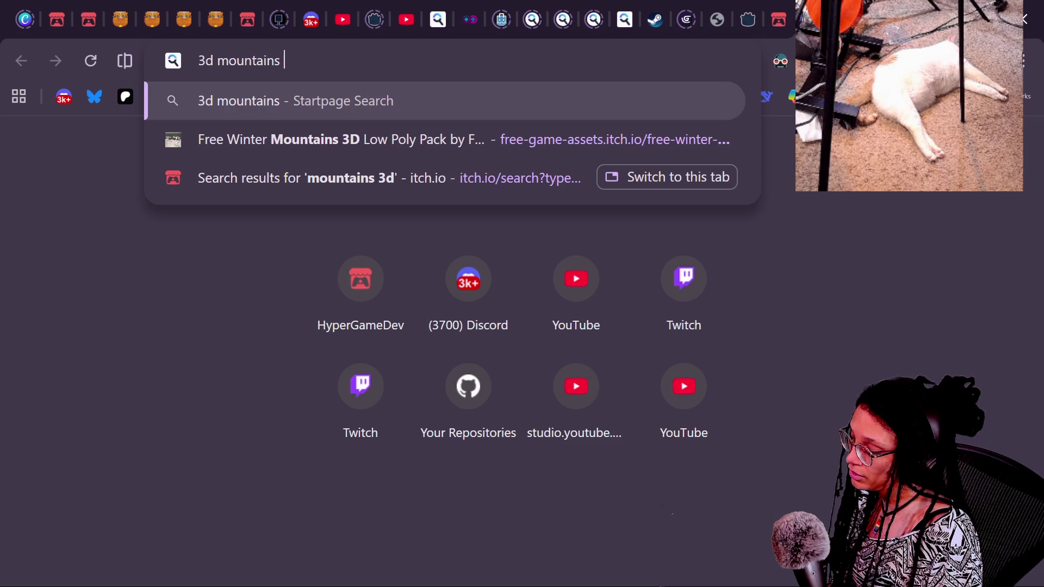
pyautogui.write('assets "cc0')
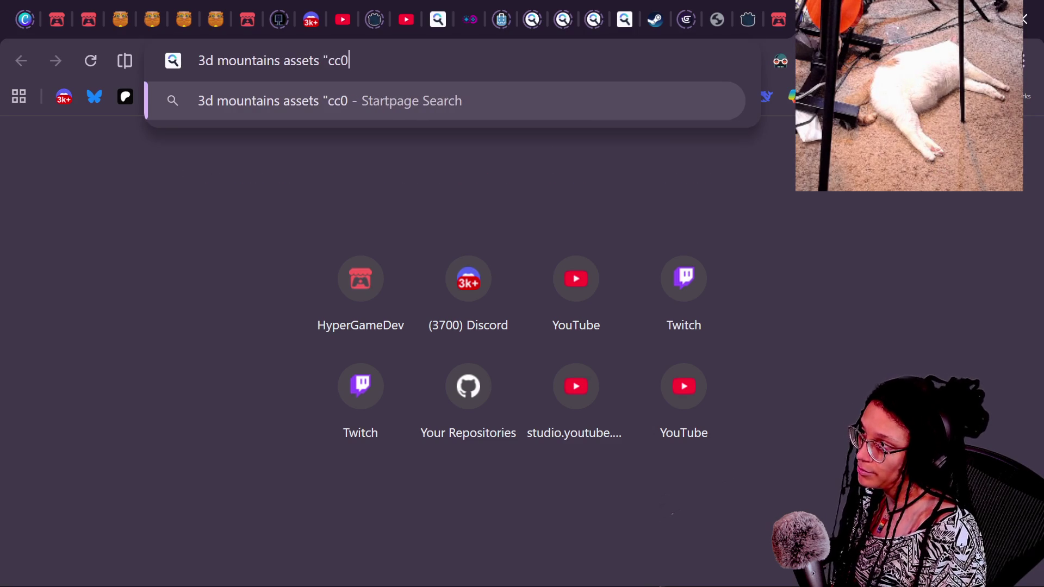
pyautogui.press('Return')
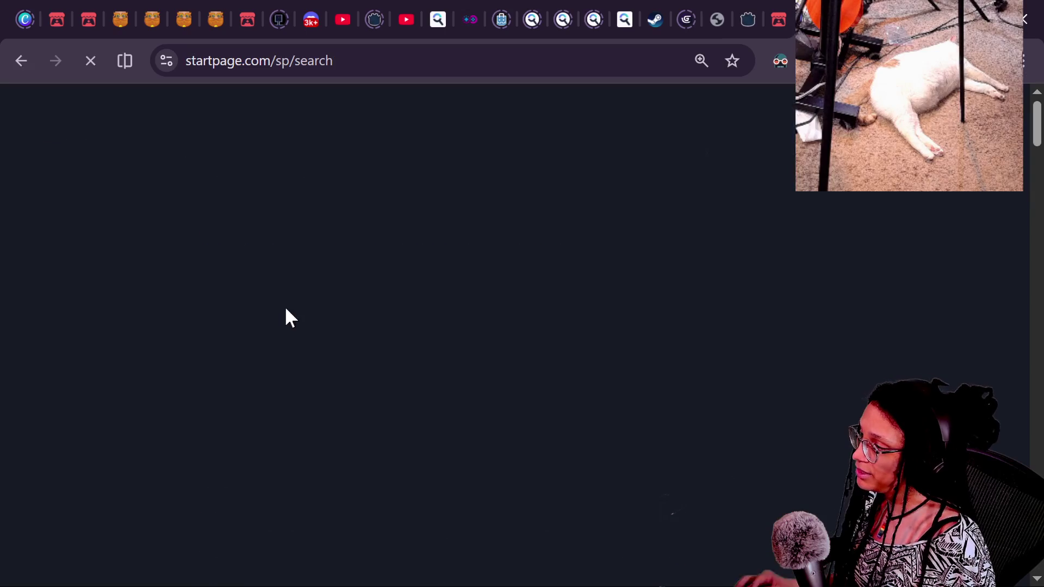
# Preview the first ArtStation mountain pack image result, look over its product page, and close it.
pyautogui.scroll(-2, 483, 327)
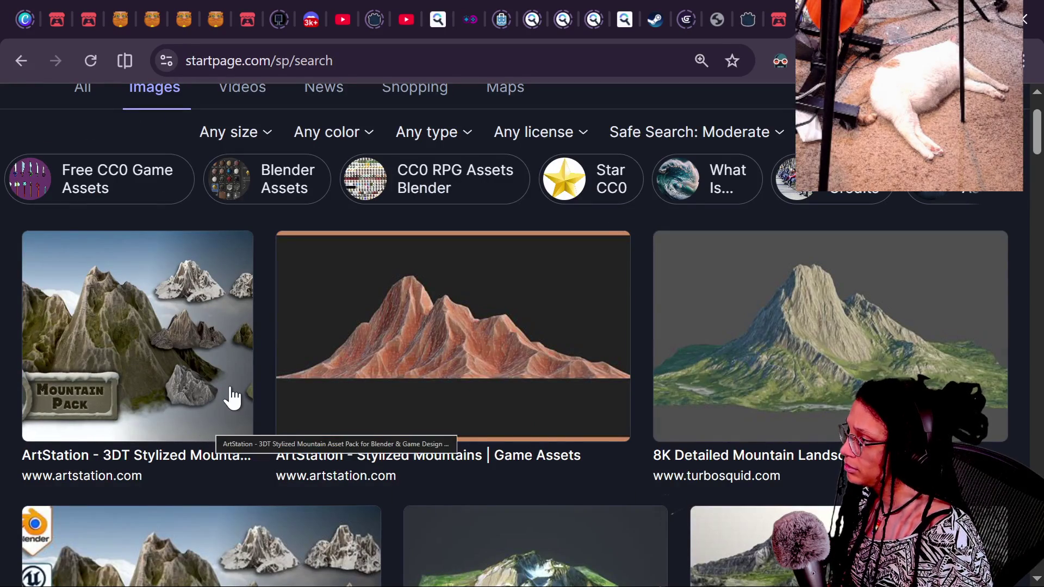
pyautogui.click(212, 380)
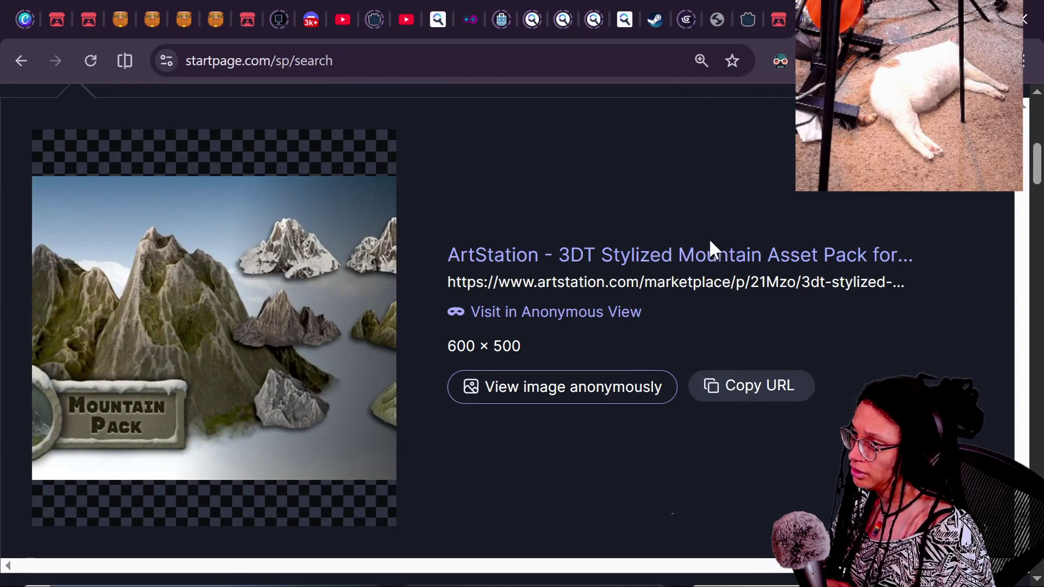
pyautogui.click(707, 251)
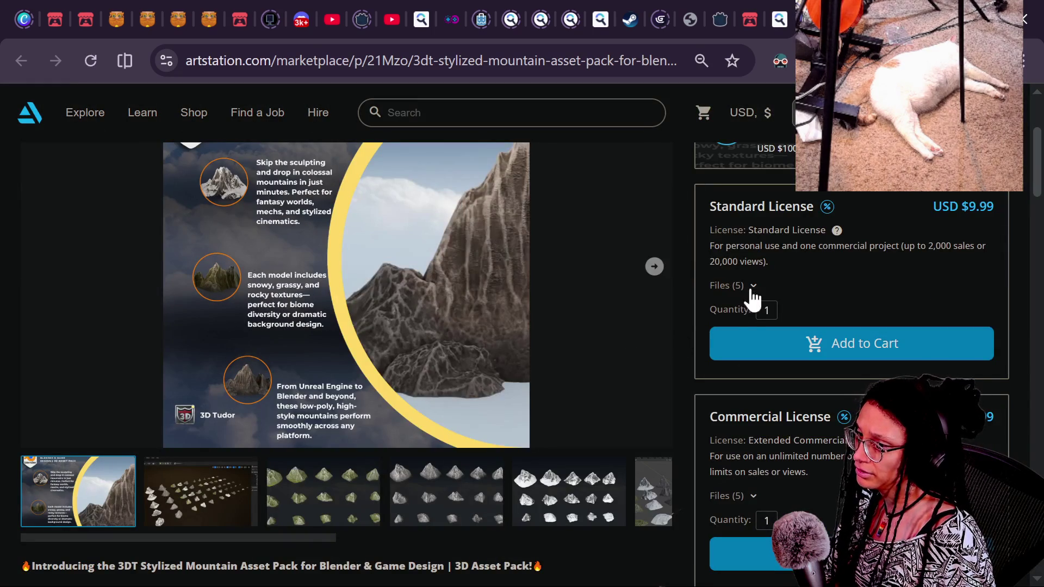
pyautogui.scroll(-3, 754, 234)
pyautogui.scroll(-8, 755, 235)
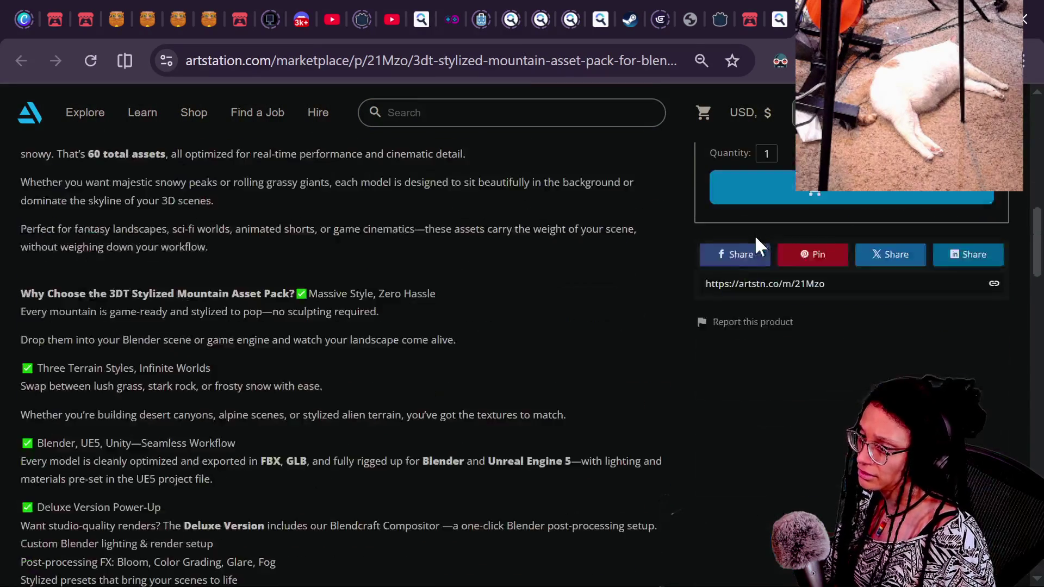
pyautogui.scroll(14, 755, 235)
pyautogui.scroll(-2, 239, 270)
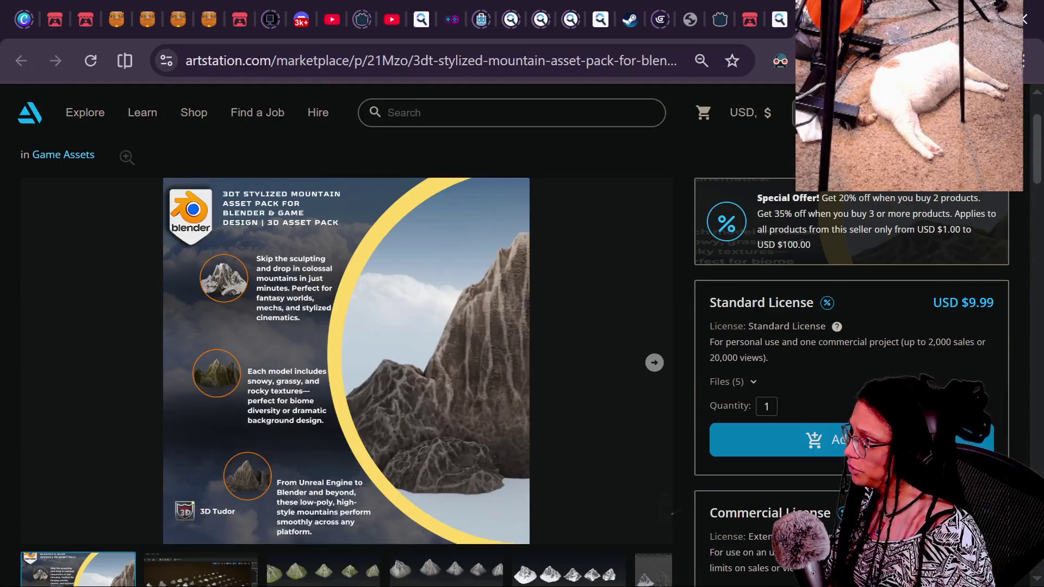
pyautogui.click(779, 19)
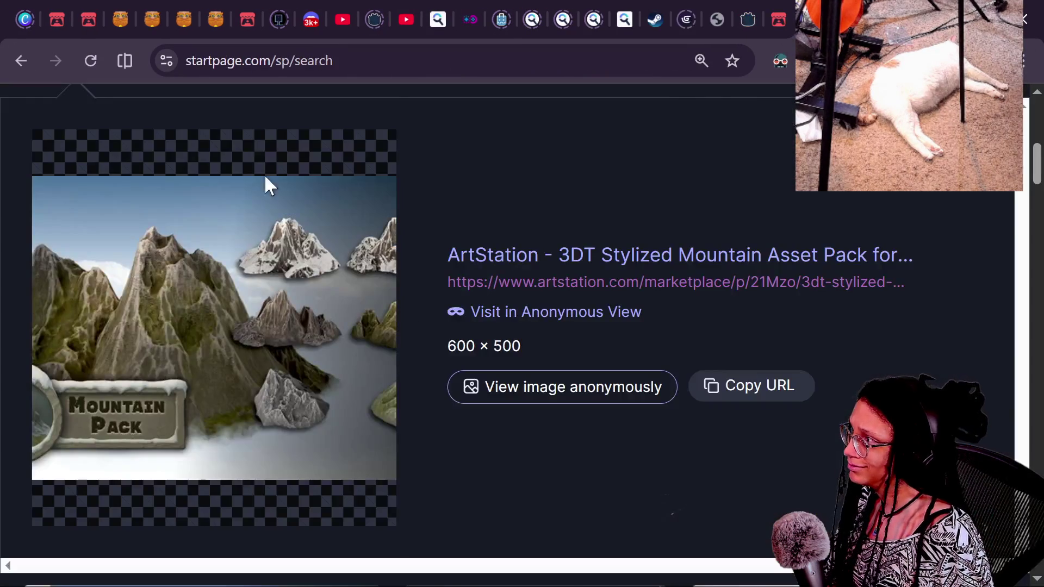
# Preview another mountain pack result, check its ArtStation page, and return to the image results.
pyautogui.scroll(-15, 498, 260)
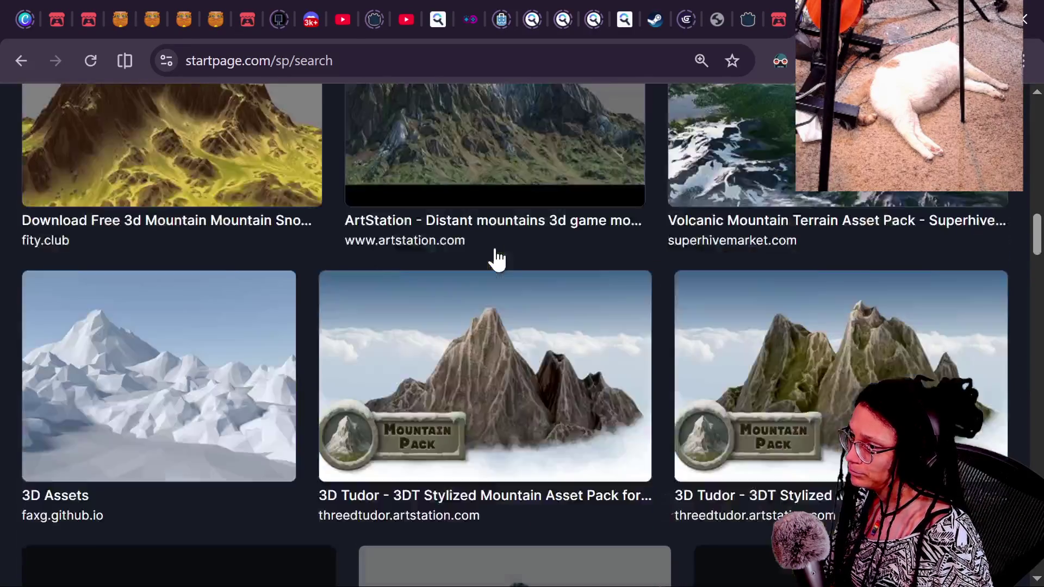
pyautogui.scroll(-7, 443, 168)
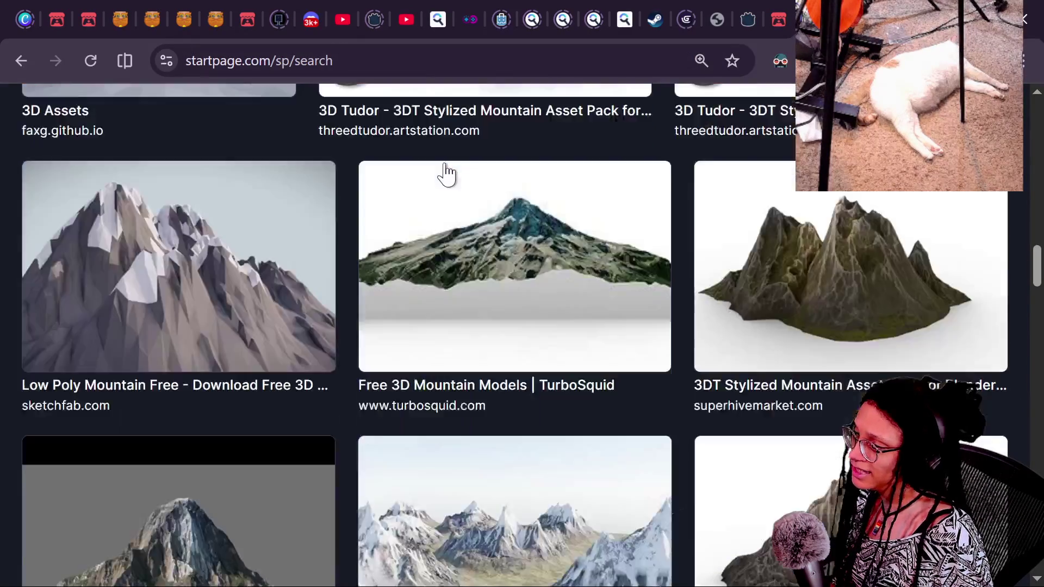
pyautogui.scroll(-5, 444, 172)
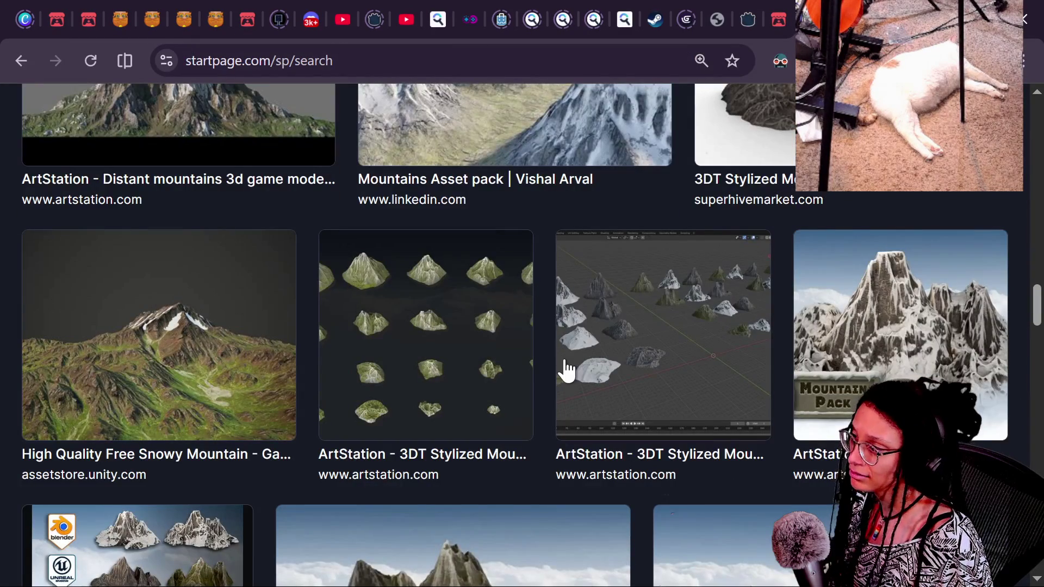
pyautogui.click(401, 399)
pyautogui.click(619, 261)
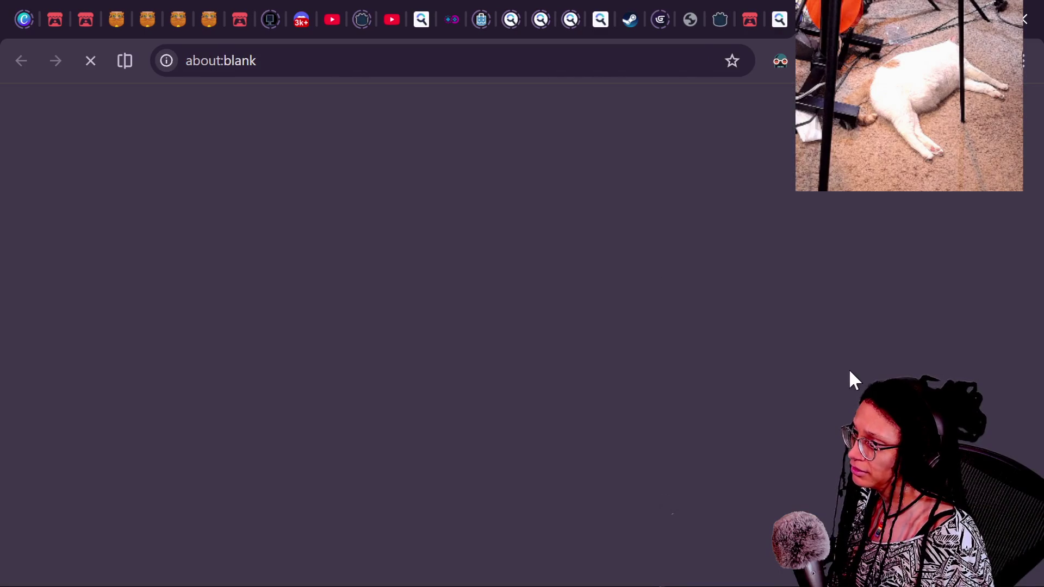
pyautogui.scroll(-6, 850, 368)
pyautogui.scroll(3, 735, 404)
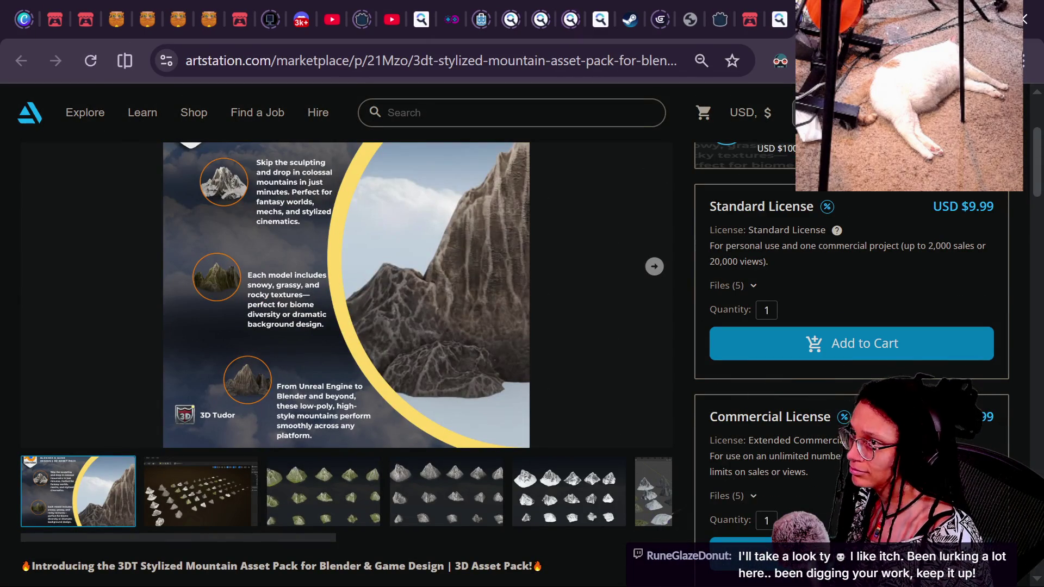
pyautogui.hotkey('alt', 'Left')
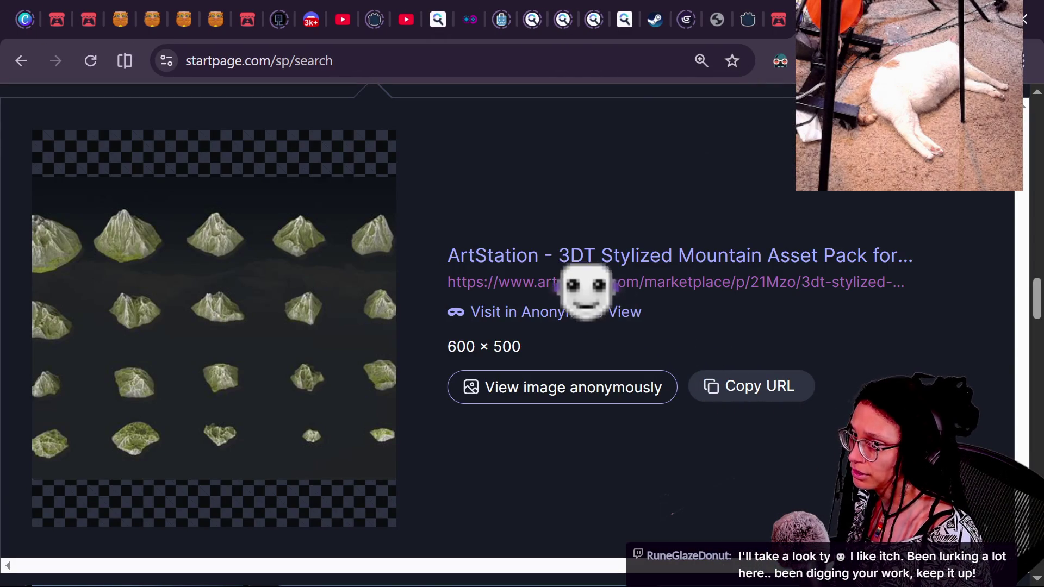
pyautogui.press('Escape')
# Open the Winter Mountains 3D Low Poly Pack result's OpenGameArt page.
pyautogui.scroll(-5, 723, 267)
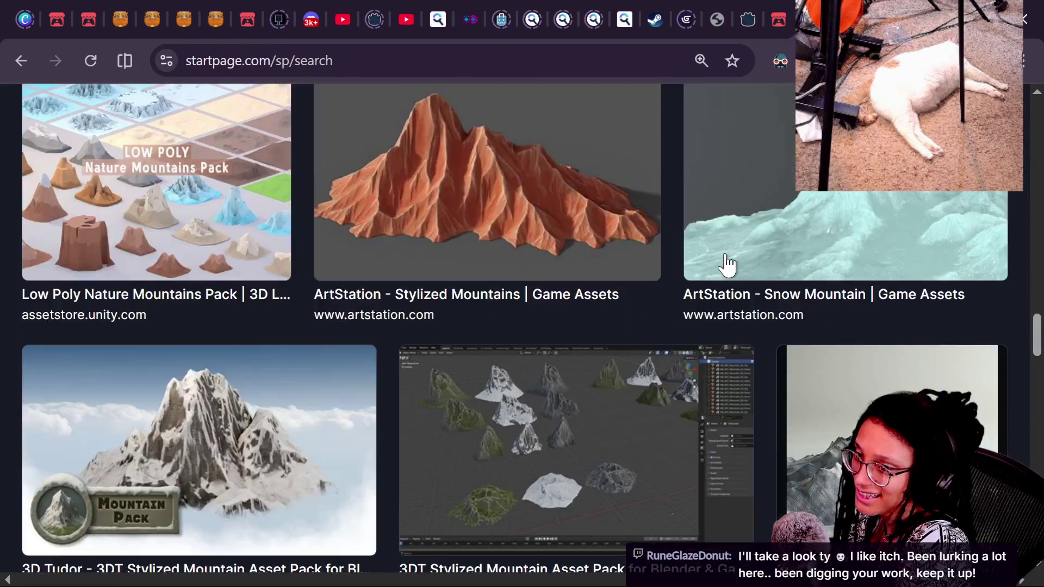
pyautogui.scroll(-7, 718, 281)
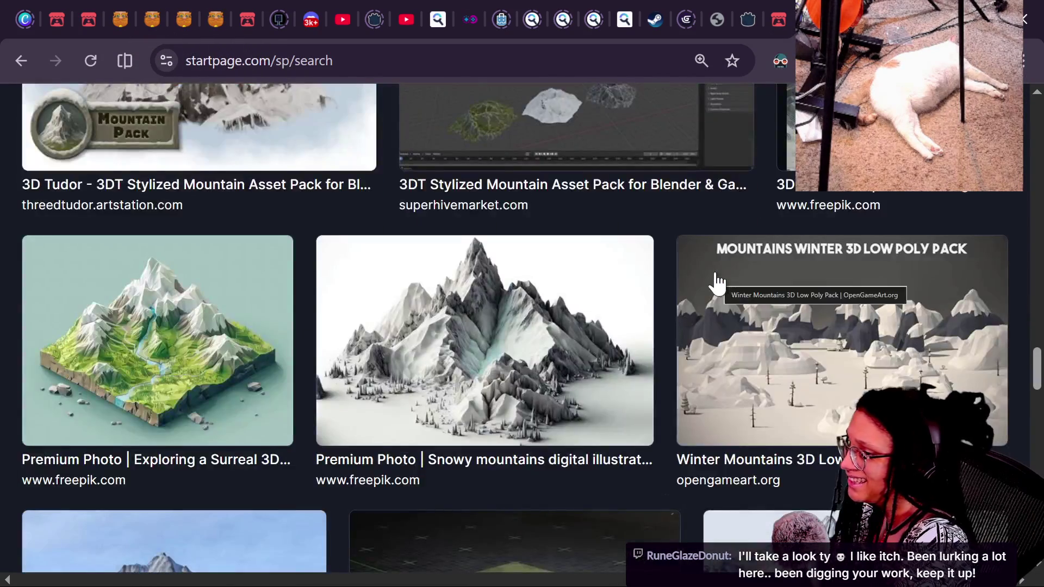
pyautogui.scroll(-2, 635, 330)
pyautogui.scroll(-2, 690, 322)
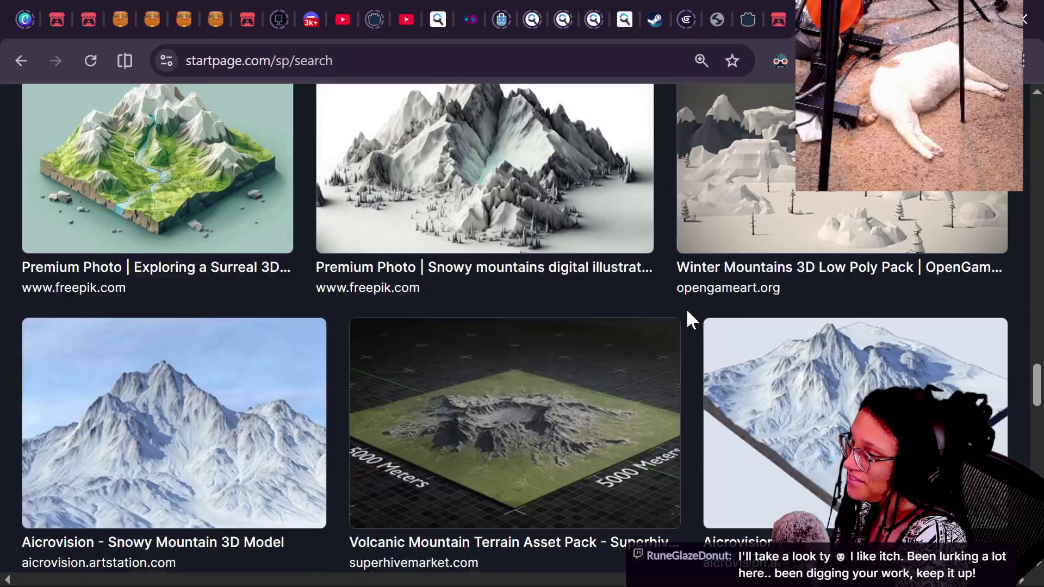
pyautogui.click(727, 291)
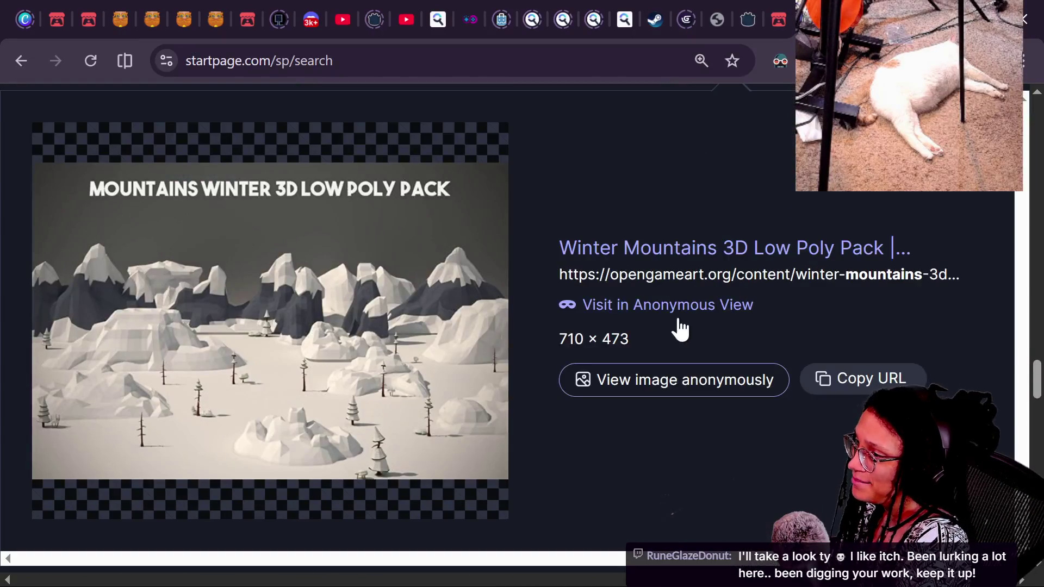
pyautogui.click(693, 247)
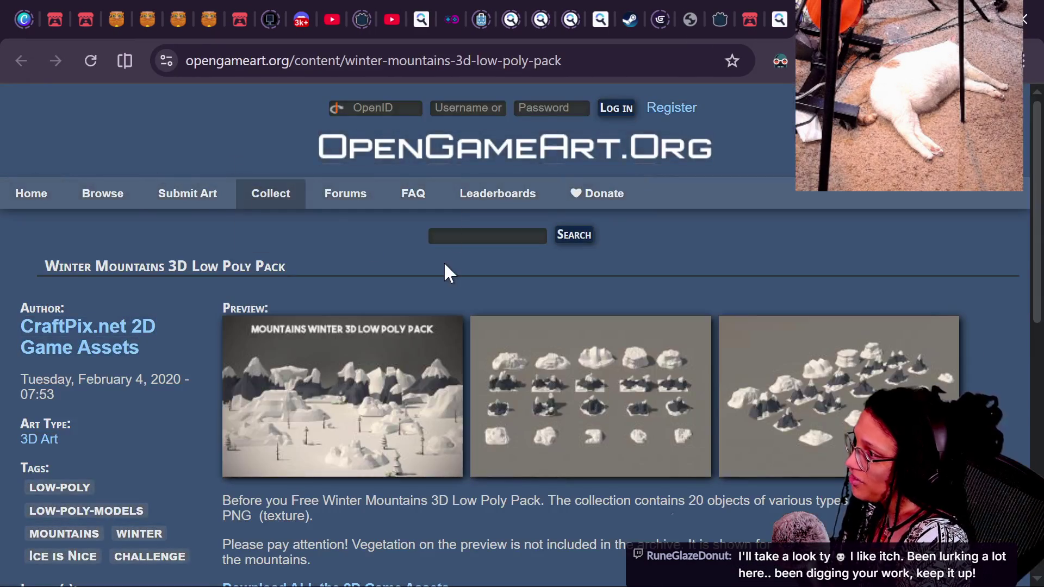
# Strip the address to reach OpenGameArt's home page, search its art for mountains 3d, and scroll the results.
pyautogui.moveTo(293, 60); pyautogui.dragTo(635, 90)
pyautogui.press('BackSpace')
pyautogui.press('Return')
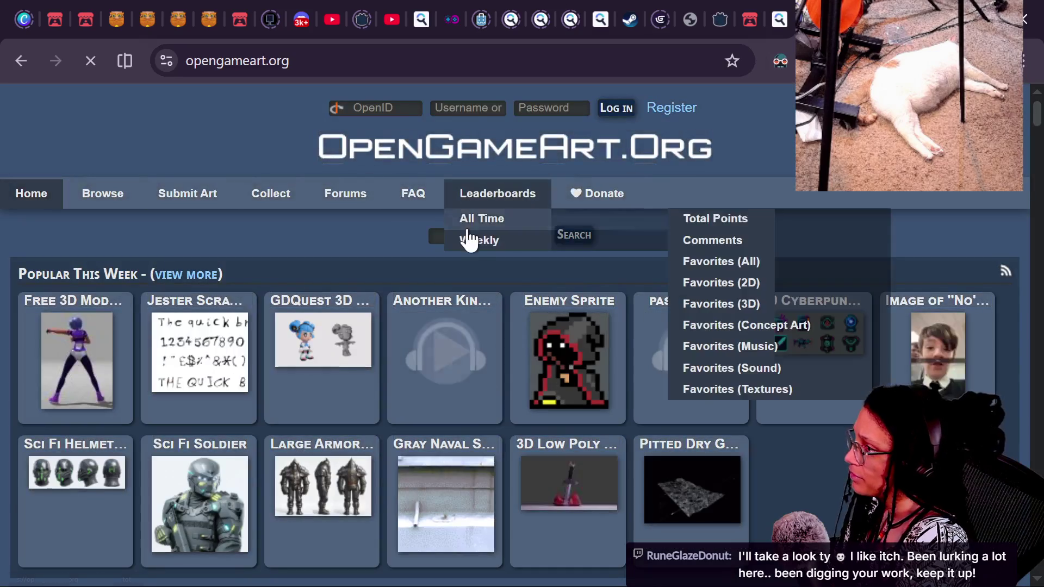
pyautogui.click(479, 234)
pyautogui.write('ound')
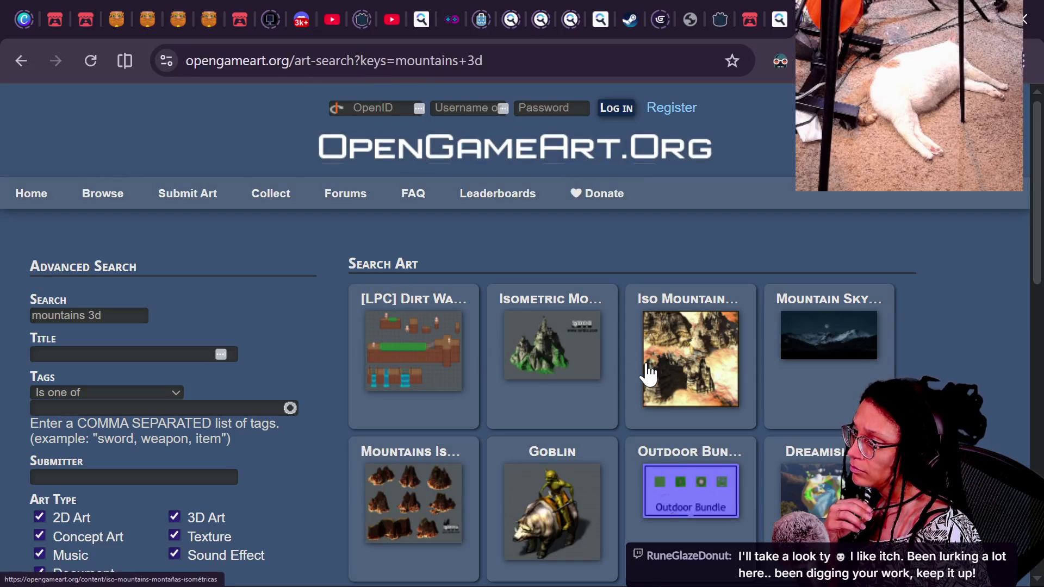
pyautogui.scroll(-3, 593, 375)
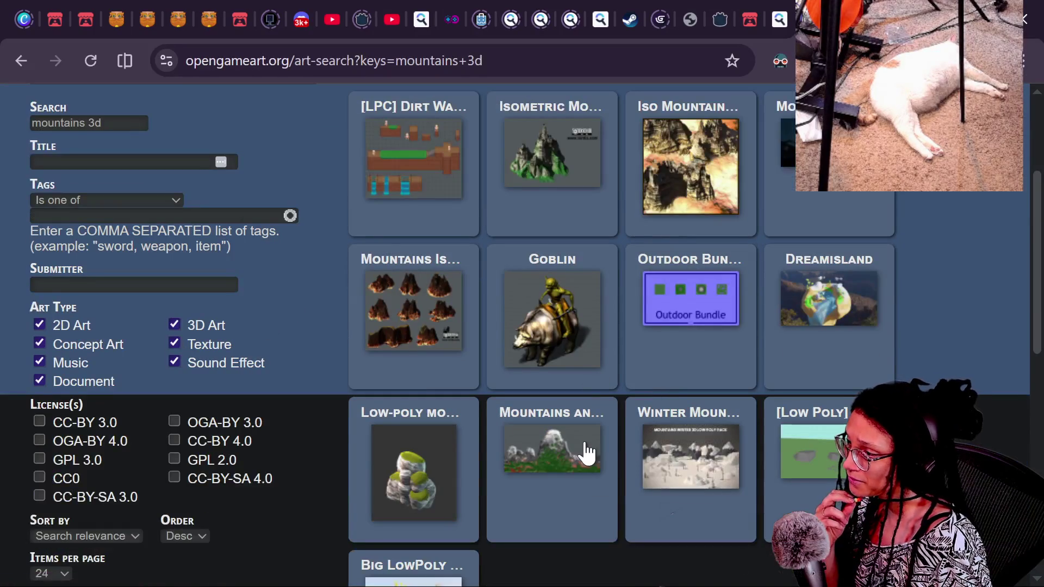
pyautogui.scroll(-2, 581, 468)
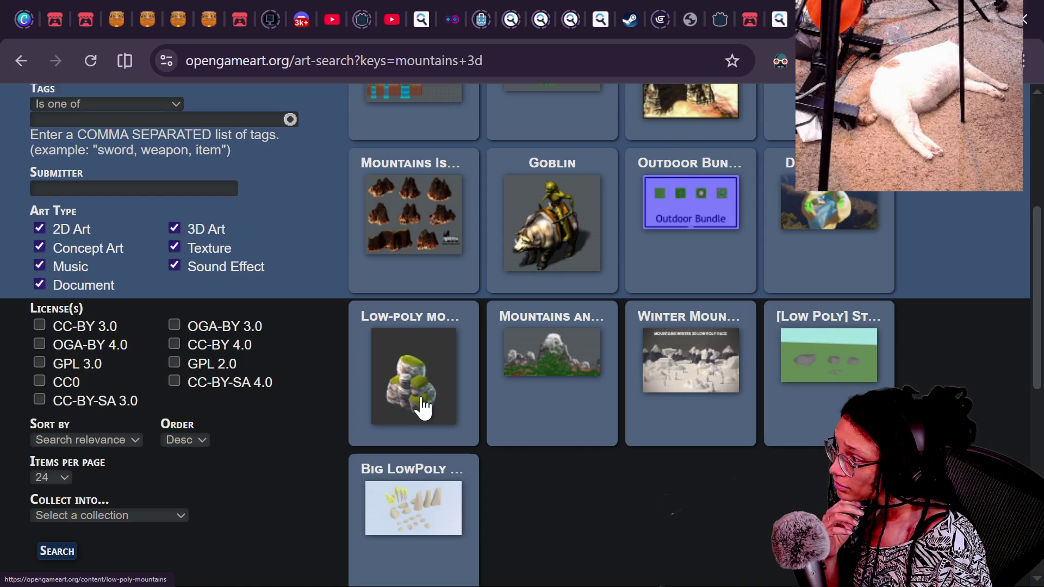
# Skip the Mountains and trees page and scroll through the Big LowPoly Environment Pack's CC0 license and contents.
pyautogui.click(552, 365)
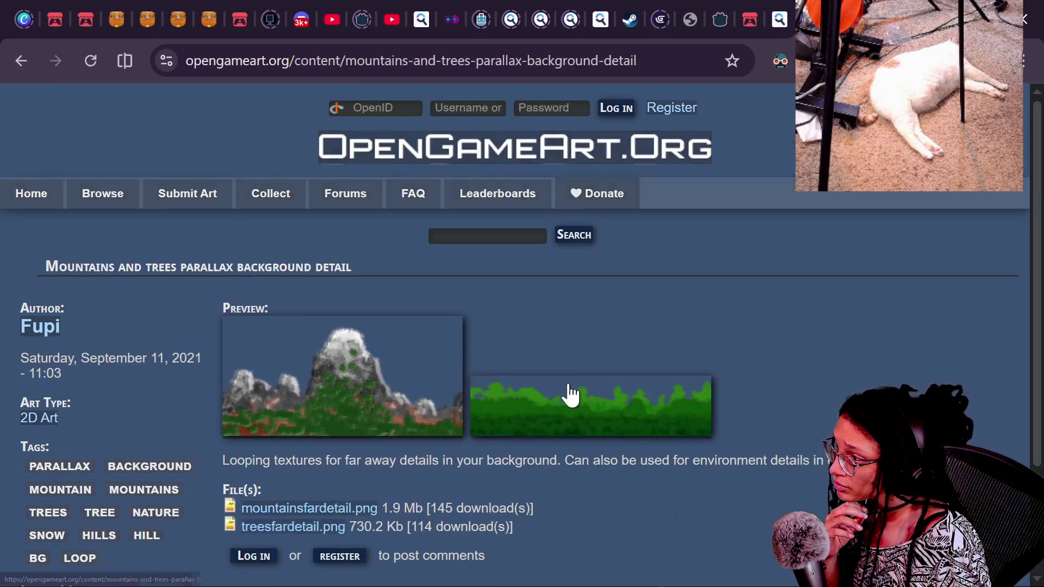
pyautogui.click(15, 50)
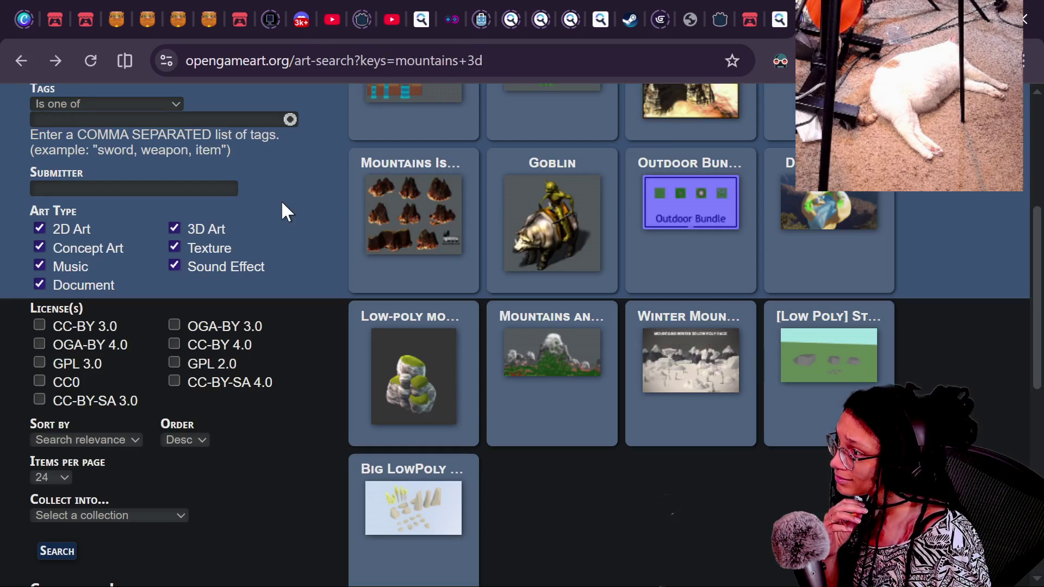
pyautogui.click(442, 516)
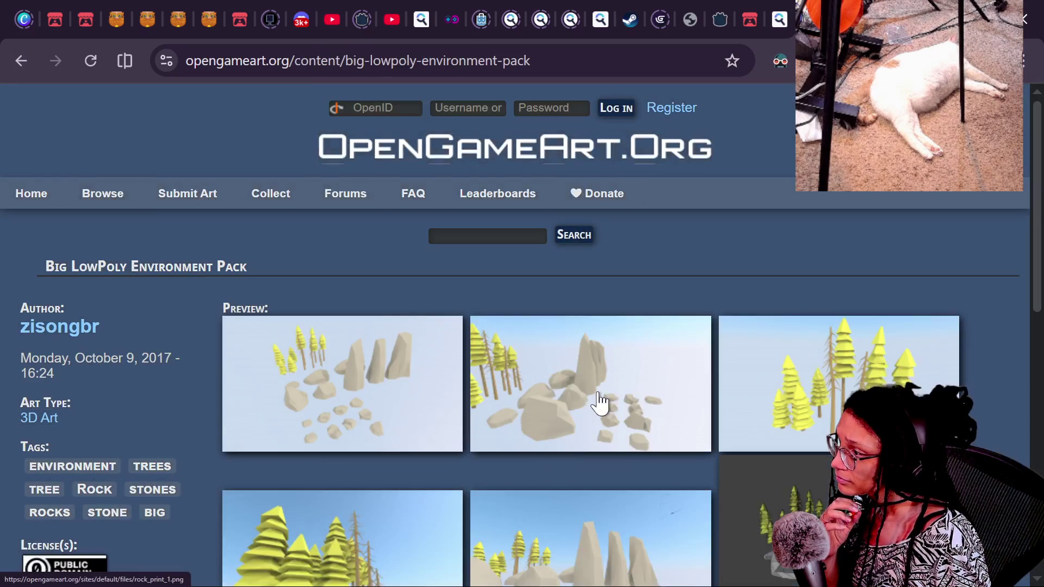
pyautogui.scroll(-7, 444, 390)
pyautogui.scroll(-4, 347, 390)
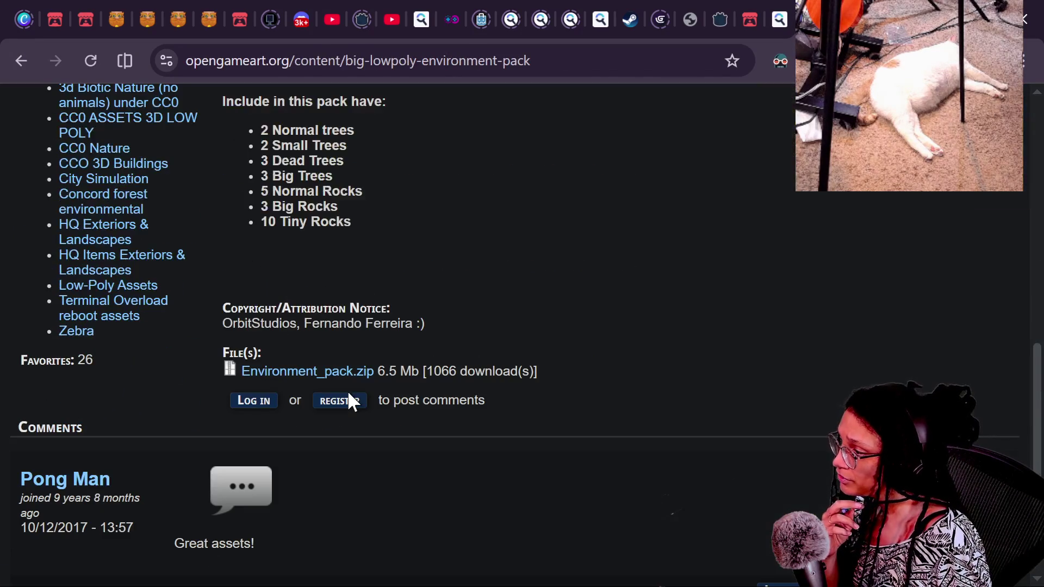
pyautogui.scroll(4, 416, 366)
pyautogui.scroll(4, 416, 365)
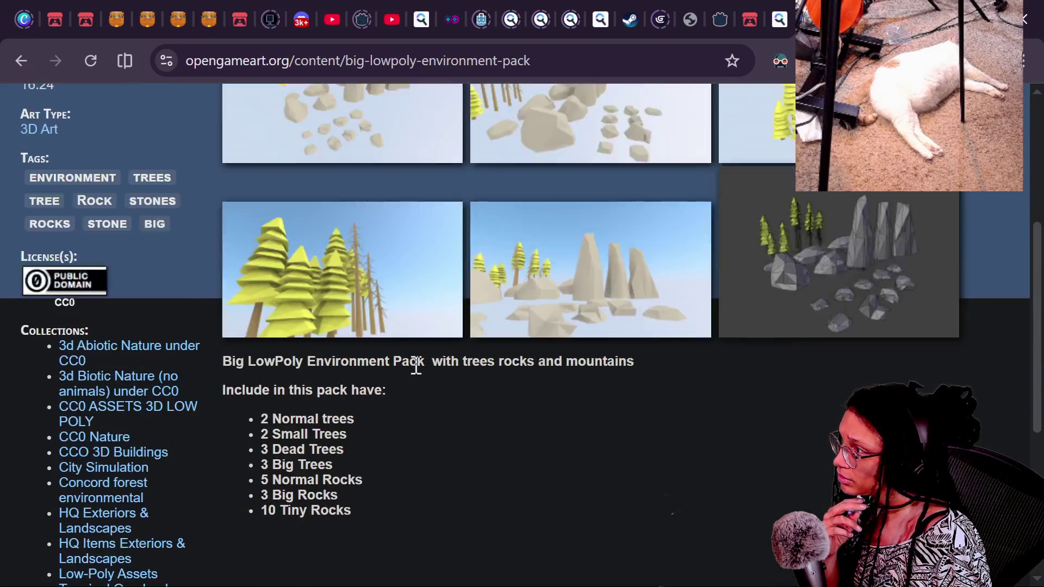
pyautogui.scroll(-2, 590, 356)
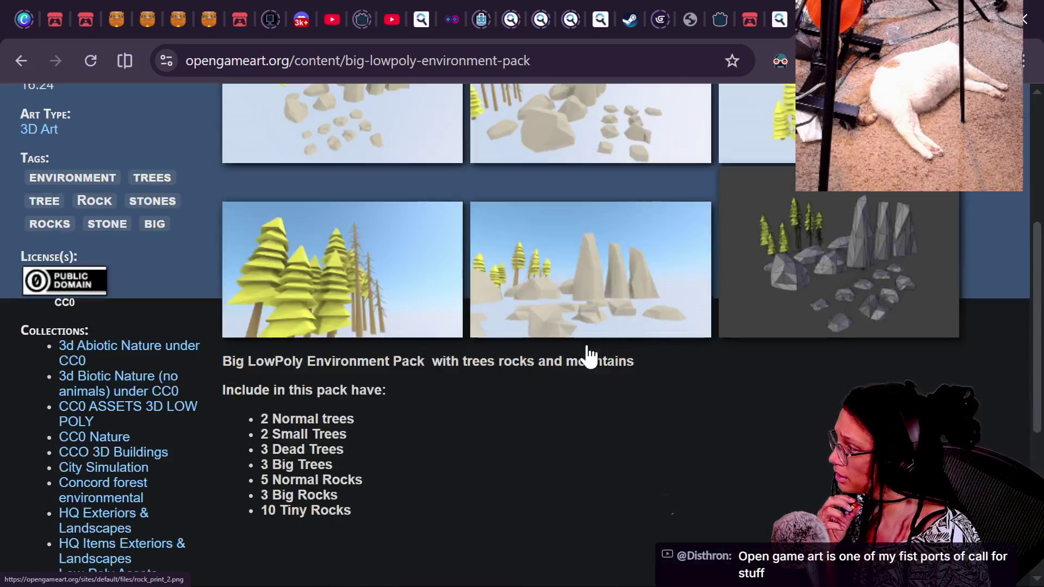
pyautogui.scroll(4, 116, 390)
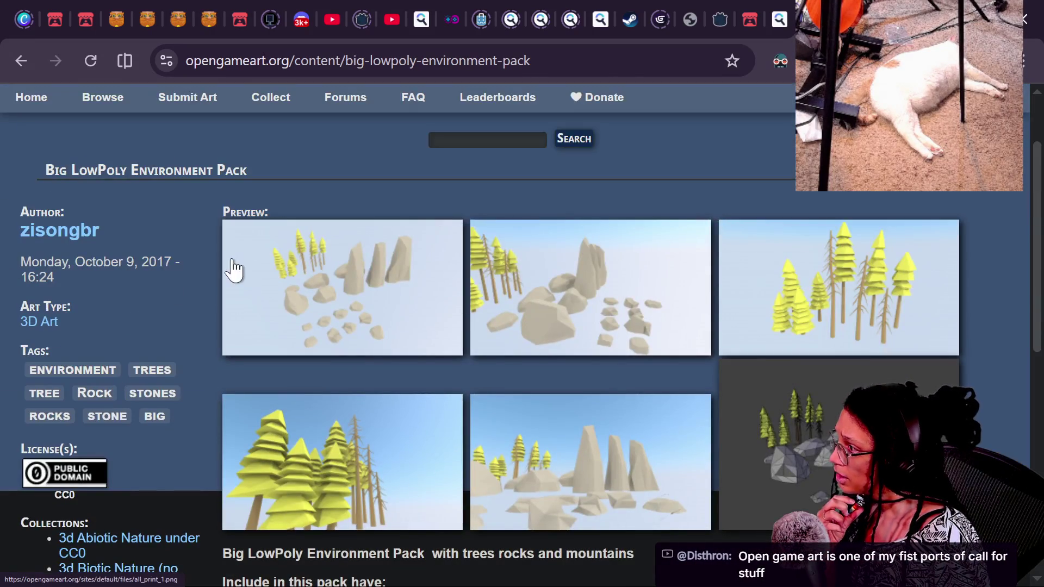
pyautogui.scroll(-4, 619, 276)
pyautogui.scroll(-6, 457, 415)
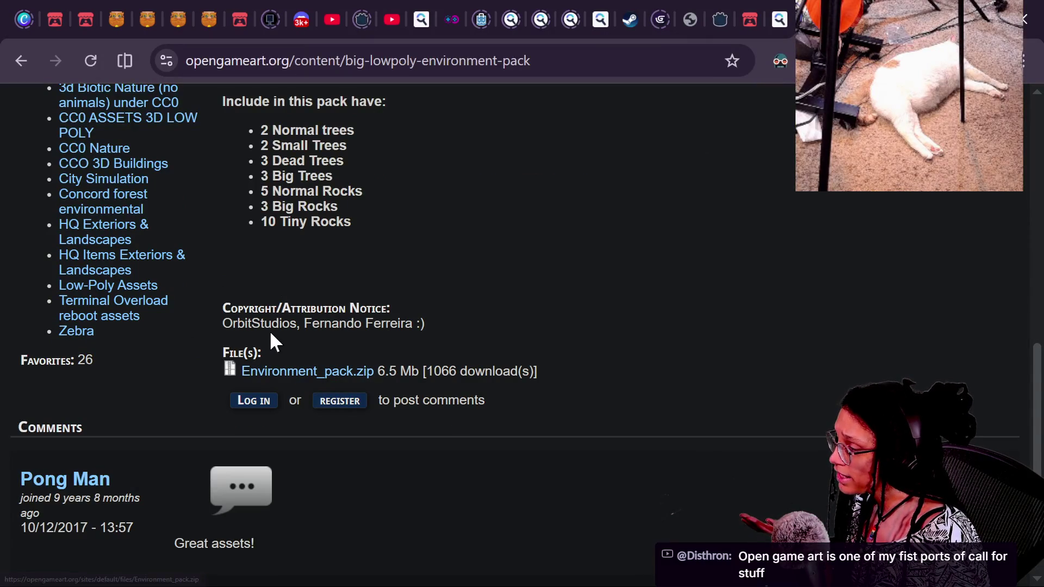
# Select the pack's attribution credit text and view one of its preview images enlarged.
pyautogui.moveTo(219, 322)
pyautogui.mouseDown()
pyautogui.moveTo(428, 328)
pyautogui.moveTo(178, 313)
pyautogui.moveTo(454, 296)
pyautogui.mouseUp()
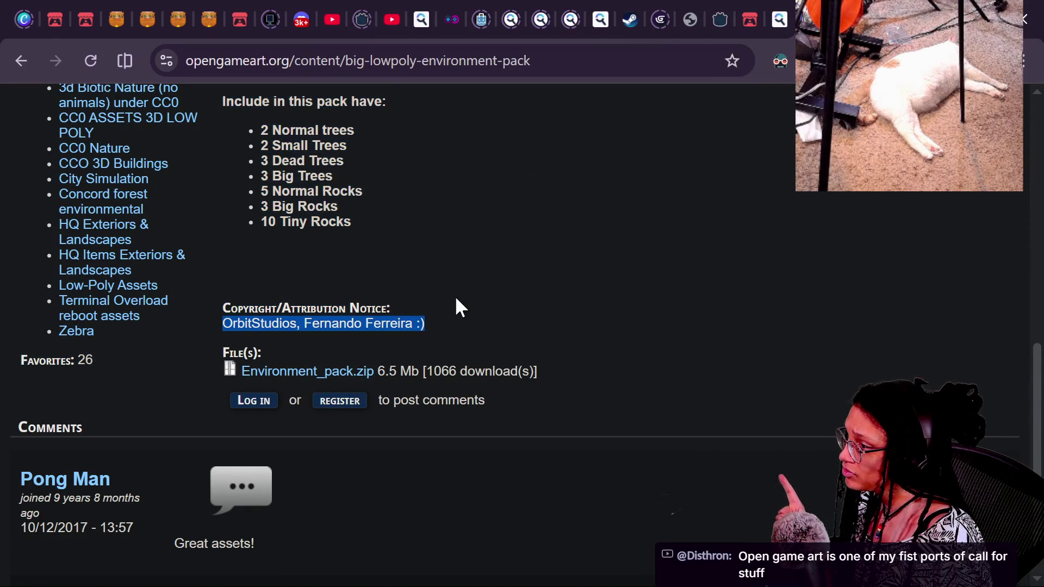
pyautogui.scroll(10, 455, 302)
pyautogui.click(433, 325)
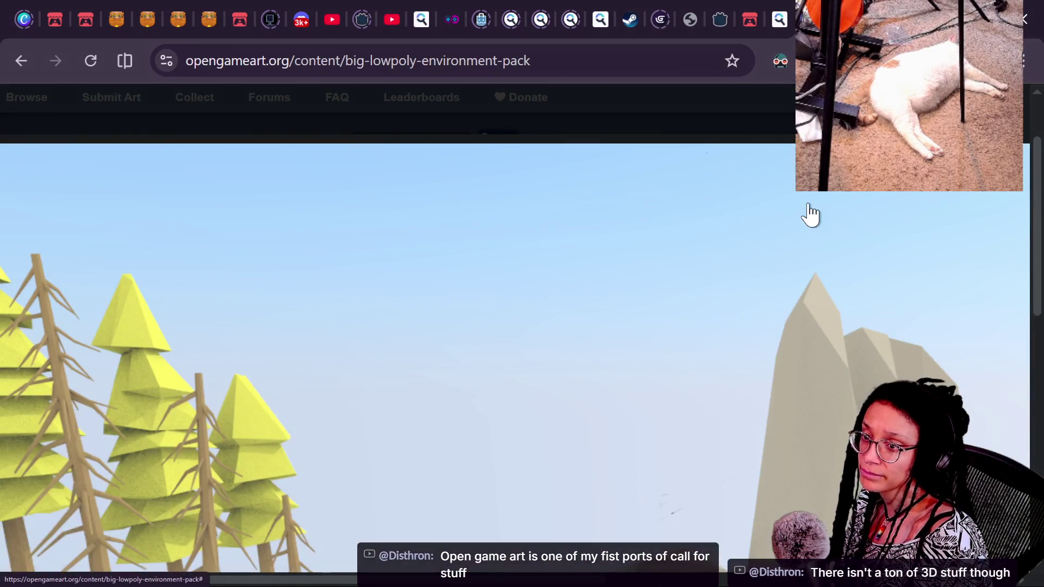
pyautogui.click(762, 140)
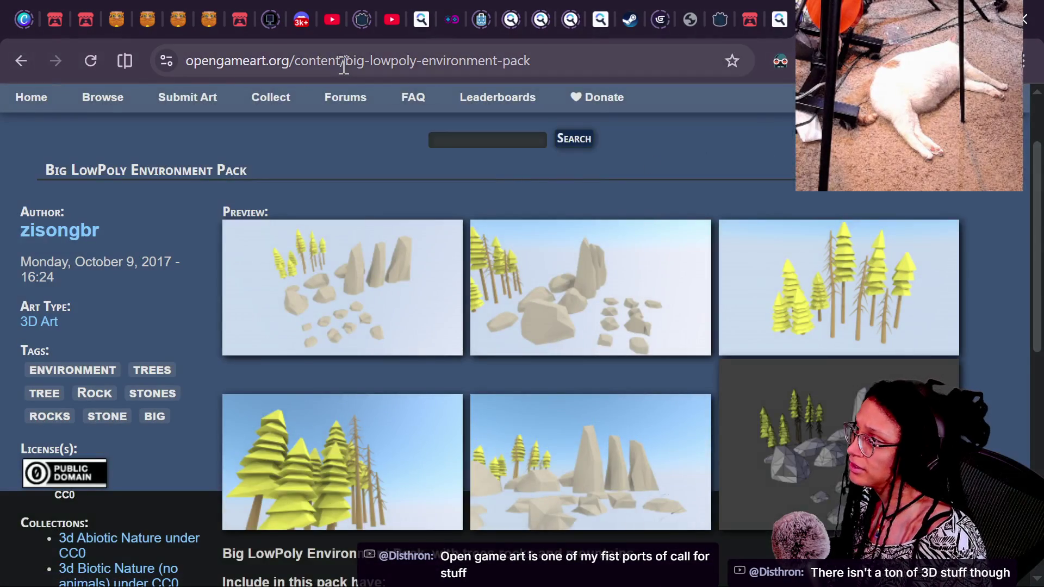
# Go to the fab.com website from the address bar.
pyautogui.click(312, 69)
pyautogui.write('s')
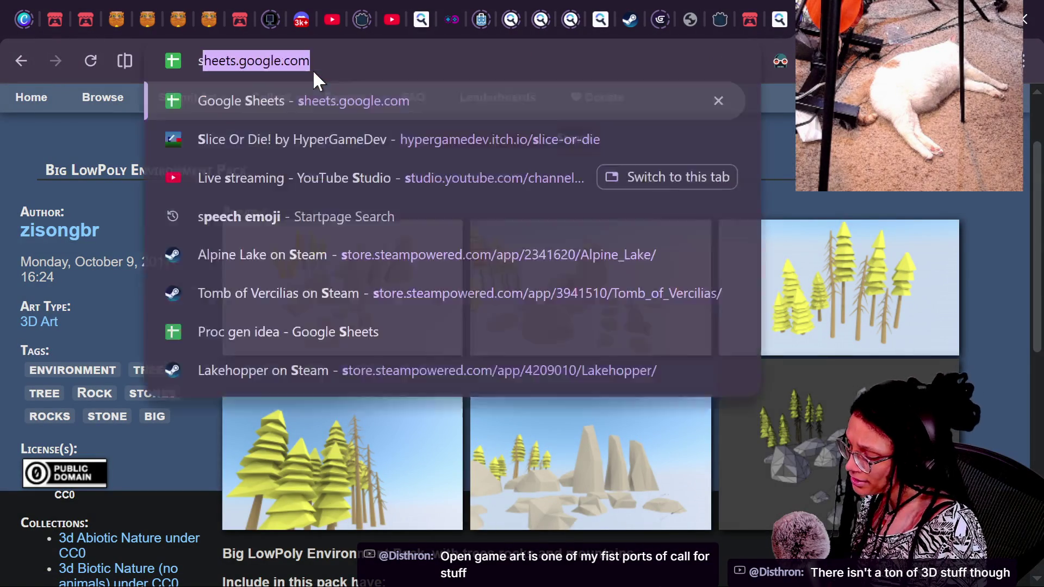
pyautogui.write('ketchf')
pyautogui.hotkey('ctrl', 'a')
pyautogui.write('fab')
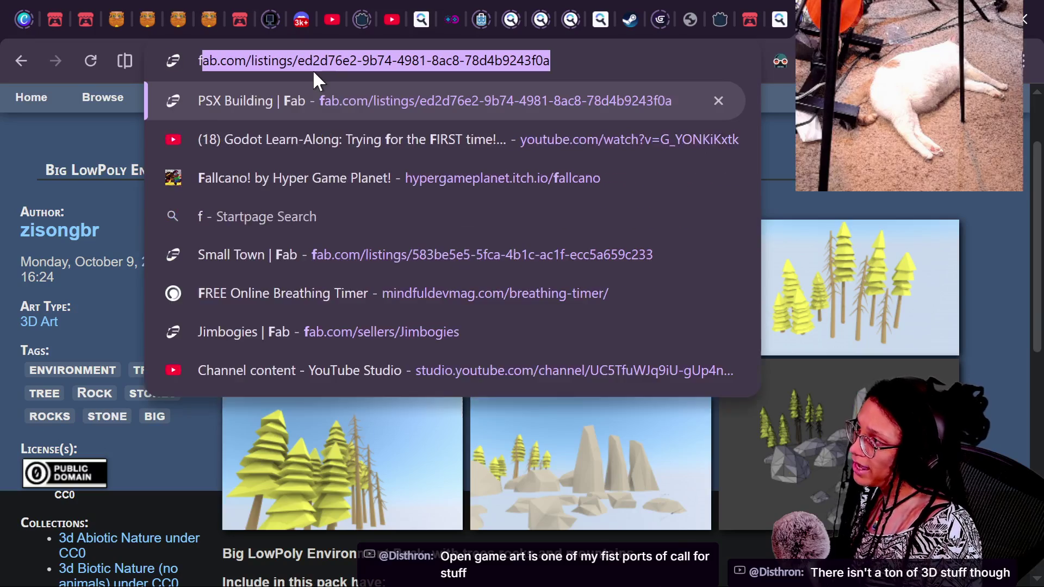
pyautogui.write('.com/')
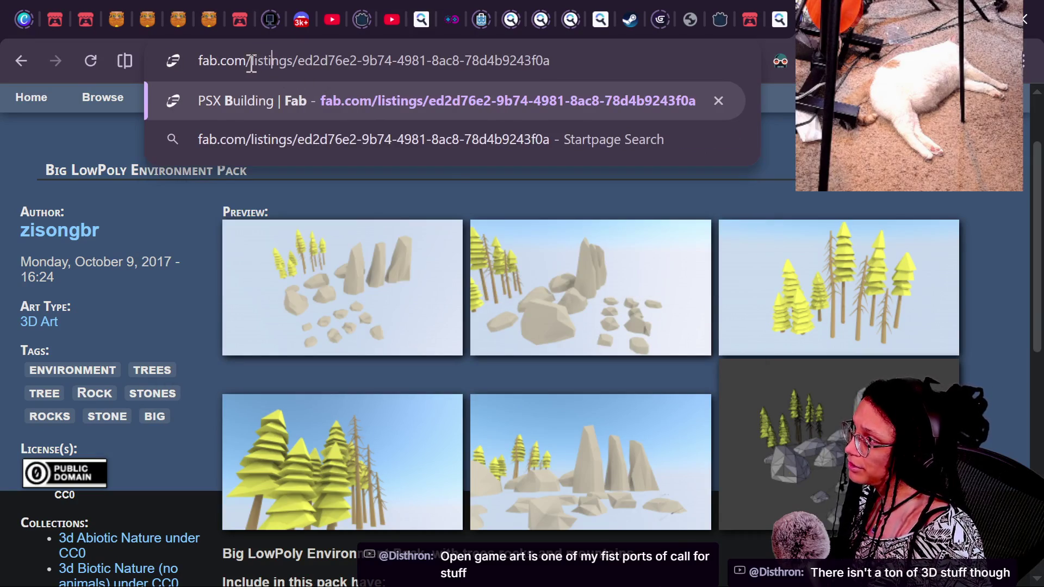
pyautogui.press('Return')
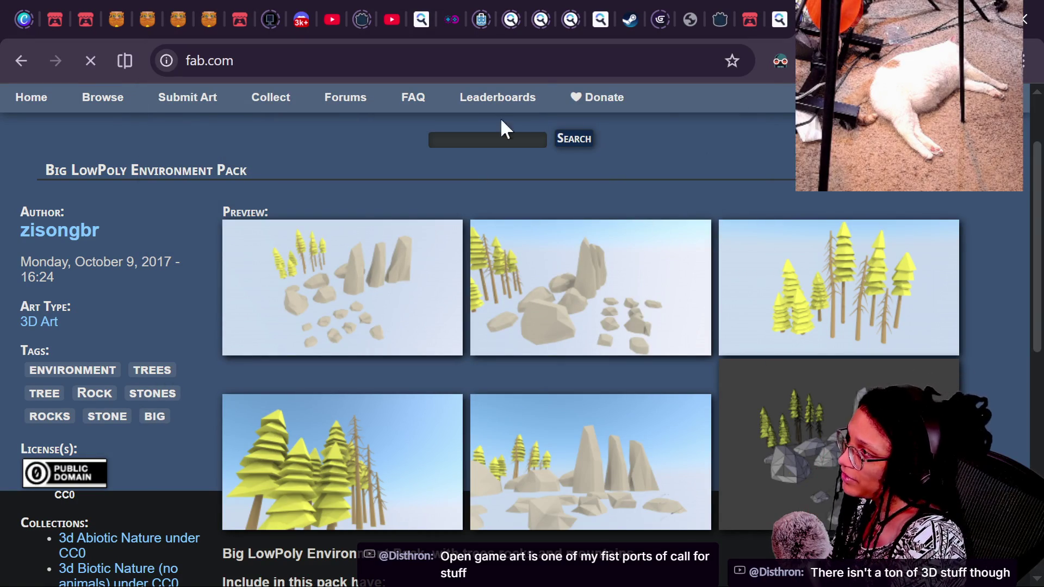
pyautogui.click(522, 61)
pyautogui.click(522, 61)
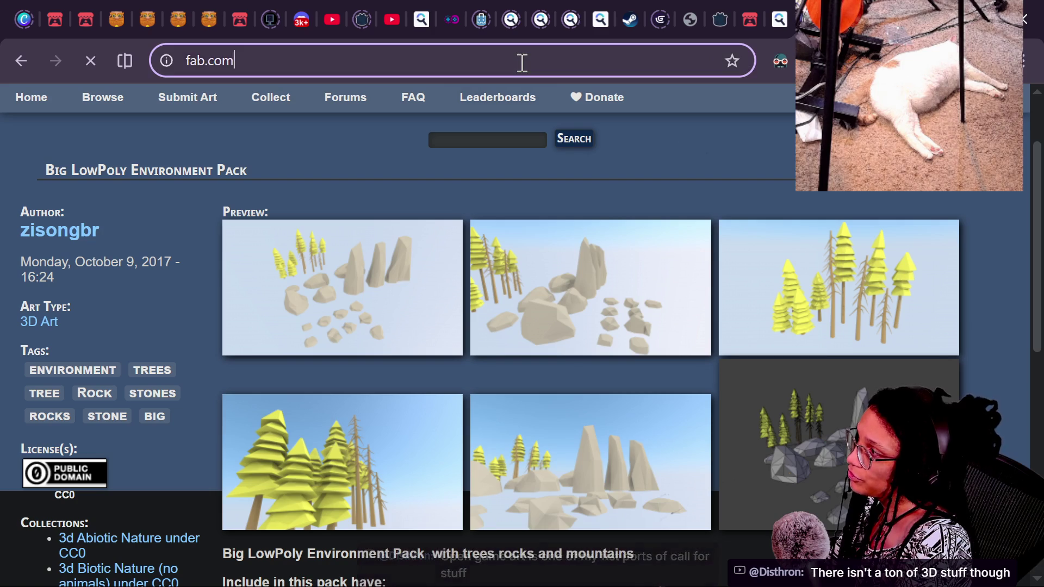
pyautogui.write('/')
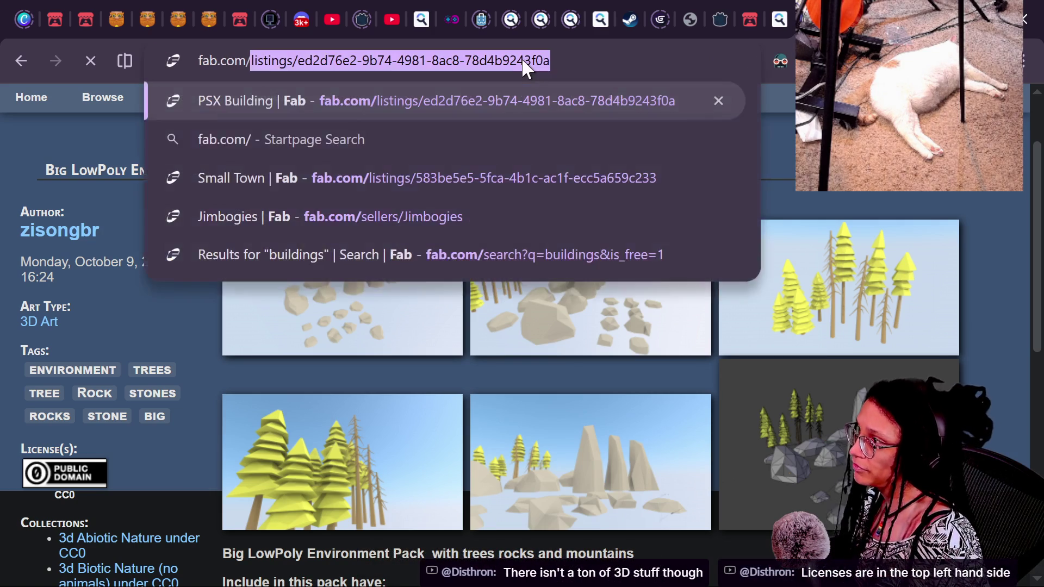
pyautogui.click(359, 60)
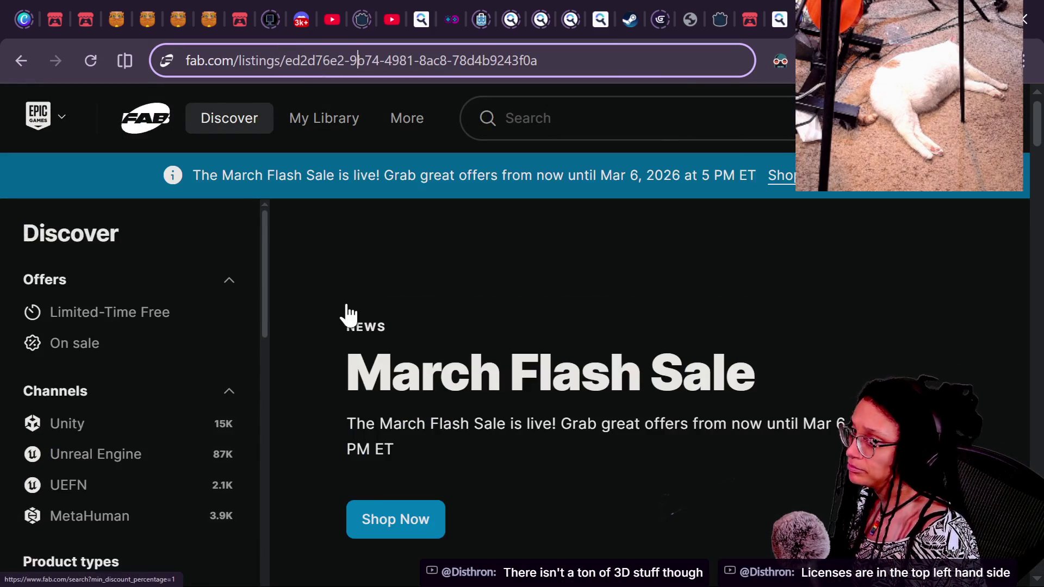
# Search Fab for 'mountains' and open the extra filters list on the results.
pyautogui.scroll(-2, 177, 331)
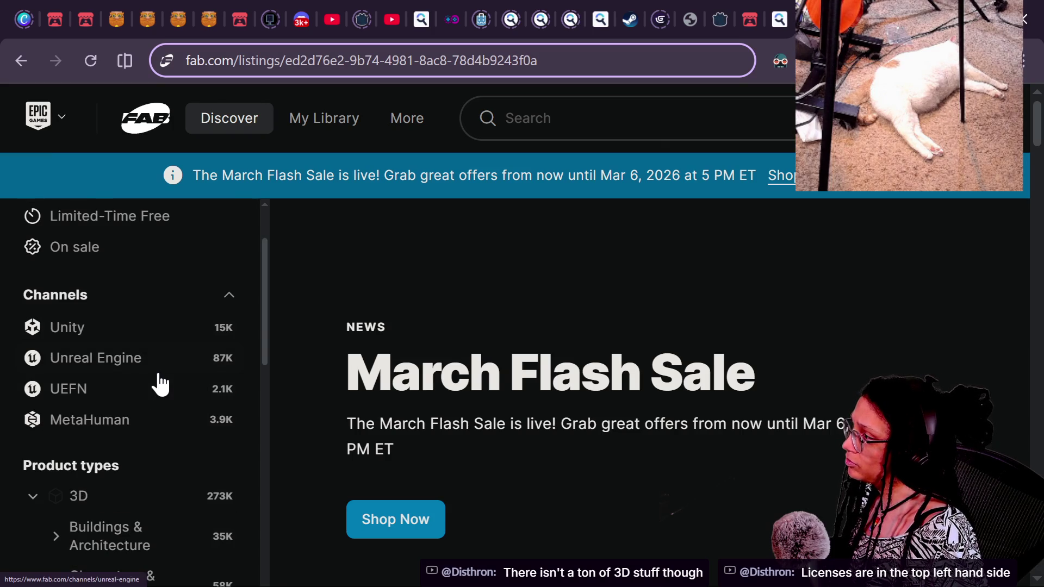
pyautogui.scroll(-2, 158, 381)
pyautogui.scroll(3, 147, 401)
pyautogui.scroll(-10, 147, 400)
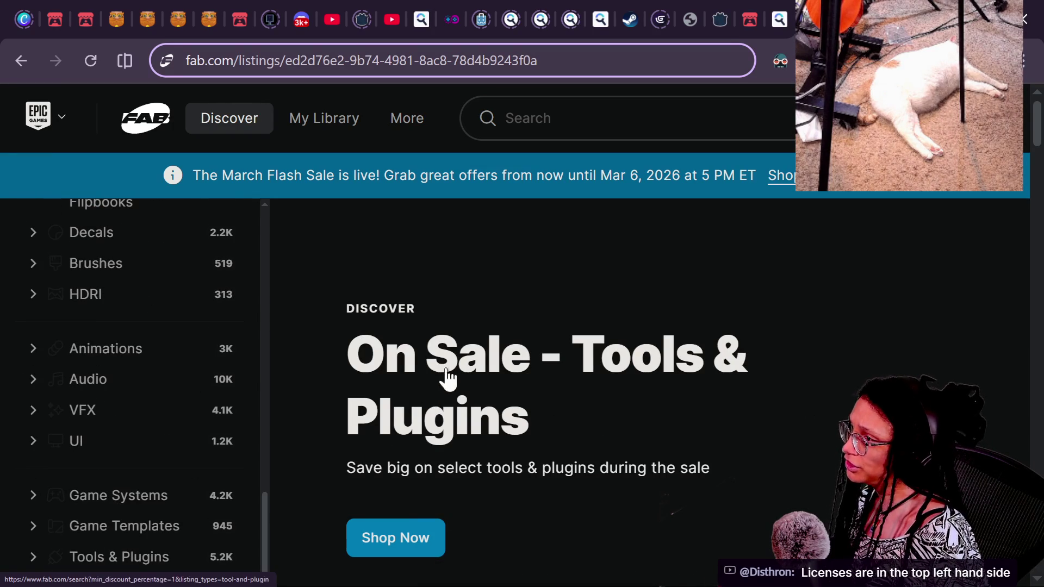
pyautogui.click(562, 123)
pyautogui.write('mountains')
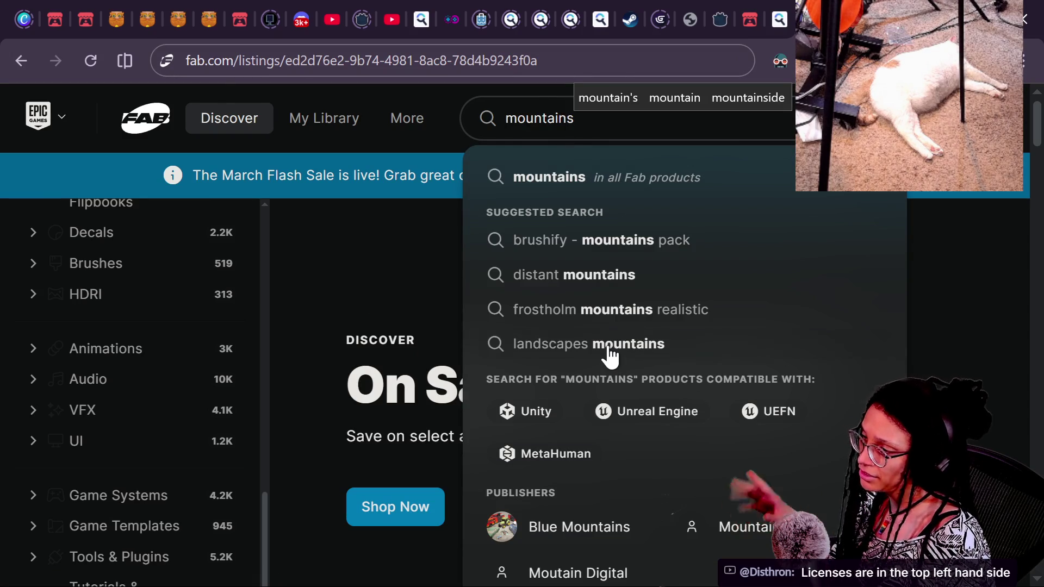
pyautogui.press('Return')
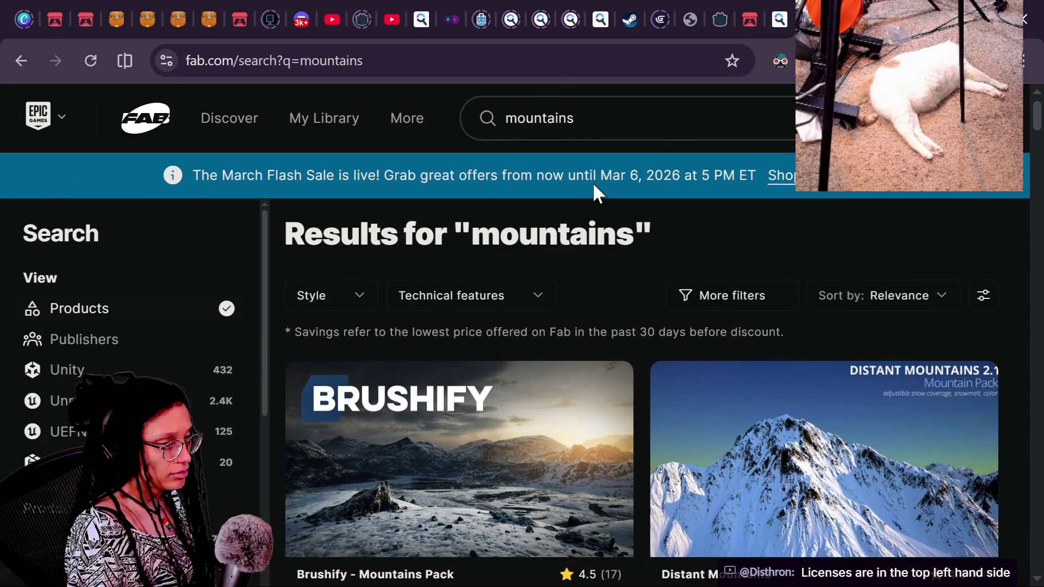
pyautogui.click(719, 303)
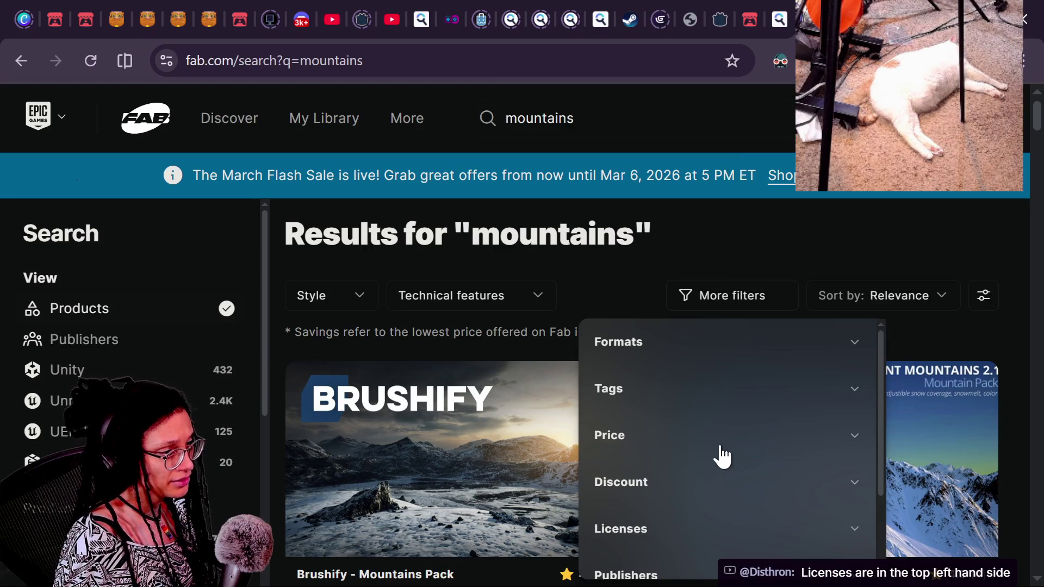
# Tick CC-BY under Licenses in More filters, then close the filters panel.
pyautogui.scroll(-2, 707, 451)
pyautogui.click(699, 435)
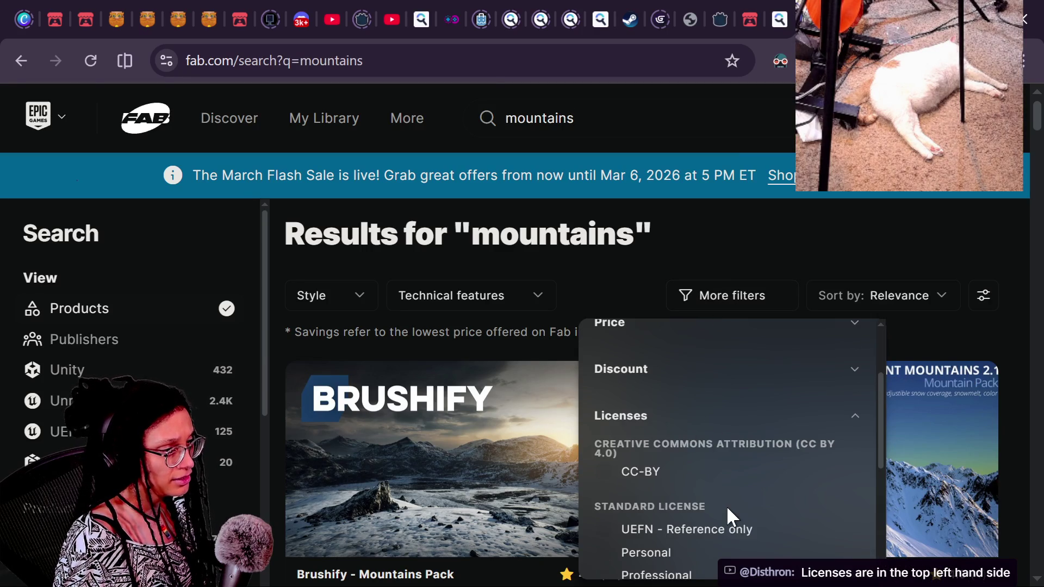
pyautogui.scroll(-2, 680, 479)
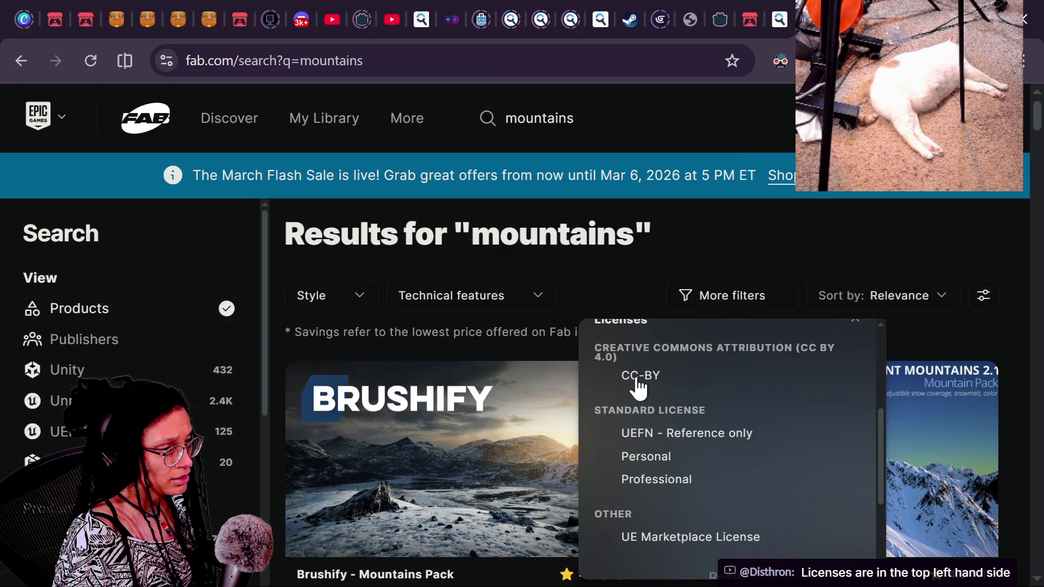
pyautogui.click(638, 380)
pyautogui.scroll(-3, 660, 430)
pyautogui.scroll(5, 664, 434)
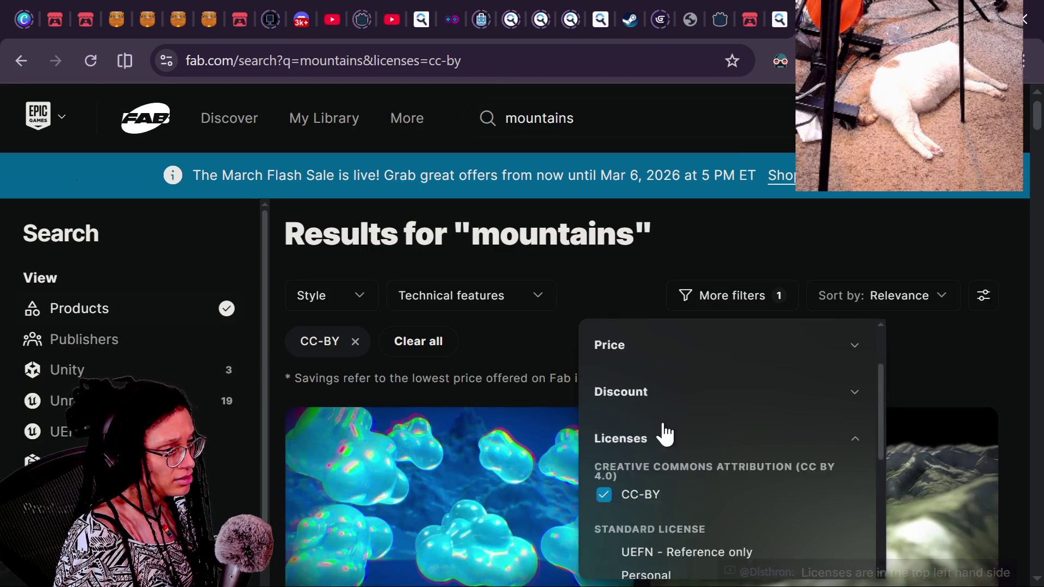
pyautogui.scroll(2, 665, 434)
pyautogui.scroll(-4, 660, 497)
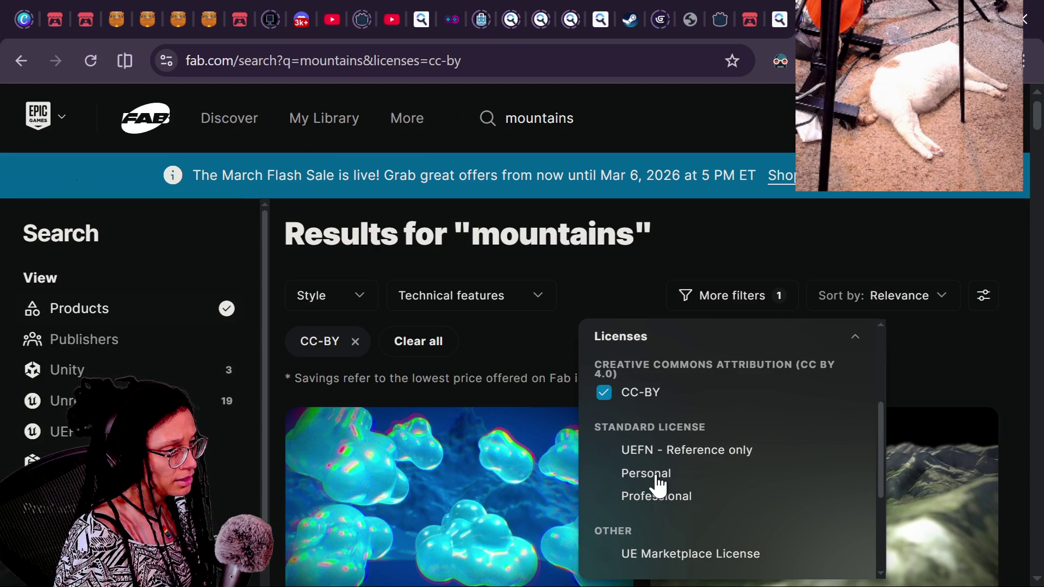
pyautogui.scroll(-4, 659, 486)
pyautogui.click(709, 260)
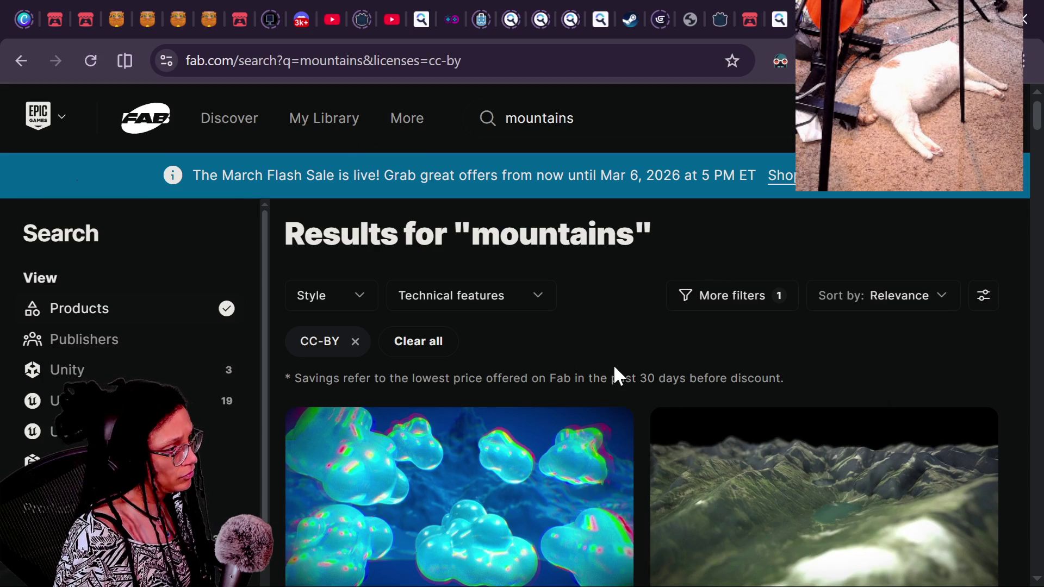
pyautogui.scroll(-4, 612, 373)
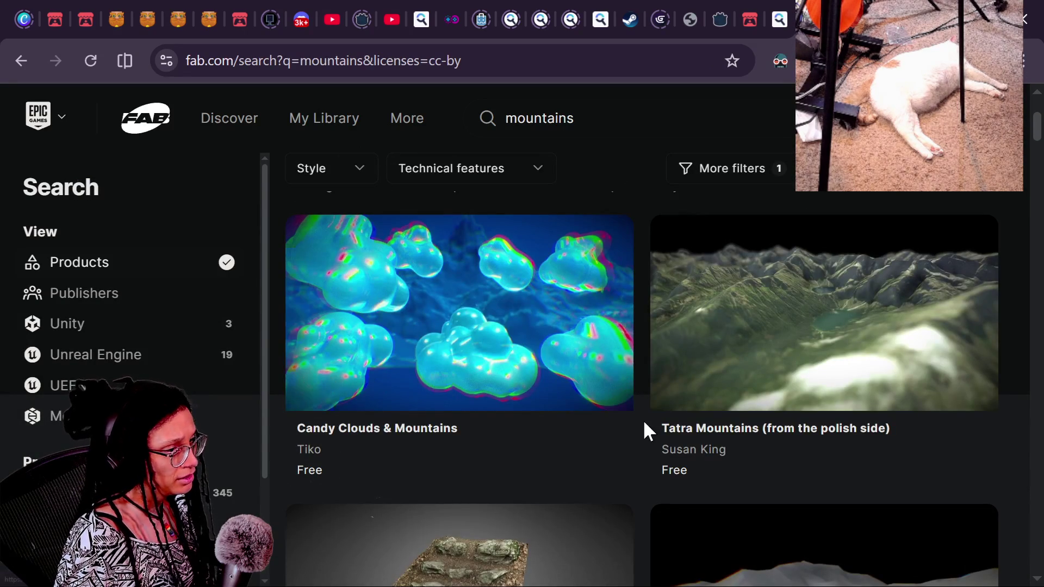
pyautogui.scroll(-8, 689, 429)
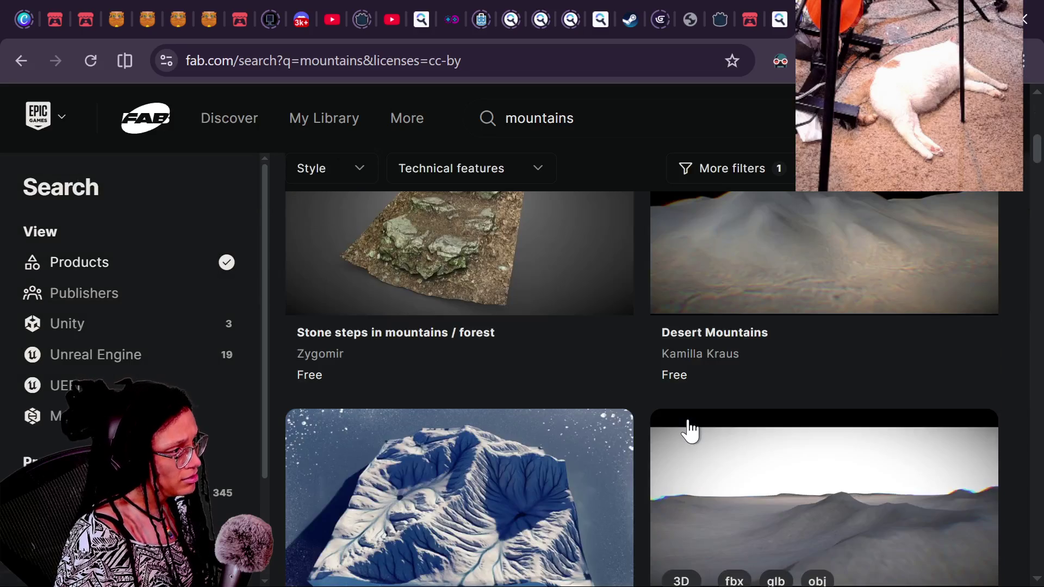
pyautogui.scroll(-8, 689, 430)
pyautogui.scroll(-4, 690, 429)
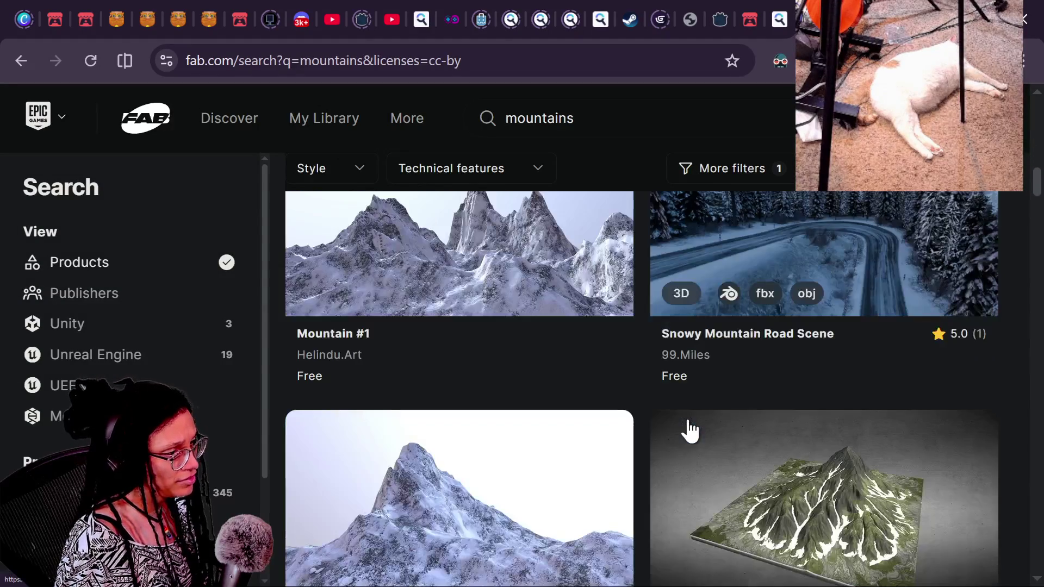
pyautogui.scroll(4, 690, 430)
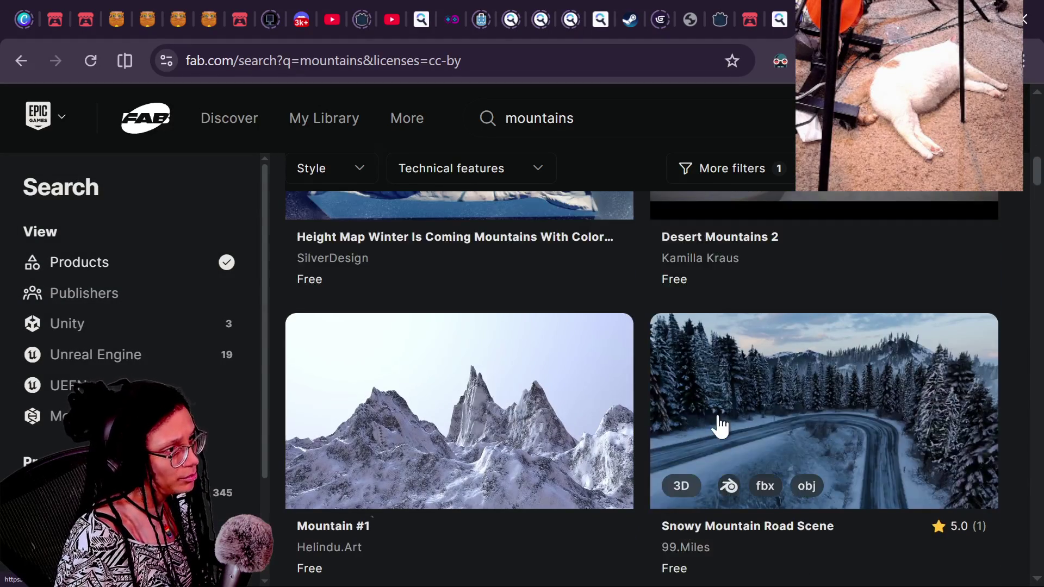
pyautogui.scroll(12, 718, 425)
pyautogui.scroll(4, 718, 427)
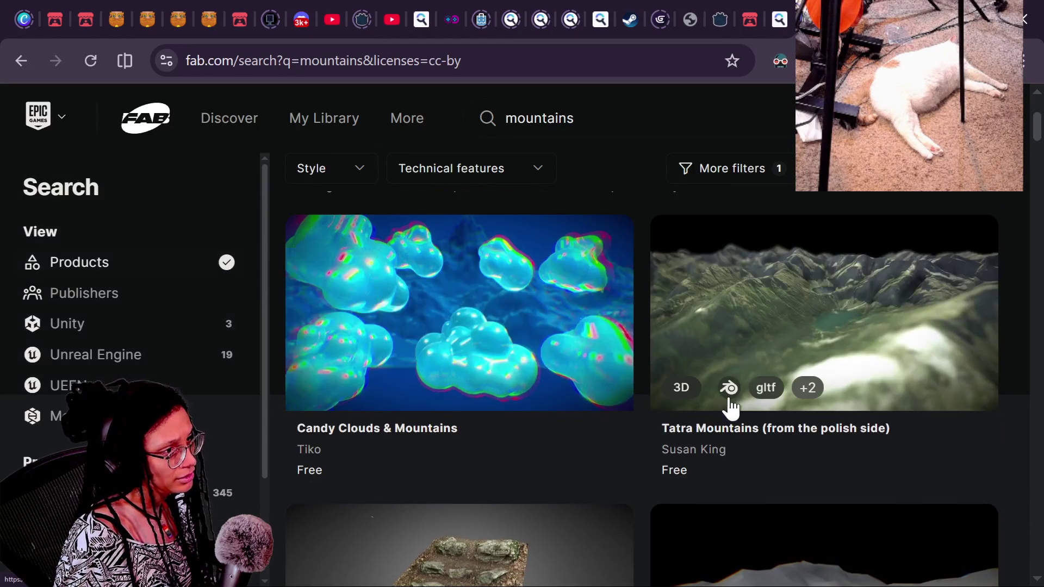
pyautogui.scroll(-4, 674, 455)
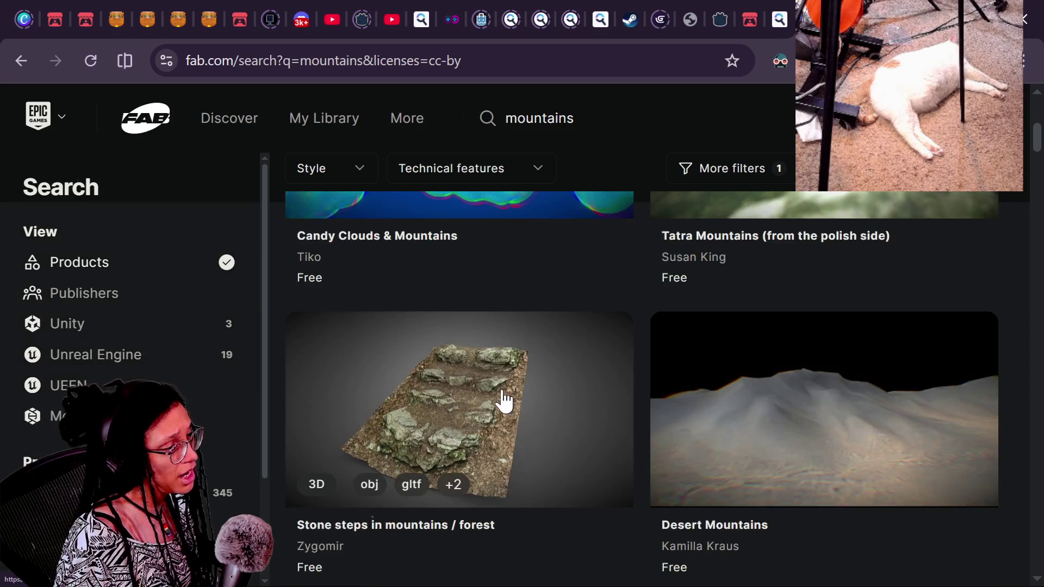
pyautogui.click(565, 396)
pyautogui.scroll(-7, 712, 418)
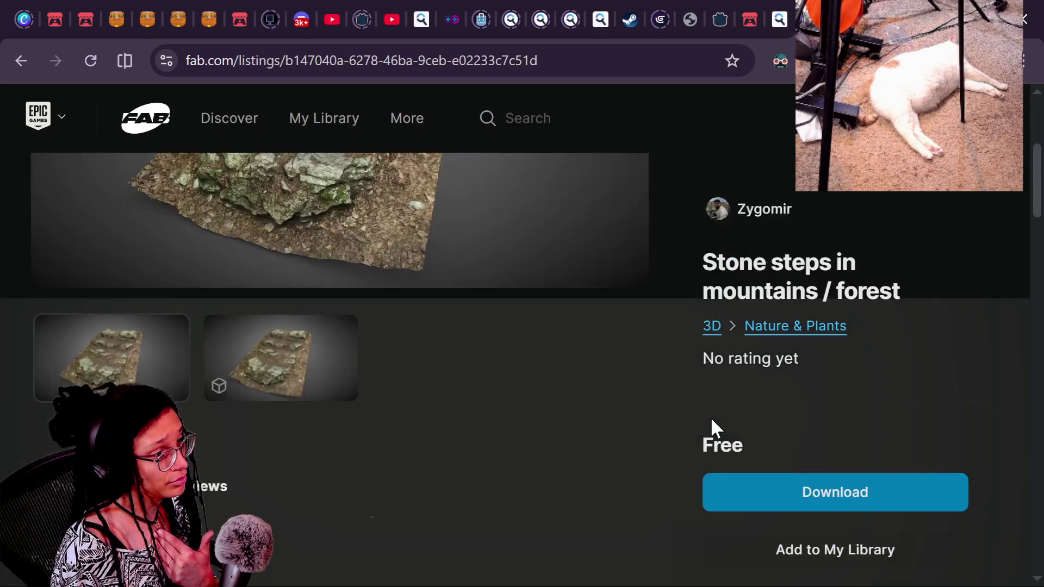
pyautogui.scroll(7, 460, 206)
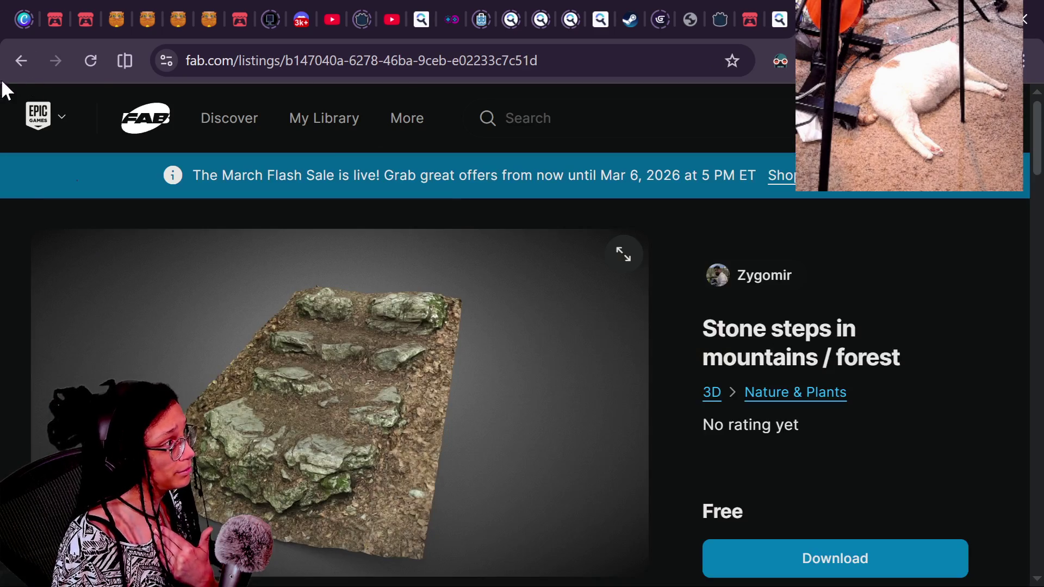
pyautogui.click(21, 61)
pyautogui.click(403, 71)
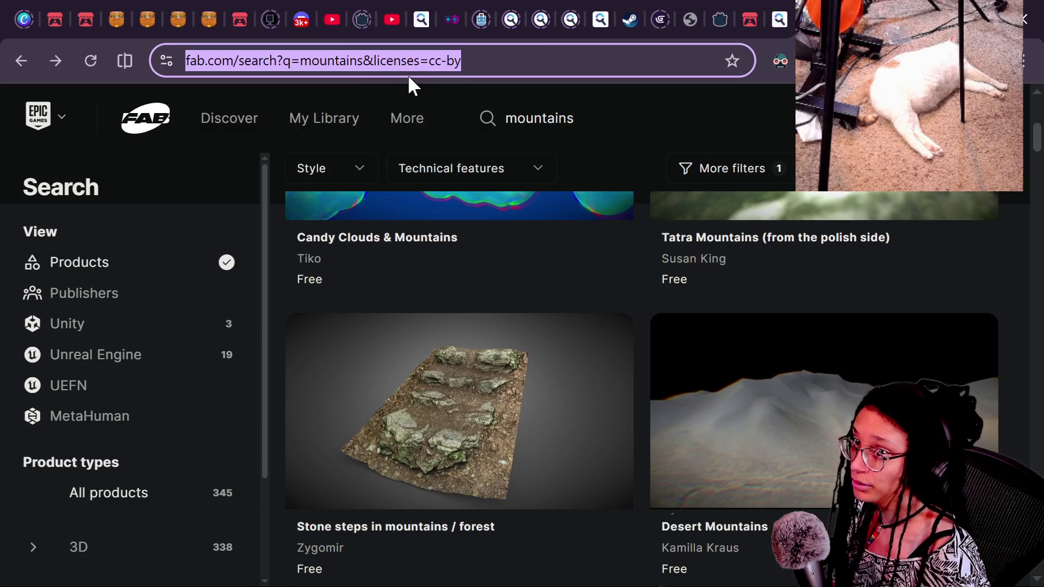
pyautogui.hotkey('alt', 'Tab')
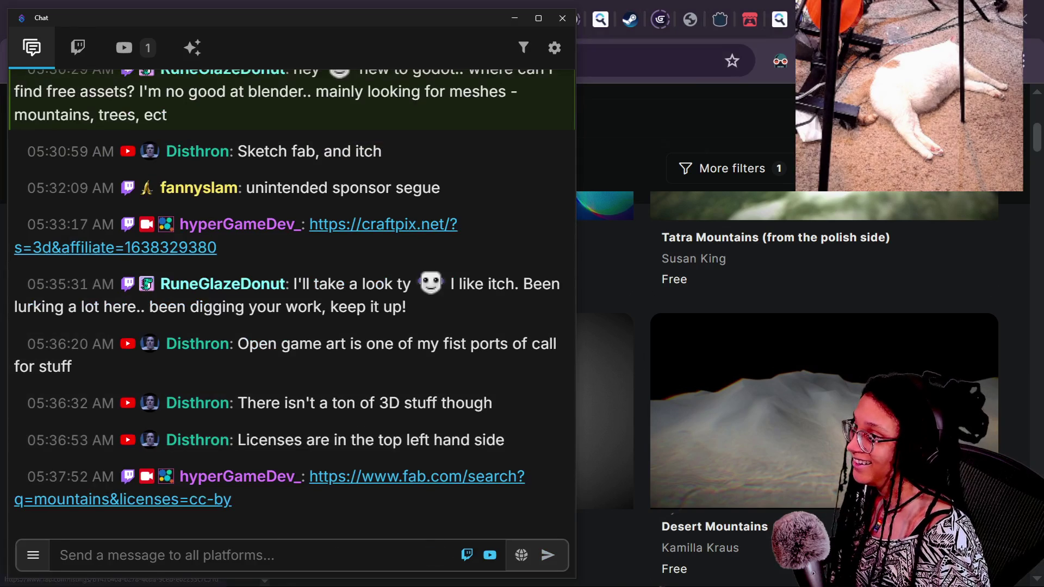
pyautogui.click(634, 281)
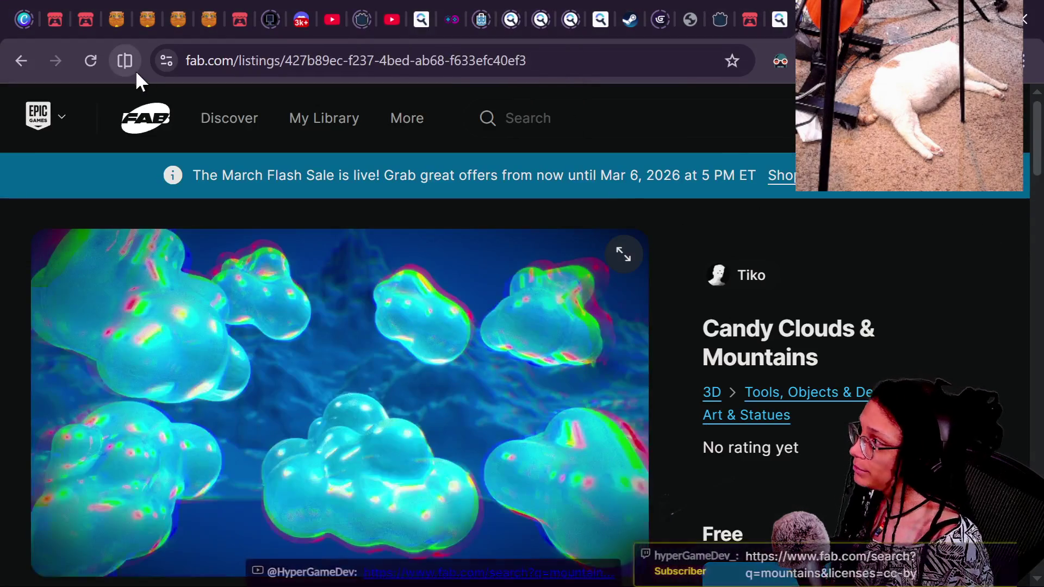
pyautogui.click(26, 64)
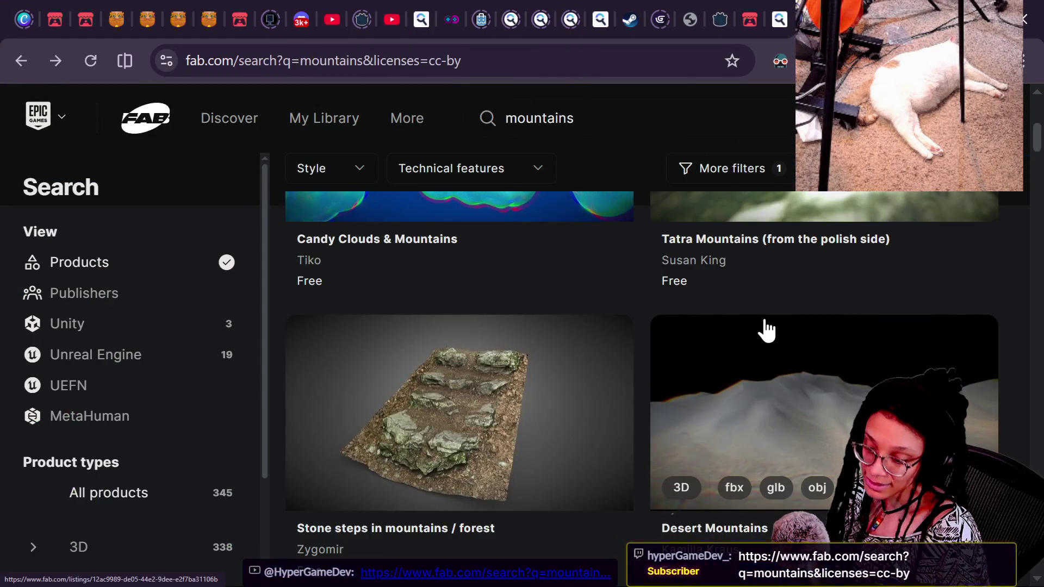
# Scroll past the Drinking Fountain listings to Mount Everest, then start a 'sketchfab' search in a new tab.
pyautogui.scroll(-15, 662, 430)
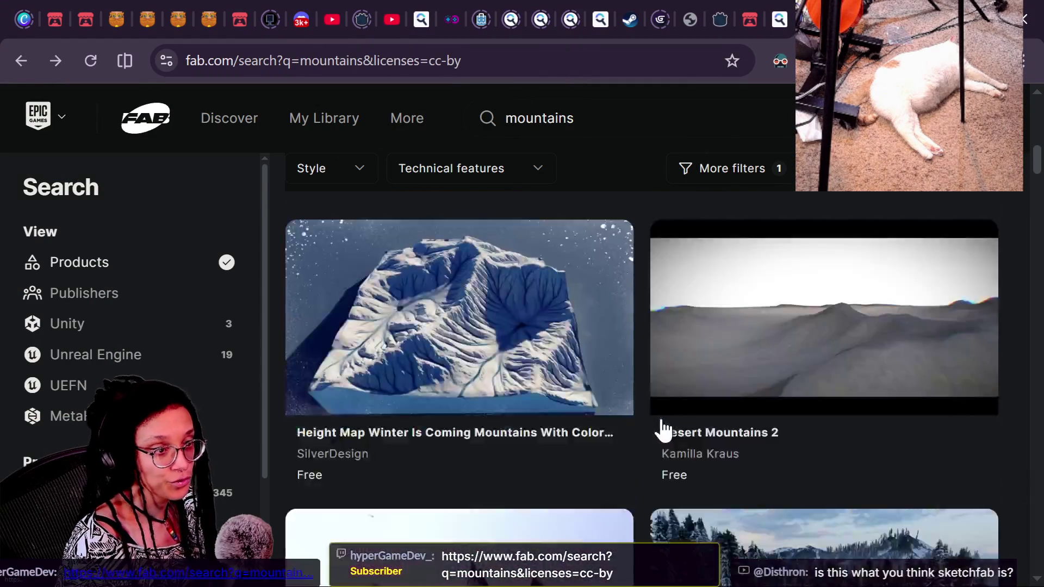
pyautogui.scroll(-4, 663, 430)
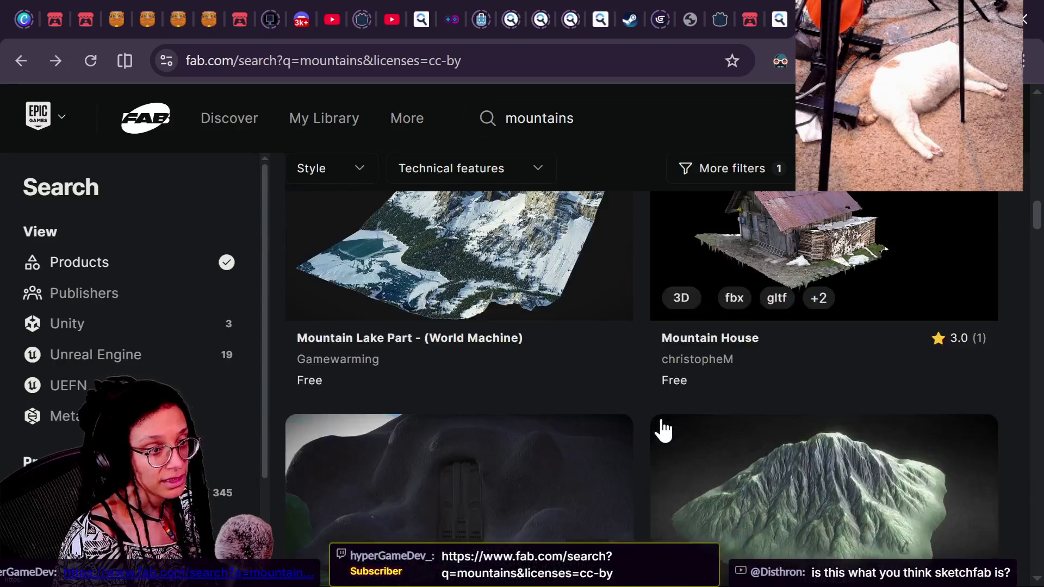
pyautogui.scroll(-6, 662, 431)
pyautogui.scroll(-12, 662, 431)
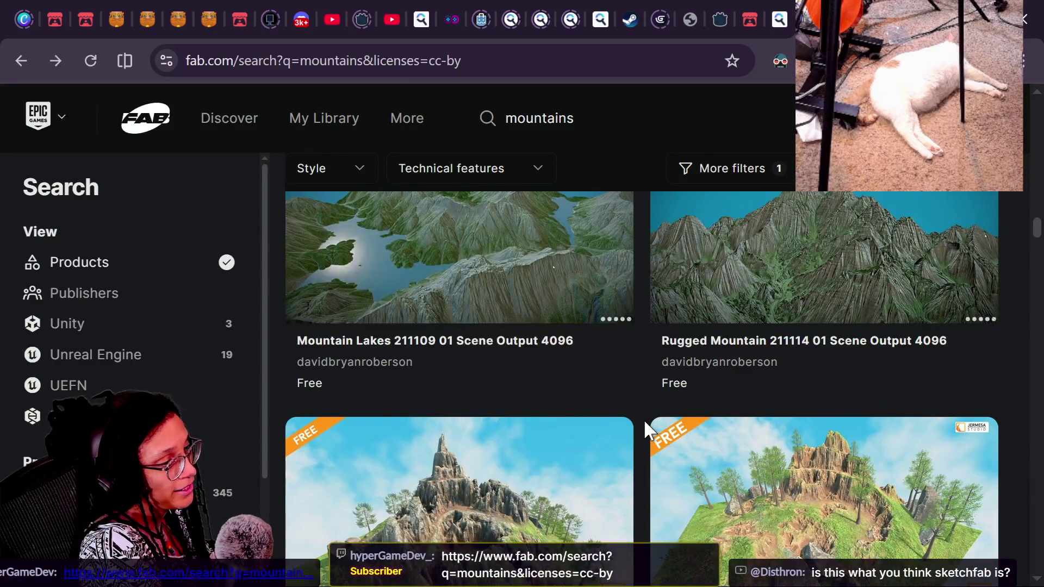
pyautogui.scroll(8, 644, 419)
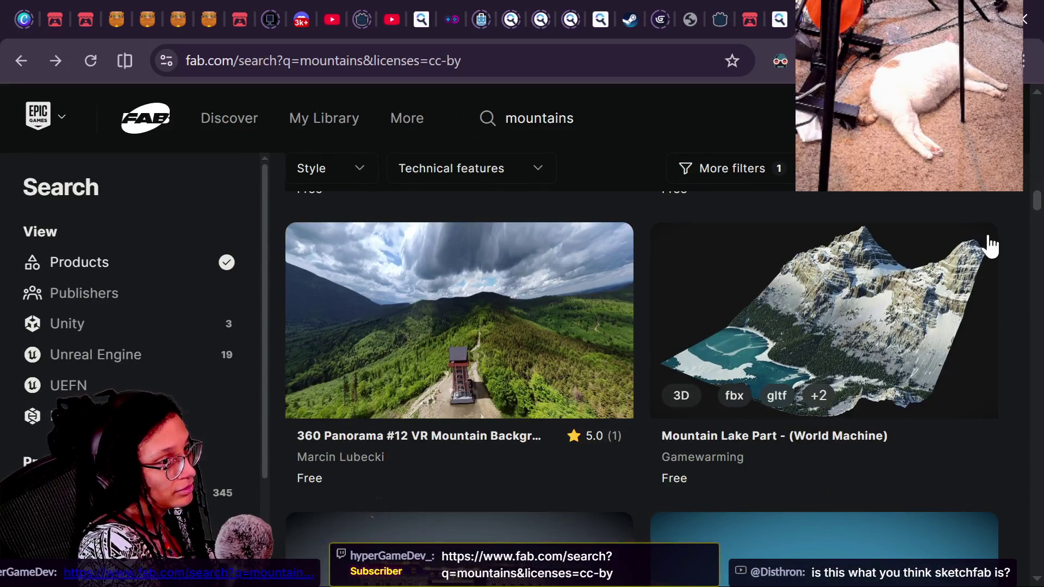
pyautogui.moveTo(1037, 201); pyautogui.dragTo(1037, 337)
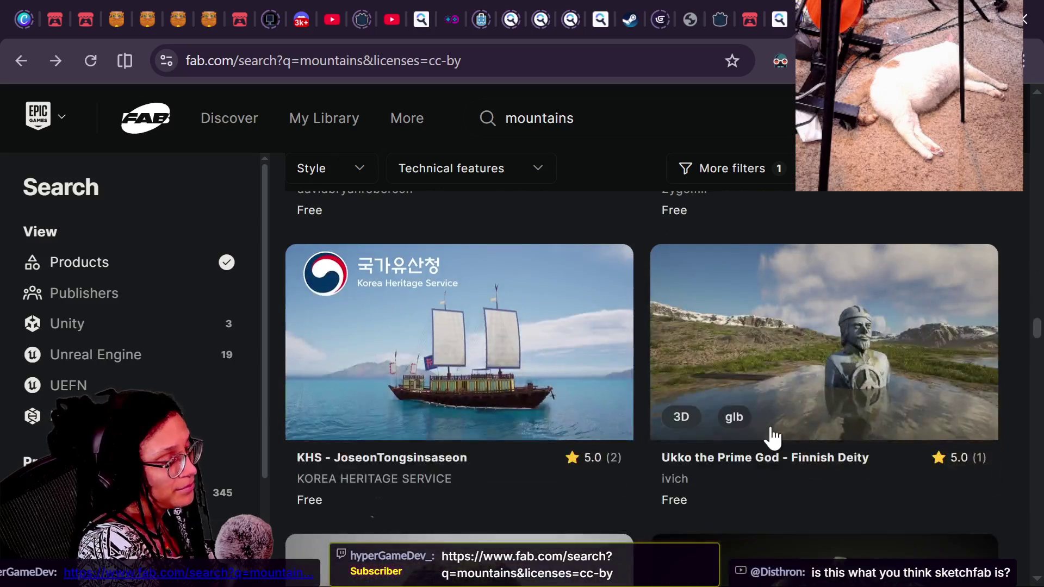
pyautogui.scroll(-7, 813, 421)
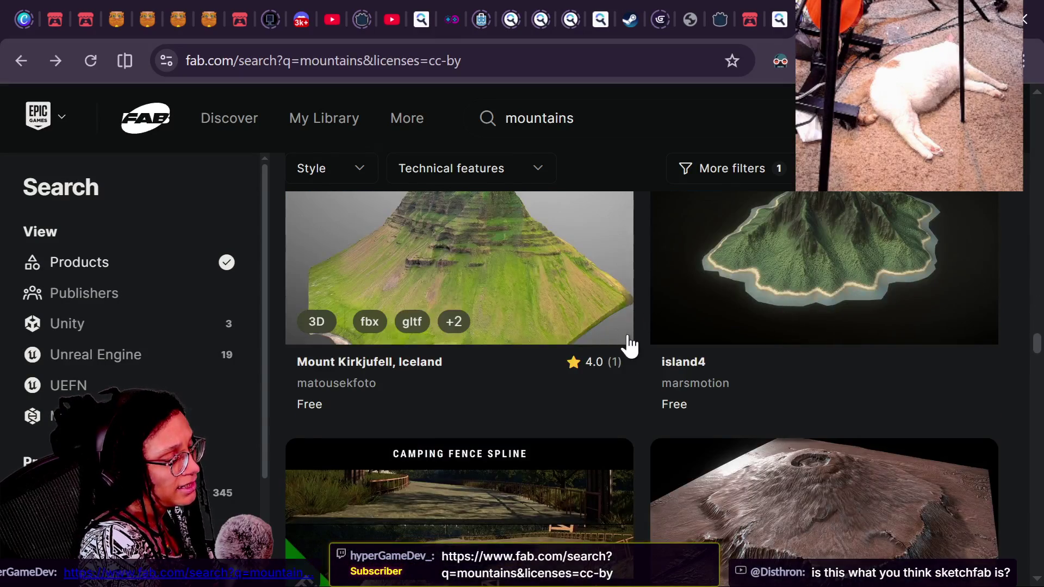
pyautogui.scroll(-7, 628, 363)
pyautogui.scroll(-7, 637, 381)
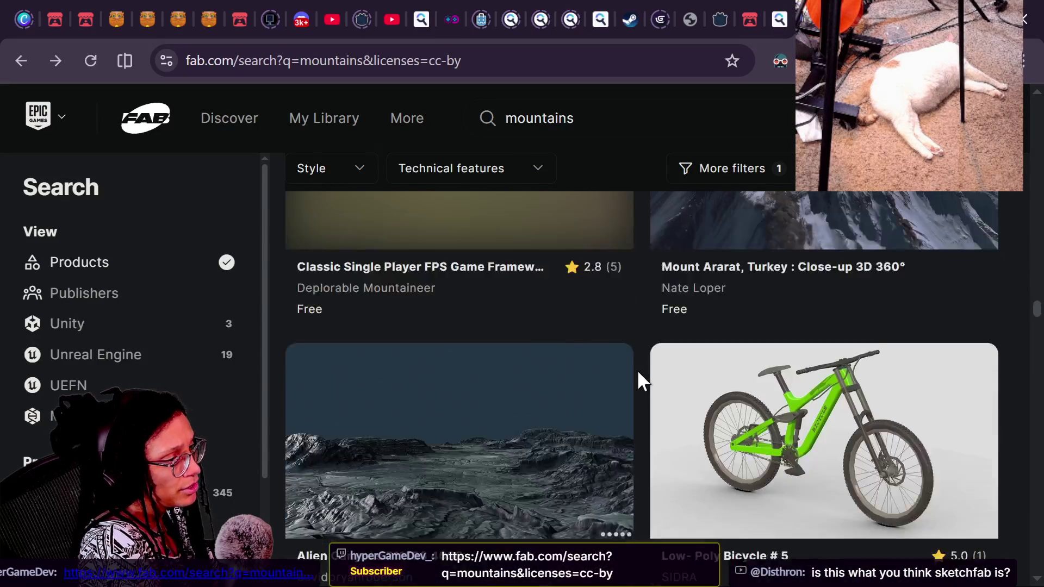
pyautogui.scroll(-10, 638, 373)
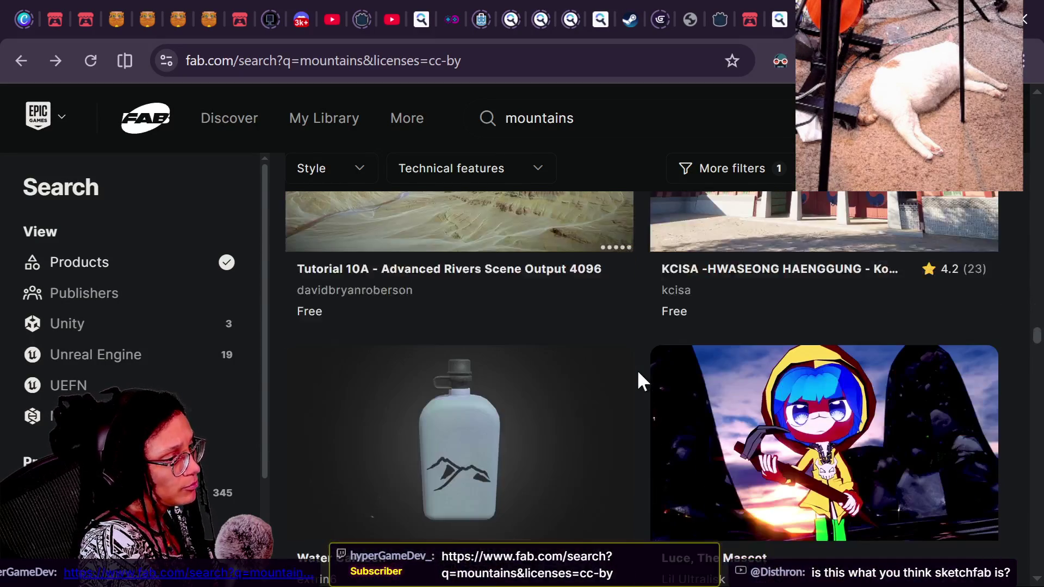
pyautogui.scroll(-5, 637, 373)
pyautogui.scroll(-5, 639, 375)
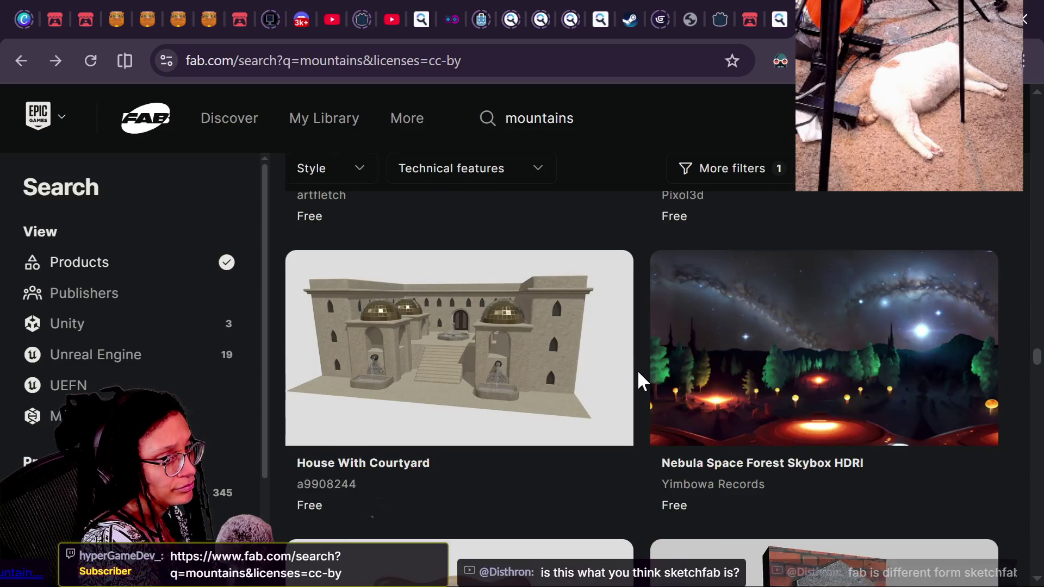
pyautogui.scroll(-5, 639, 375)
pyautogui.scroll(-9, 639, 374)
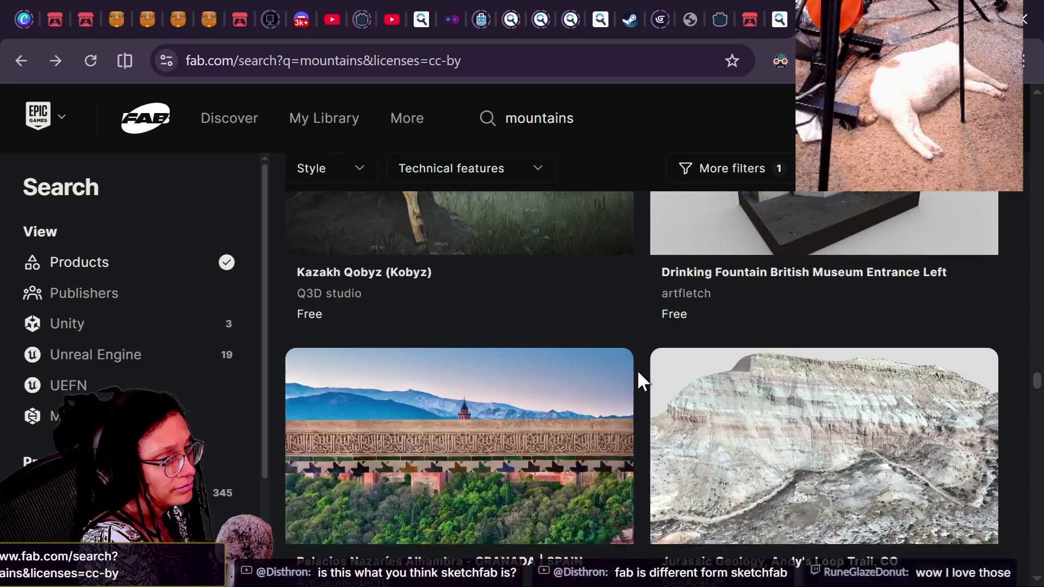
pyautogui.scroll(5, 639, 380)
pyautogui.scroll(-8, 639, 380)
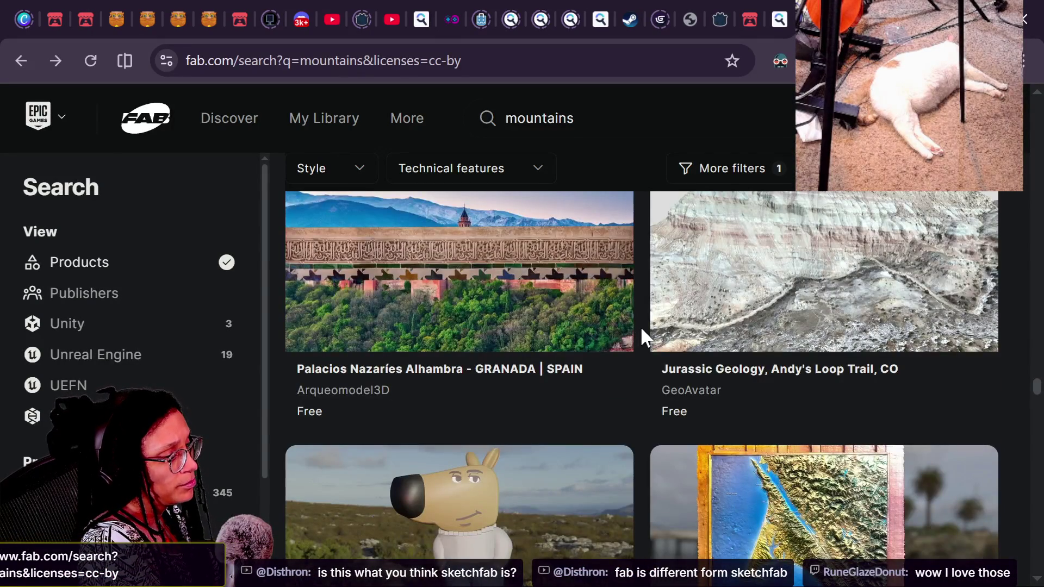
pyautogui.scroll(-7, 641, 337)
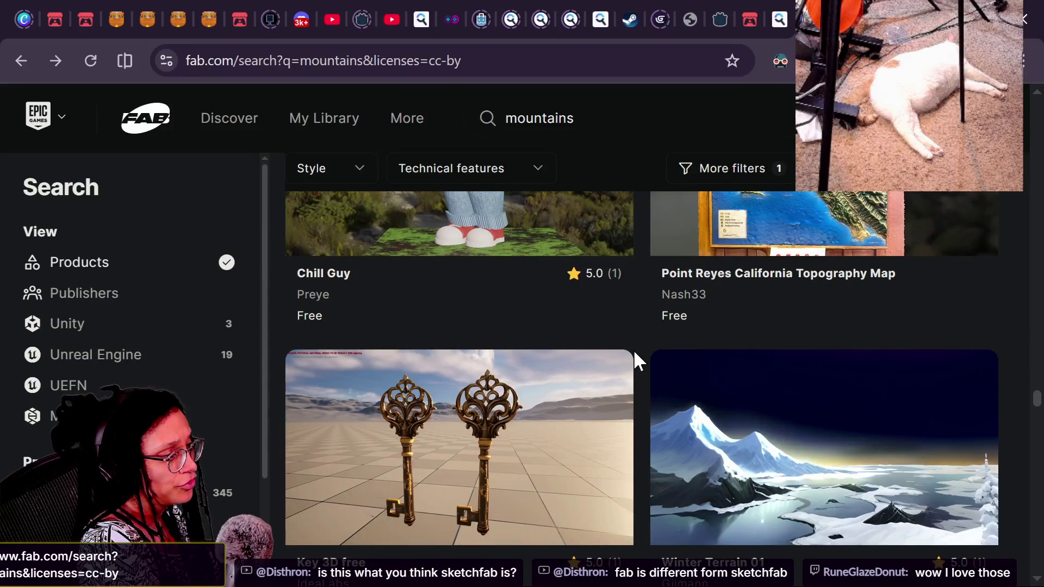
pyautogui.scroll(-12, 634, 357)
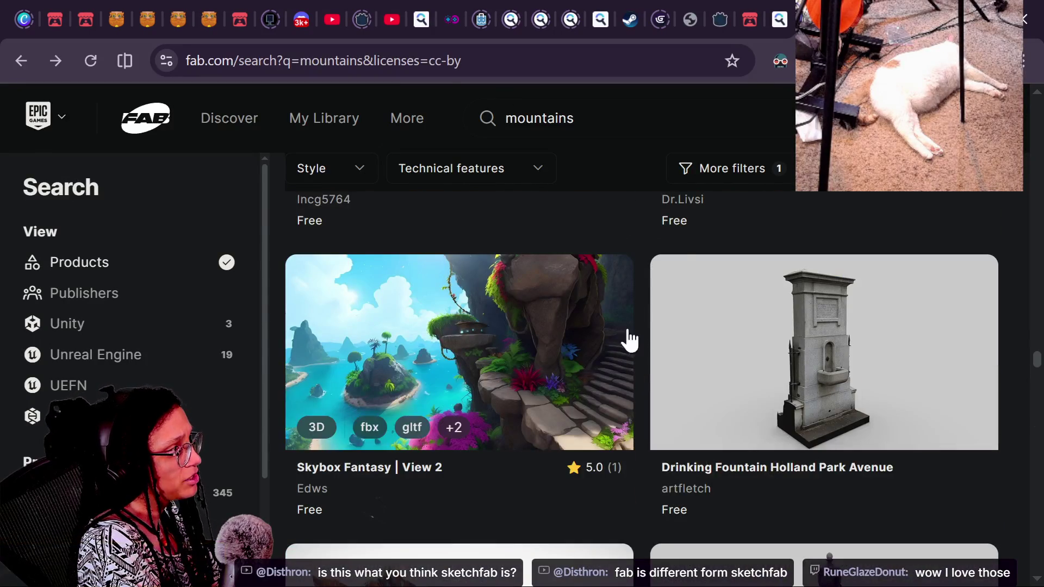
pyautogui.scroll(-12, 649, 257)
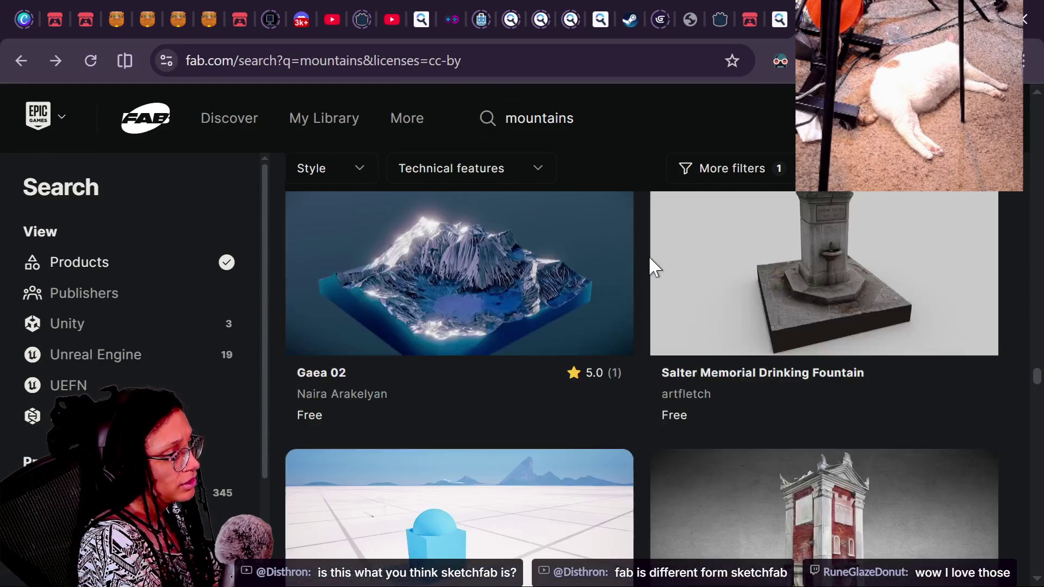
pyautogui.scroll(-2, 647, 267)
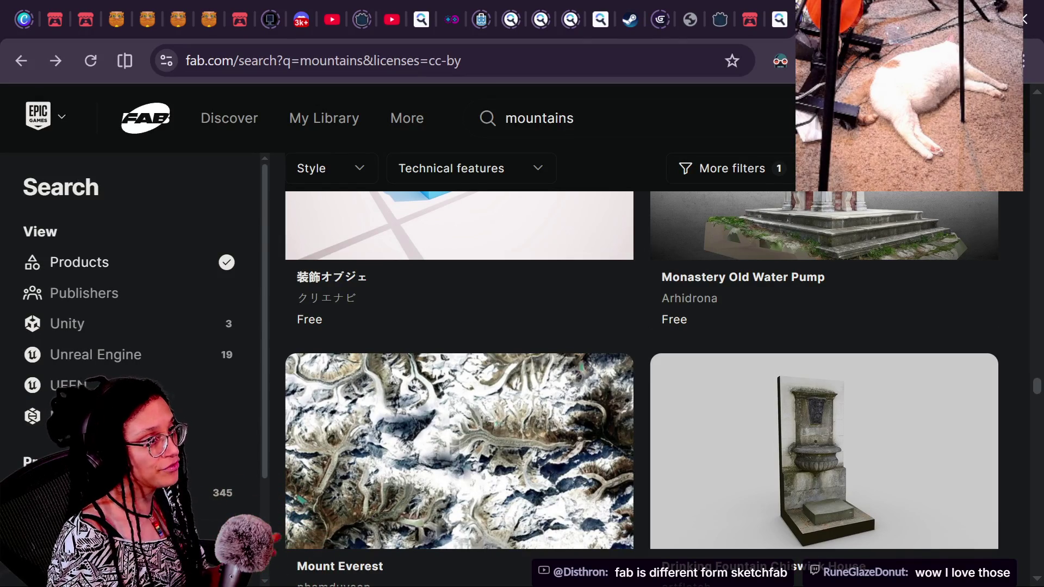
pyautogui.hotkey('ctrl', 't')
pyautogui.write('sketchfab')
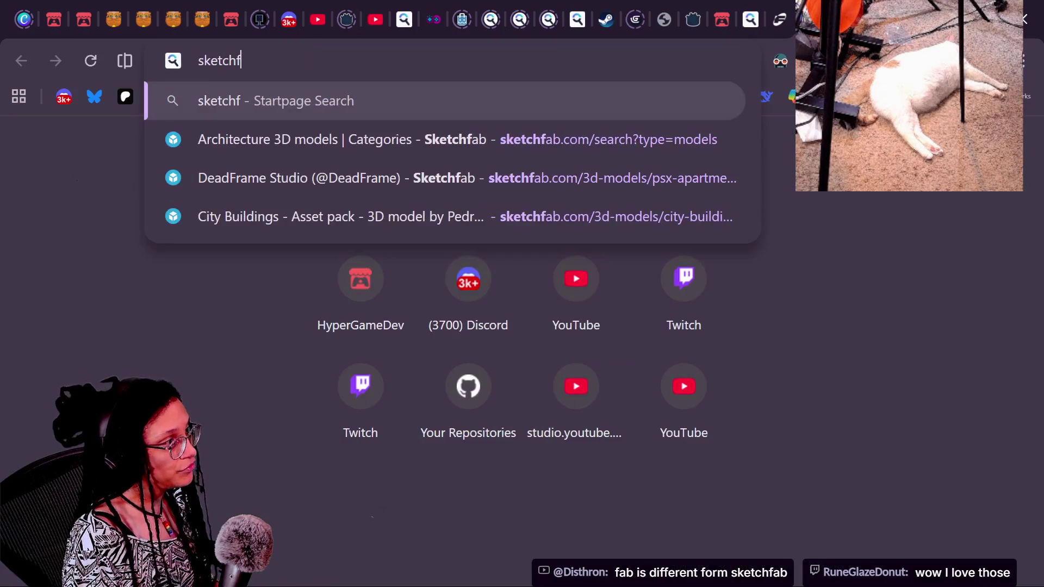
# Search for sketchfab, open the official sketchfab.com homepage, then return to the Fab tab.
pyautogui.press('Return')
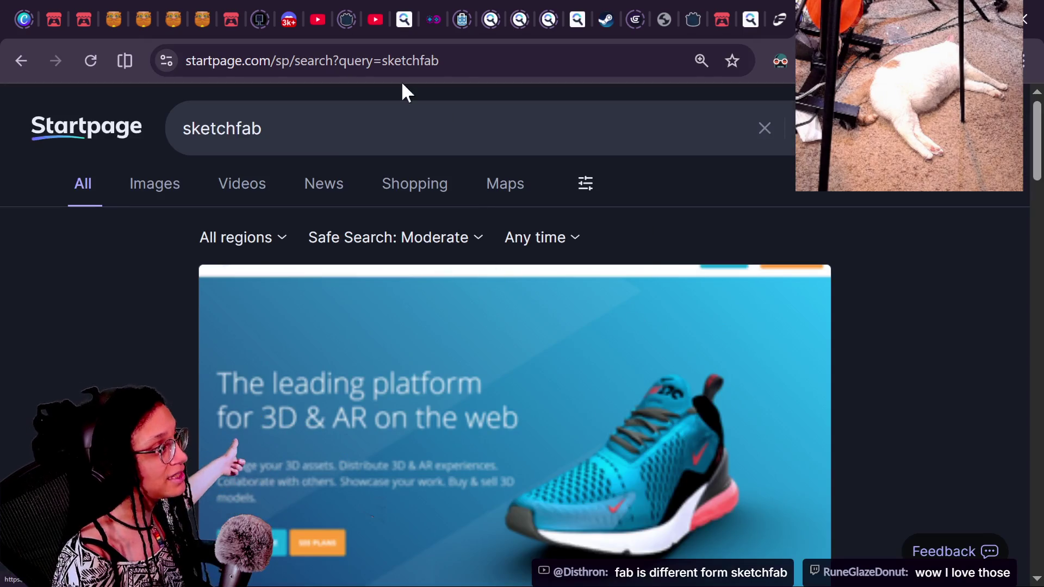
pyautogui.scroll(-8, 292, 283)
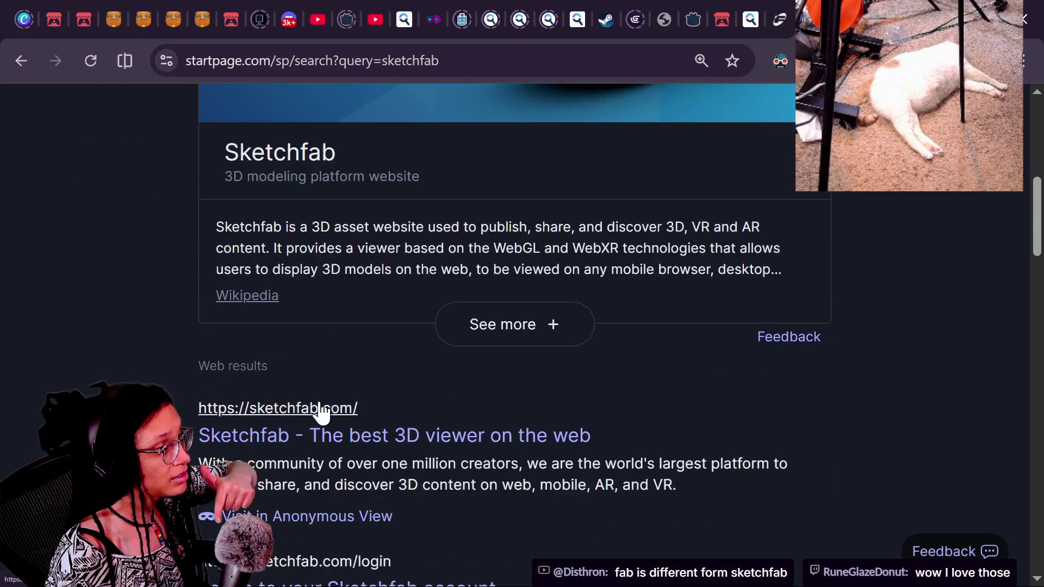
pyautogui.click(338, 438)
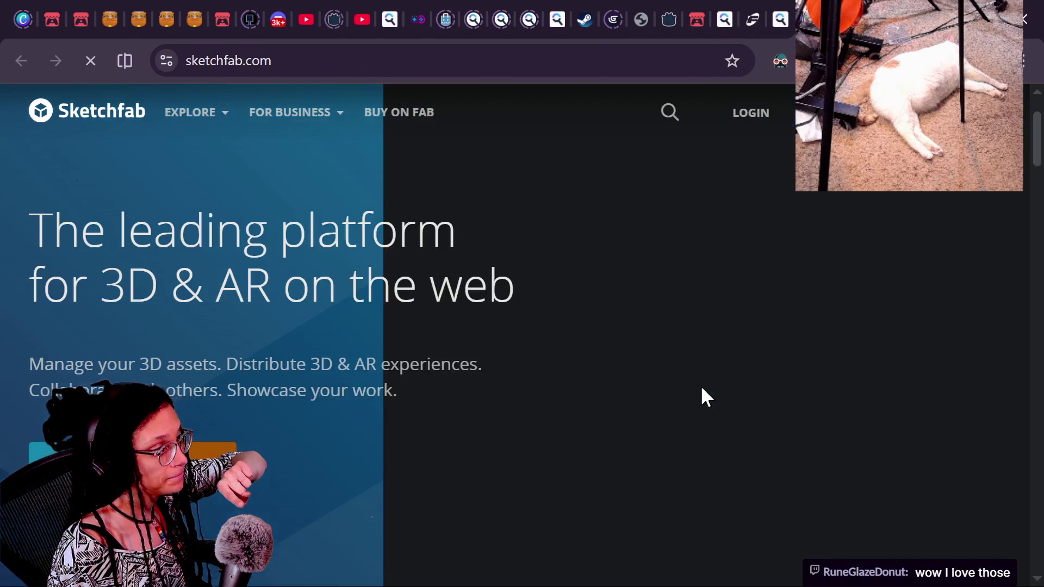
pyautogui.scroll(-8, 330, 361)
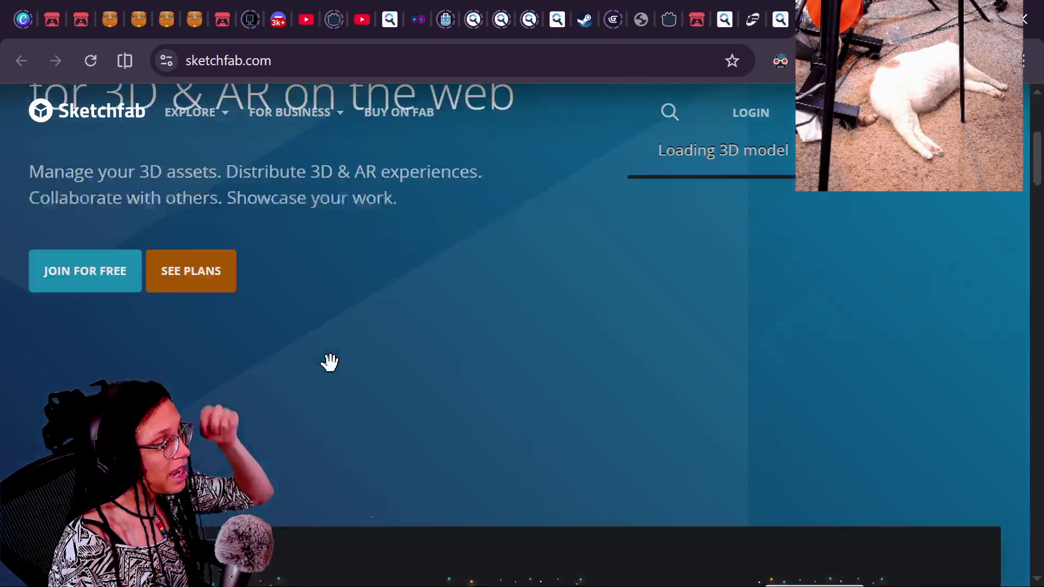
pyautogui.scroll(8, 330, 361)
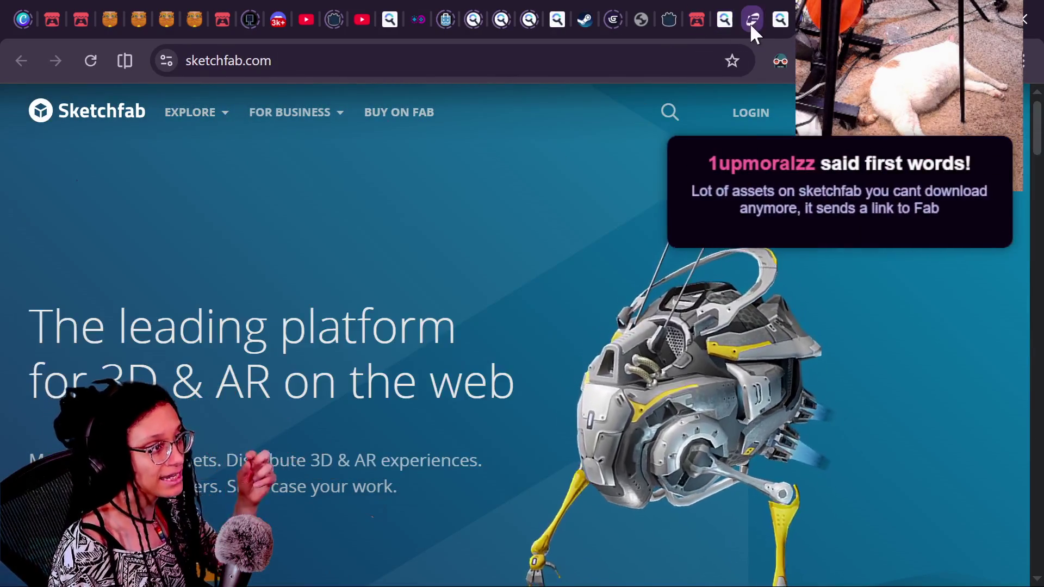
pyautogui.click(764, 16)
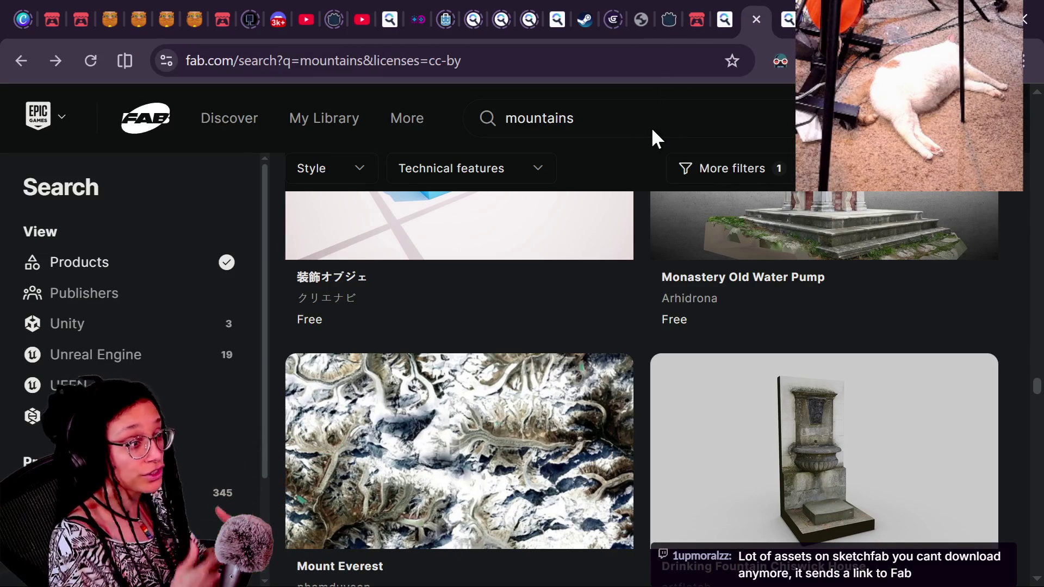
# Scroll the mountains results and open the free Low poly sea. asset listing.
pyautogui.scroll(-5, 678, 415)
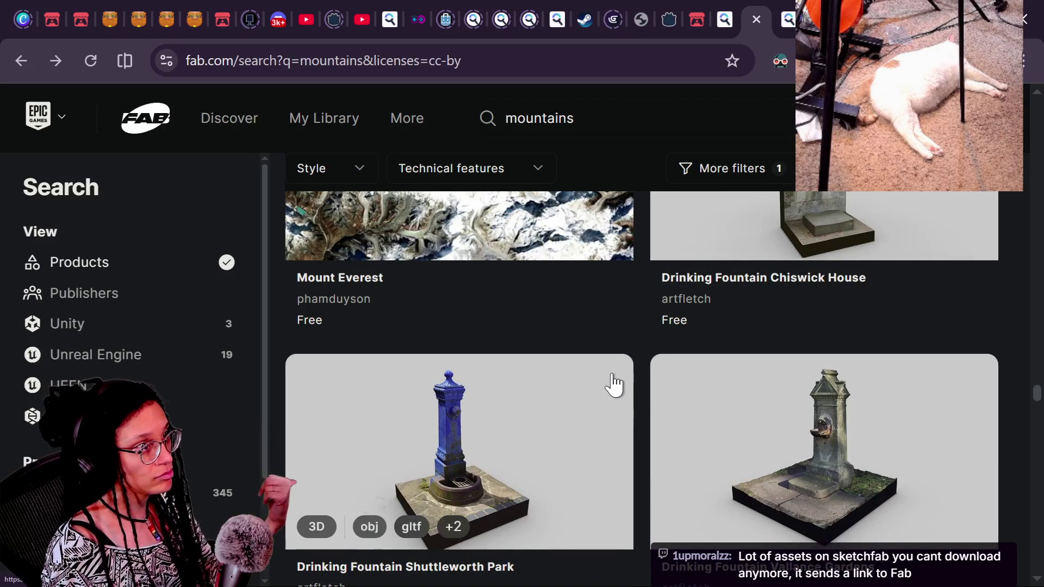
pyautogui.scroll(-8, 614, 385)
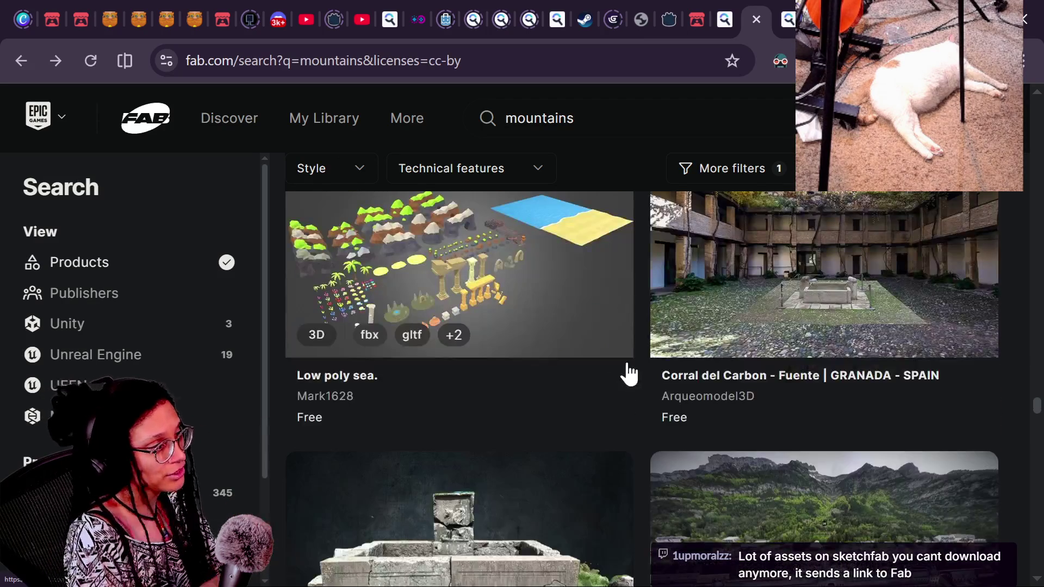
pyautogui.click(591, 324)
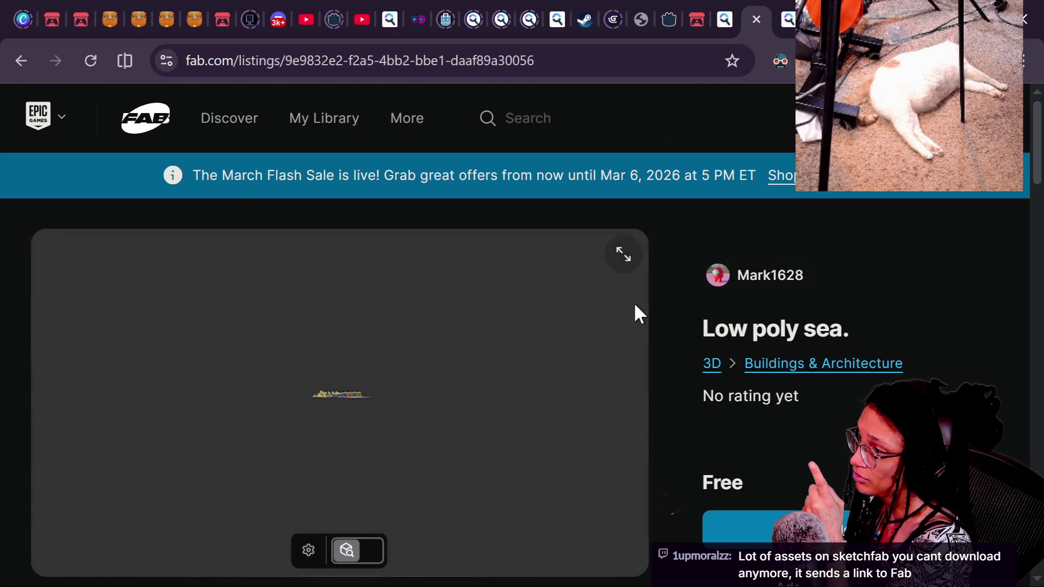
pyautogui.scroll(-1, 701, 311)
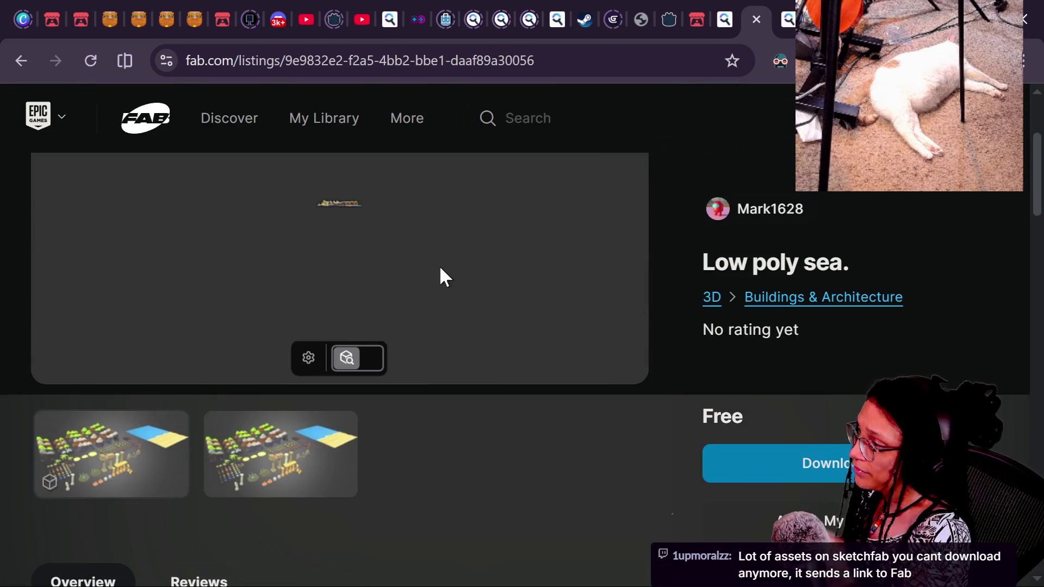
pyautogui.scroll(5, 292, 214)
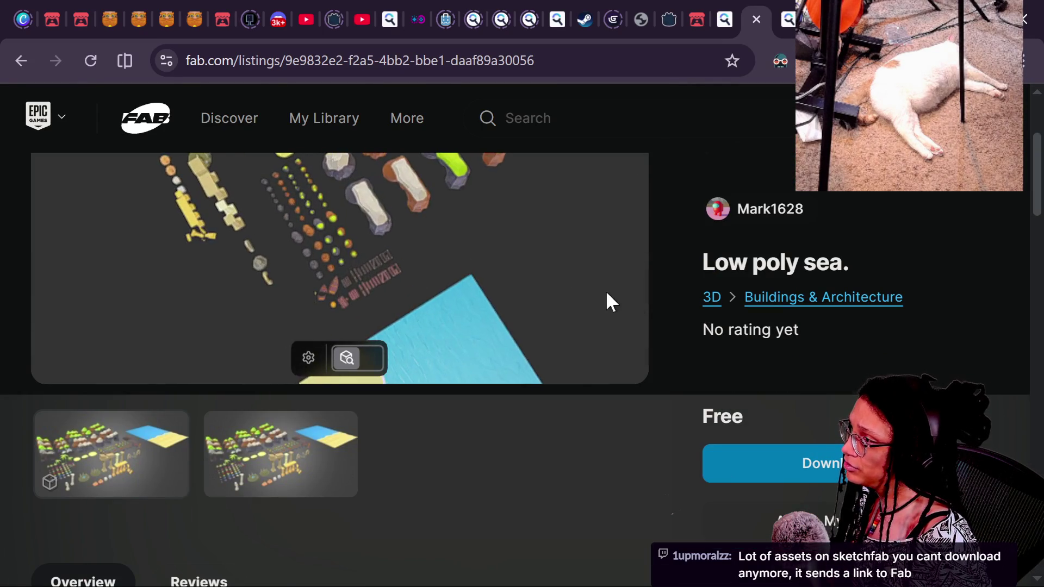
# Rotate the pack's 3D preview and scroll down to its technical details and back.
pyautogui.moveTo(556, 249); pyautogui.dragTo(354, 195)
pyautogui.scroll(3, 338, 228)
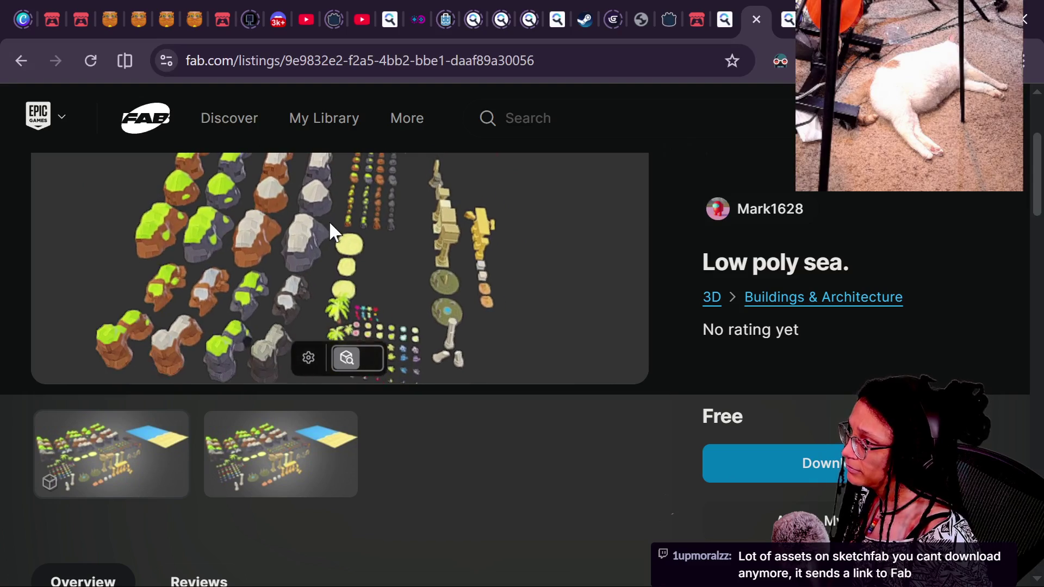
pyautogui.scroll(-5, 680, 324)
pyautogui.scroll(8, 680, 321)
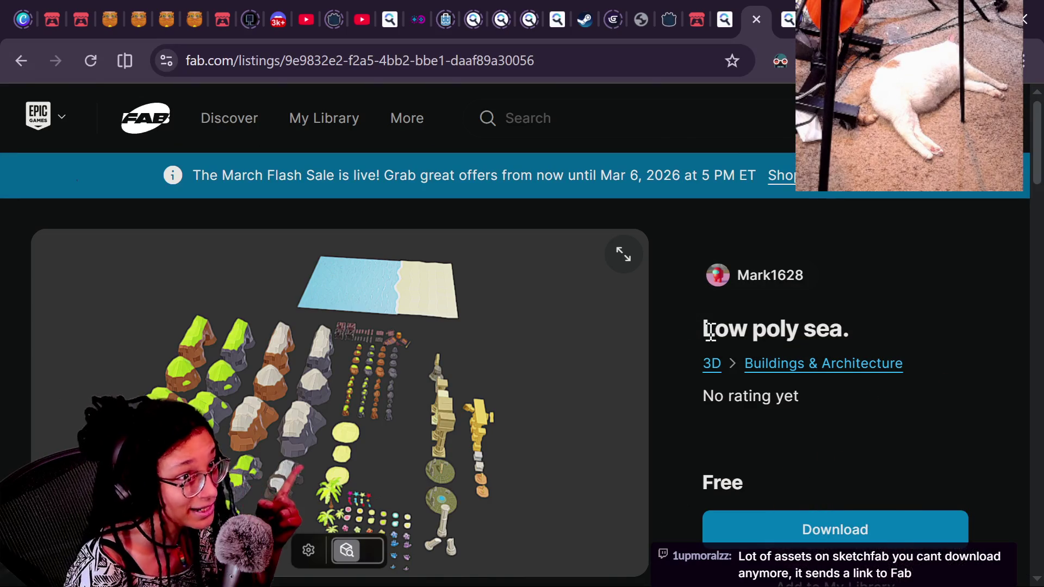
pyautogui.scroll(-5, 709, 331)
pyautogui.scroll(-2, 744, 396)
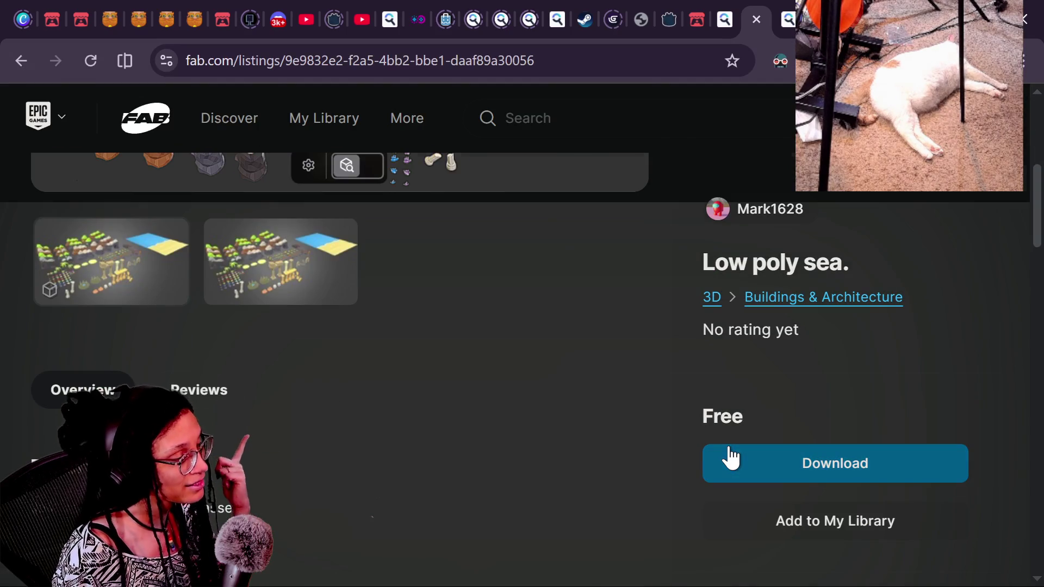
pyautogui.scroll(-3, 727, 455)
pyautogui.scroll(-4, 682, 393)
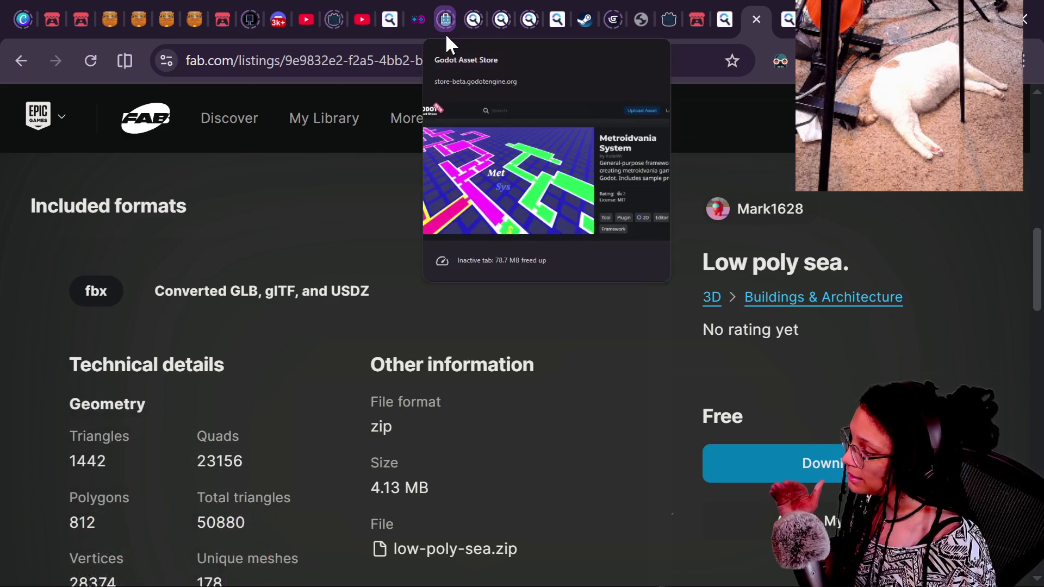
pyautogui.scroll(10, 595, 233)
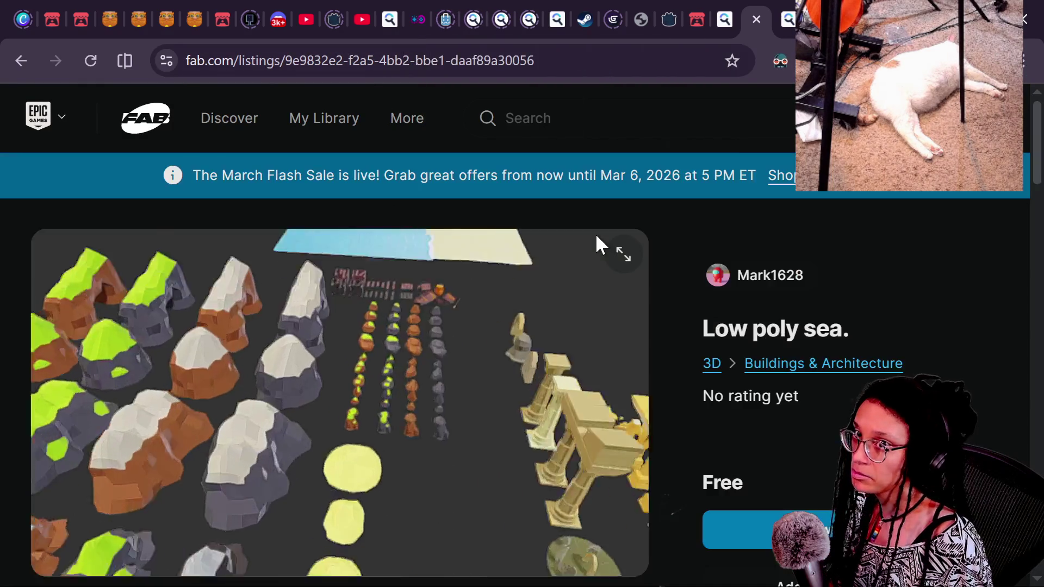
pyautogui.scroll(5, 478, 362)
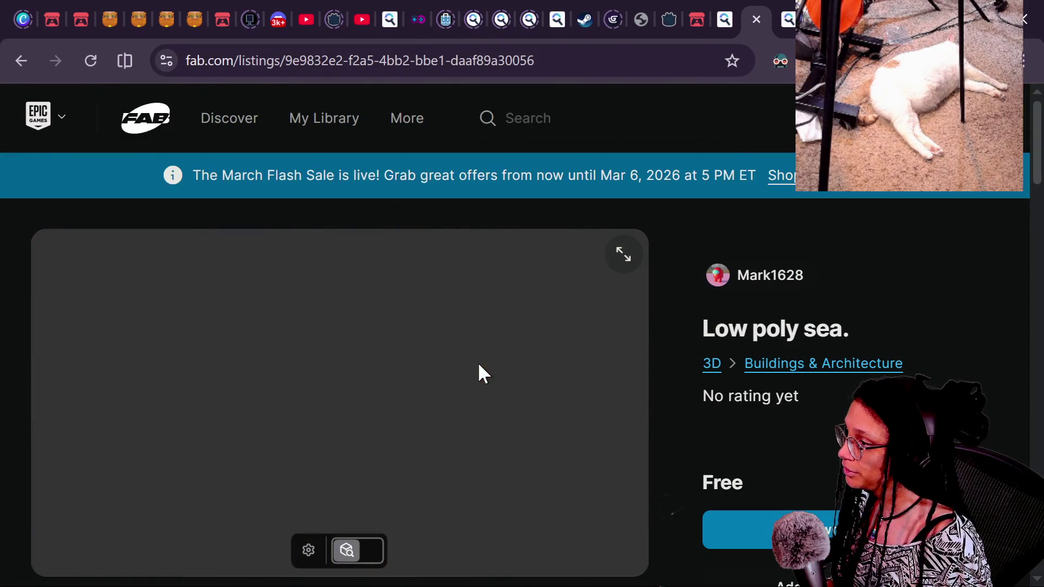
pyautogui.hotkey('alt', 'Tab')
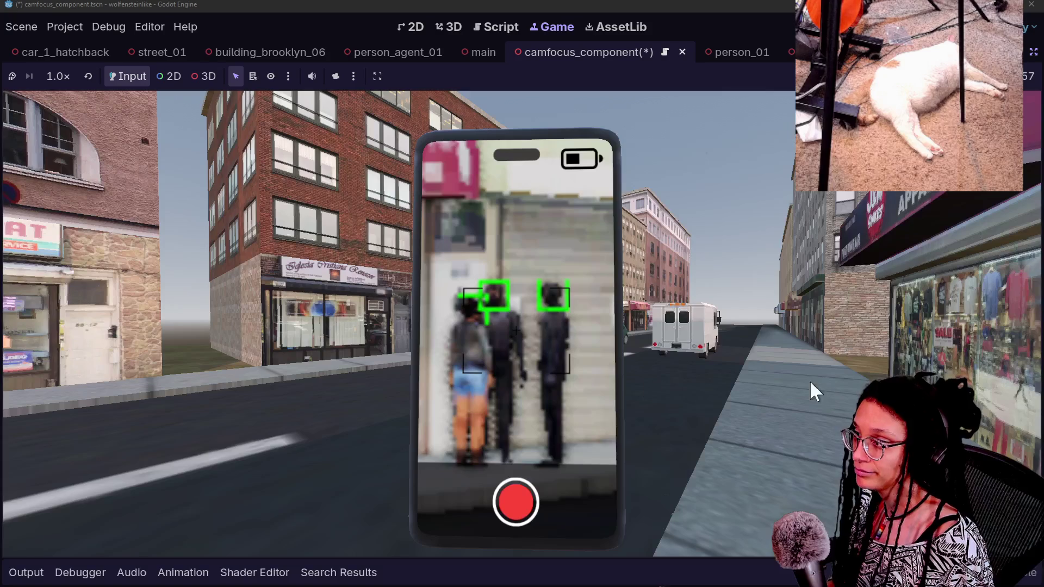
# Walk the player toward the Iglesia storefront and back so the phone frames pedestrians.
pyautogui.click(586, 331)
pyautogui.press('w')
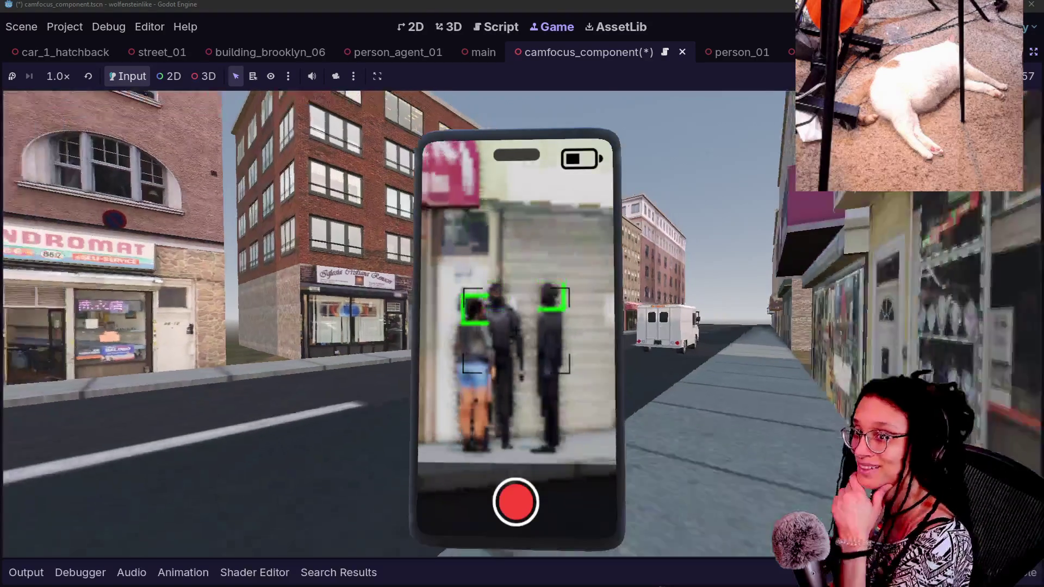
pyautogui.press('w')
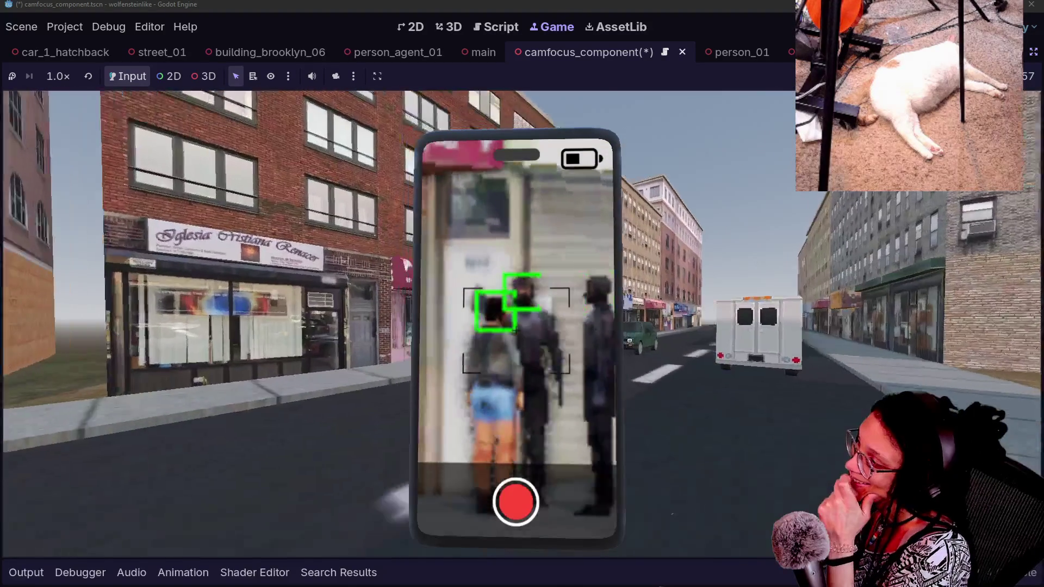
pyautogui.press('s')
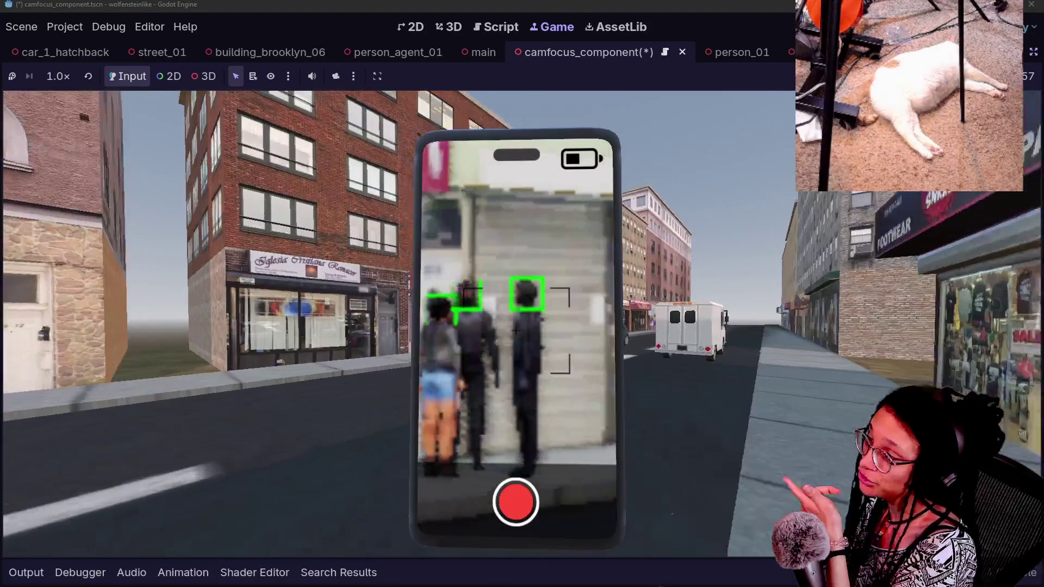
pyautogui.press('s')
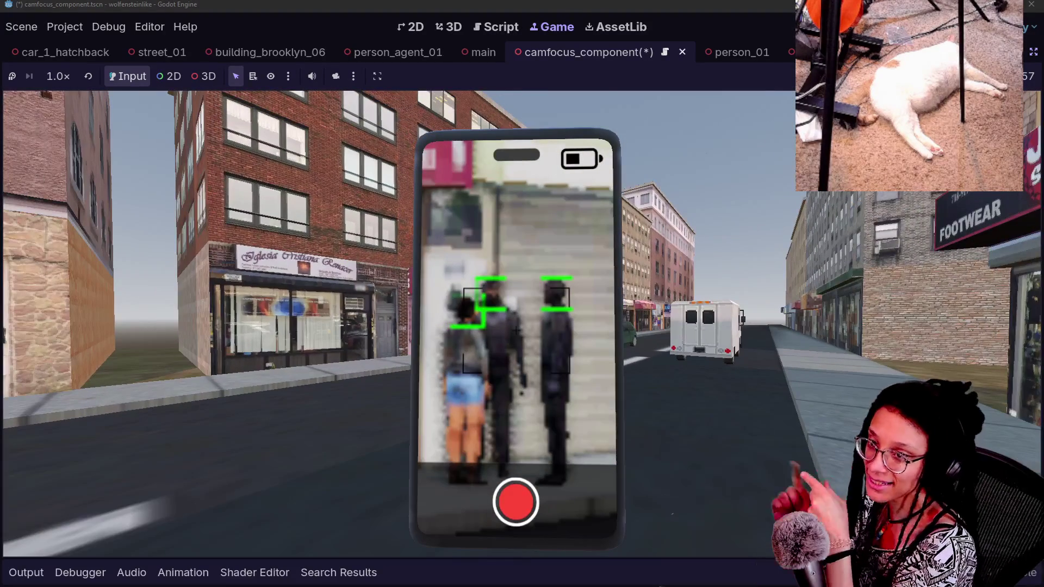
# Glance at the Fab listing briefly and return to the running game.
pyautogui.hotkey('alt', 'Tab')
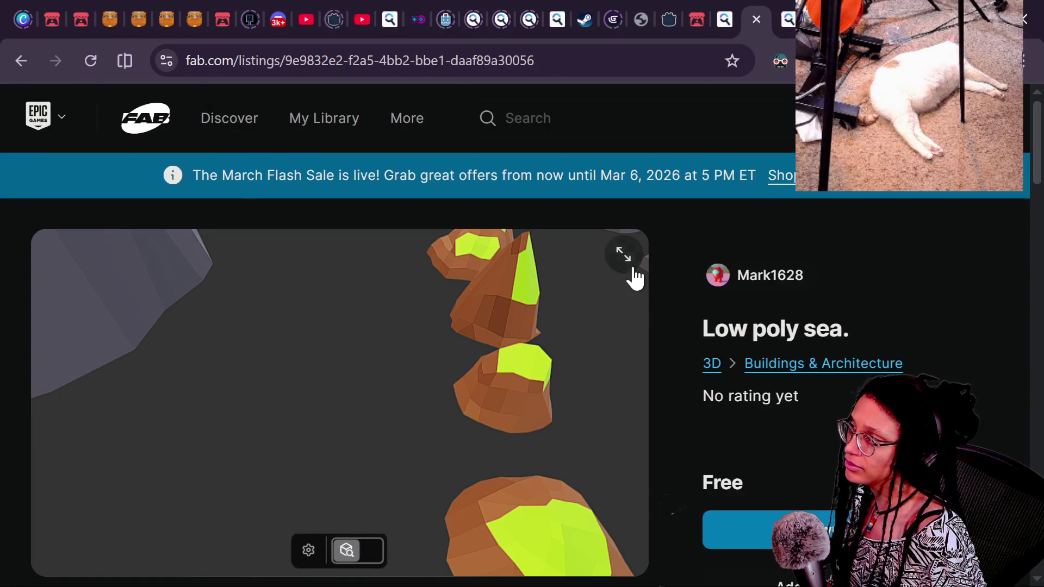
pyautogui.scroll(-15, 633, 277)
pyautogui.scroll(15, 706, 439)
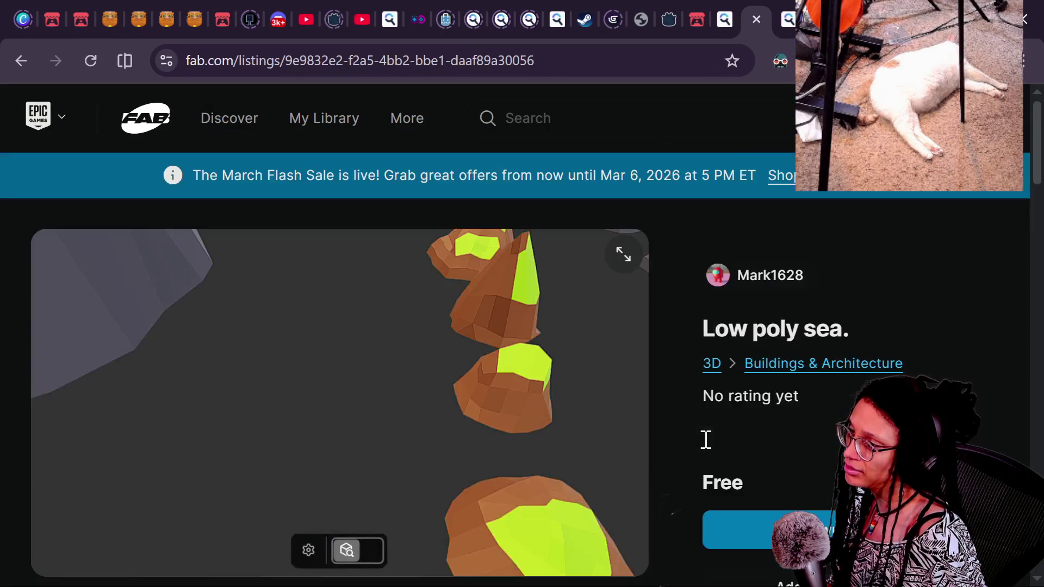
pyautogui.hotkey('alt', 'Tab')
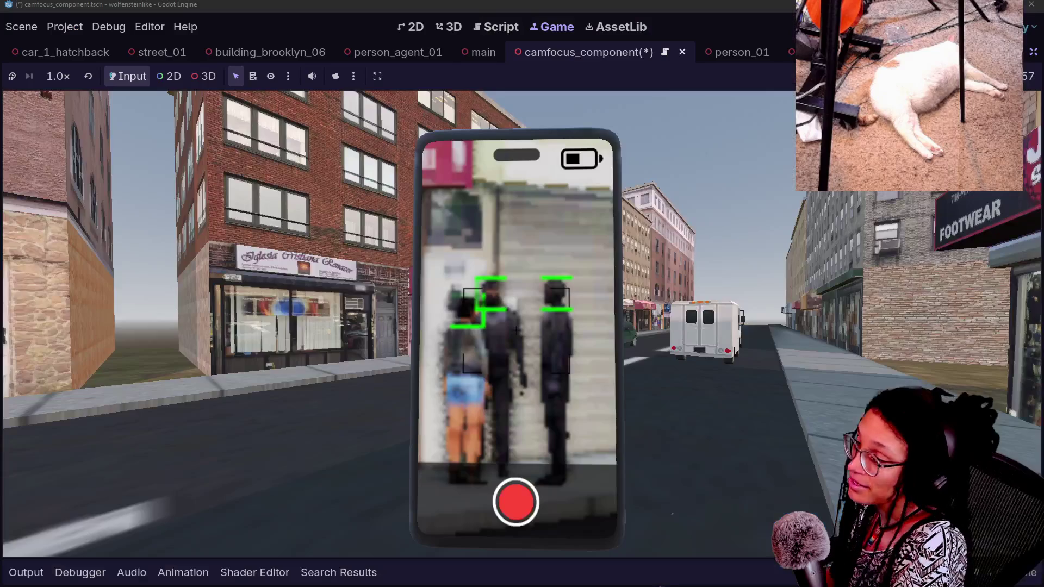
# Walk along the sidewalk past the green car and storefronts toward the nail shop pedestrians.
pyautogui.press('w')
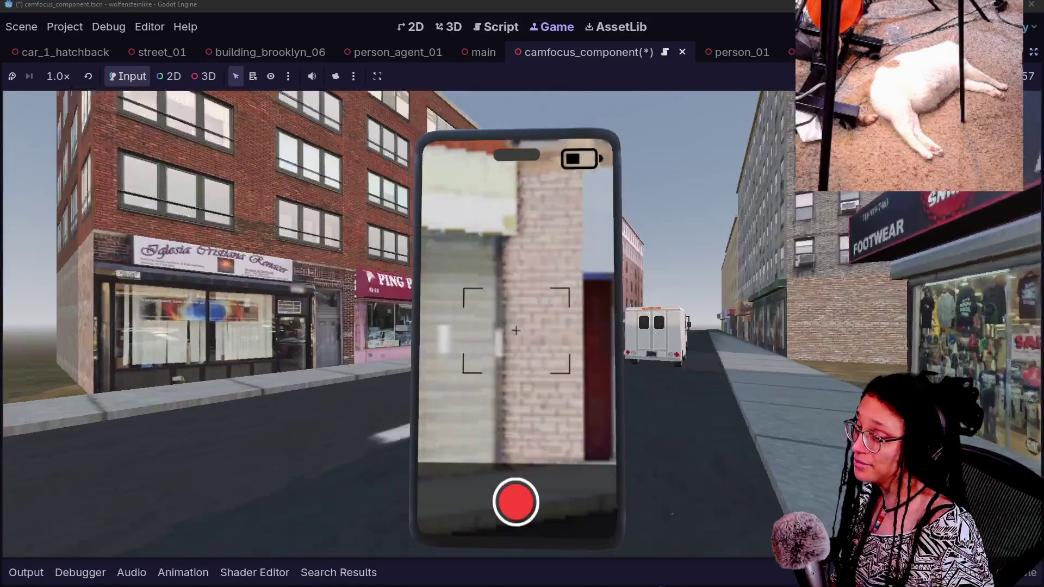
pyautogui.press('w')
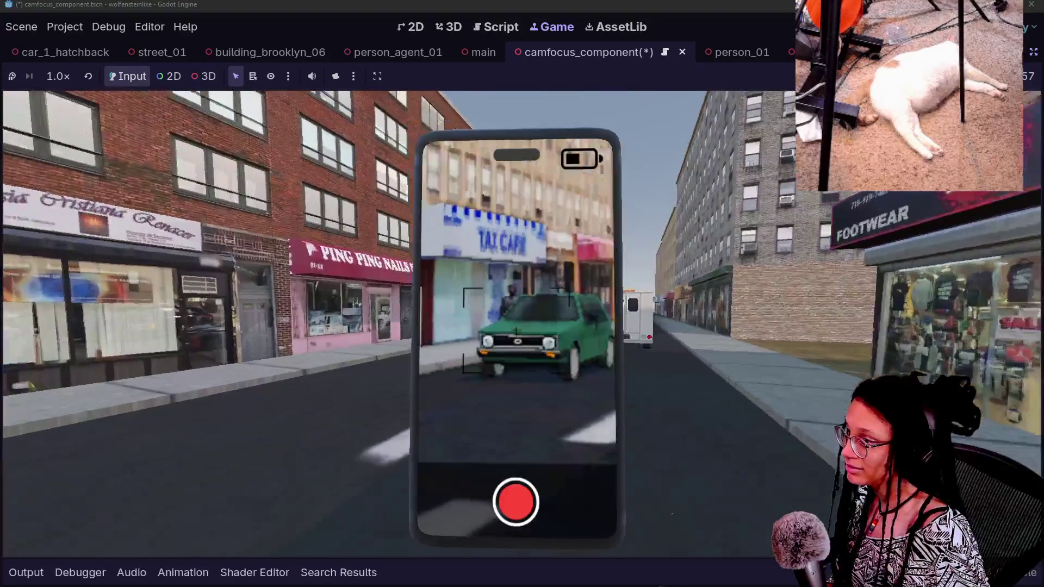
pyautogui.press('w')
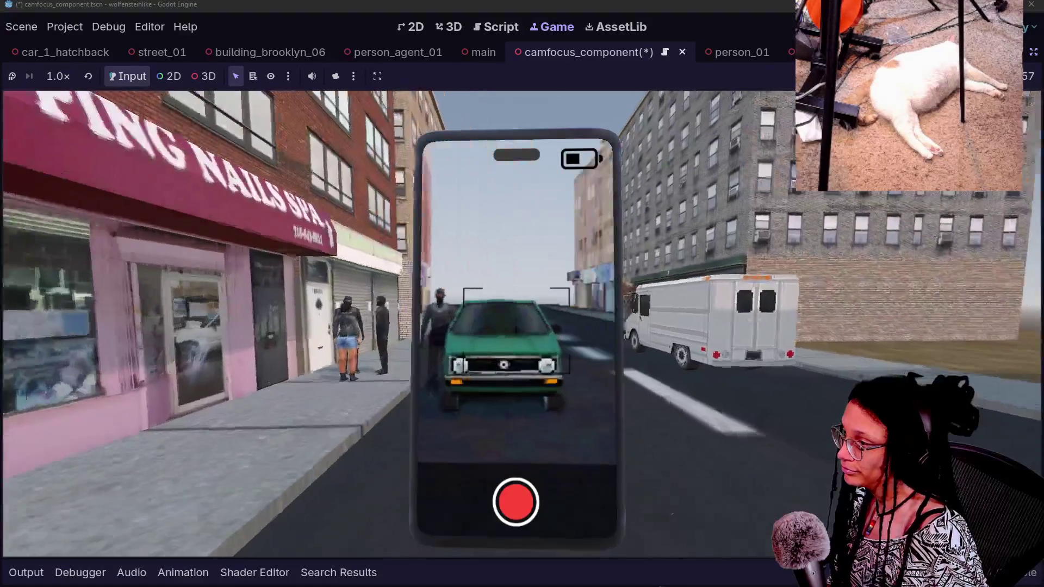
pyautogui.press('w')
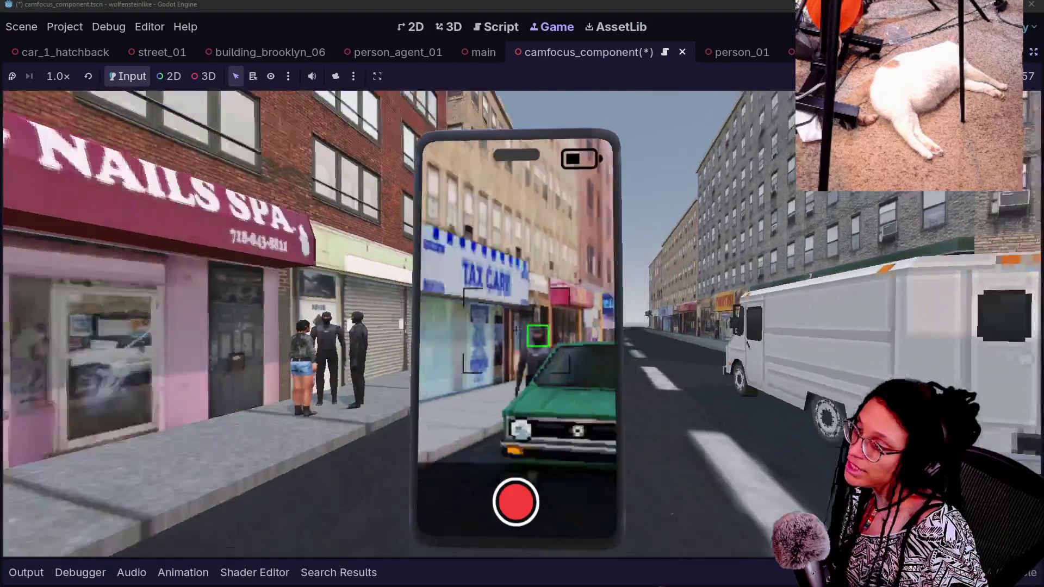
pyautogui.press('s')
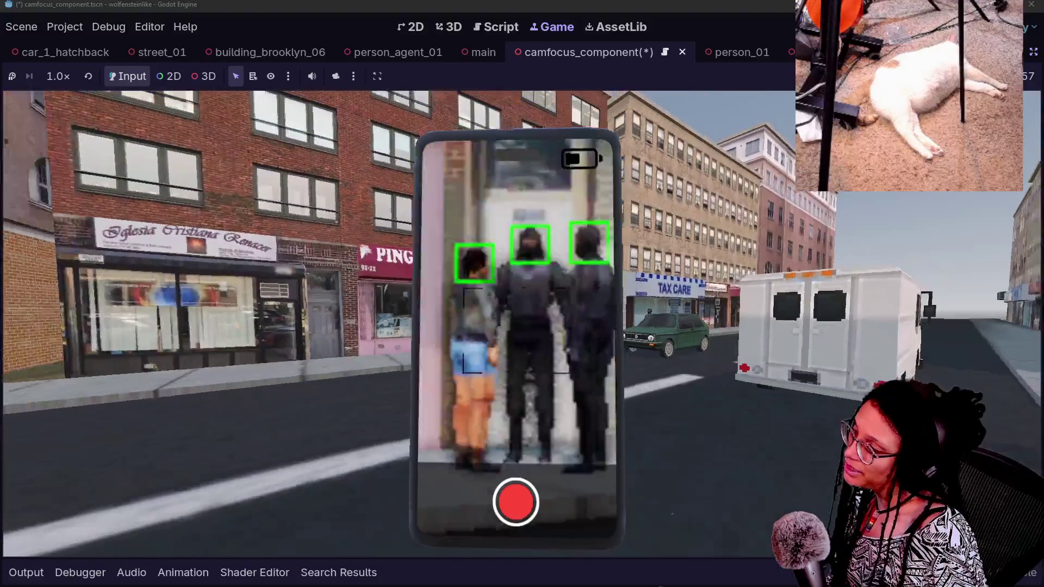
pyautogui.press('s')
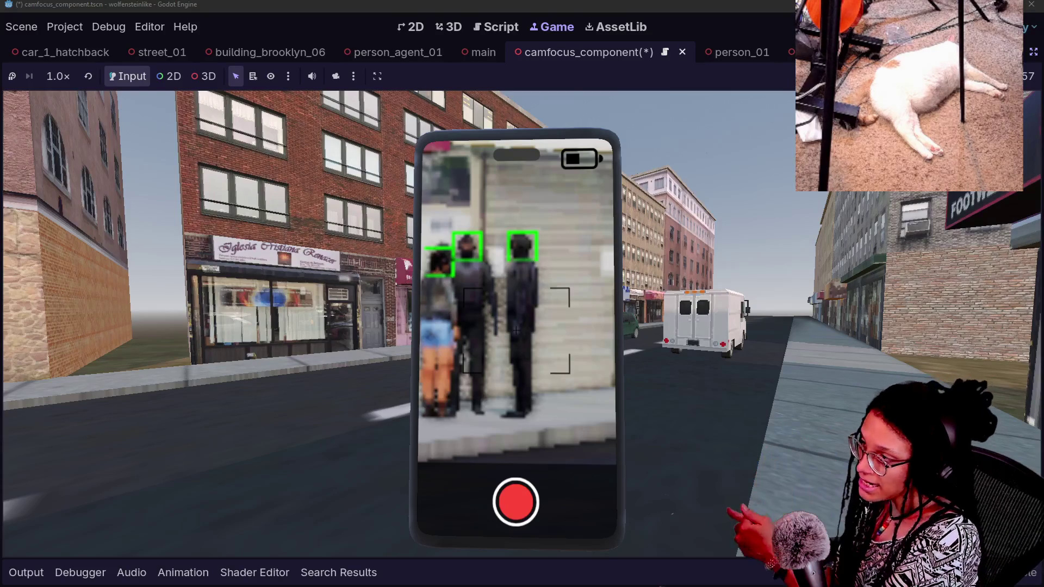
pyautogui.press('a')
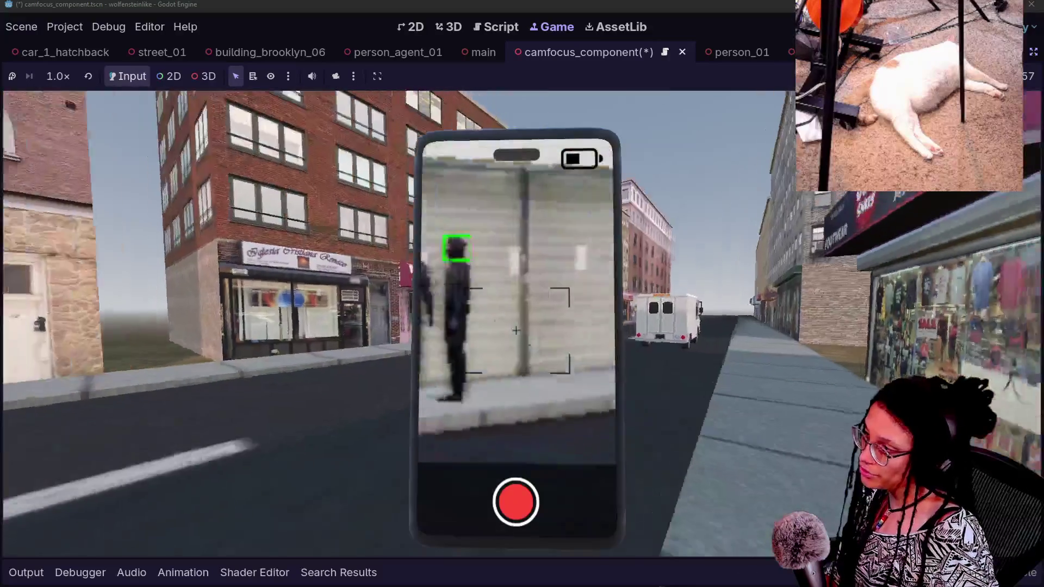
# Approach the three people by Ping Ping Nails so the phone draws green face boxes.
pyautogui.press('w')
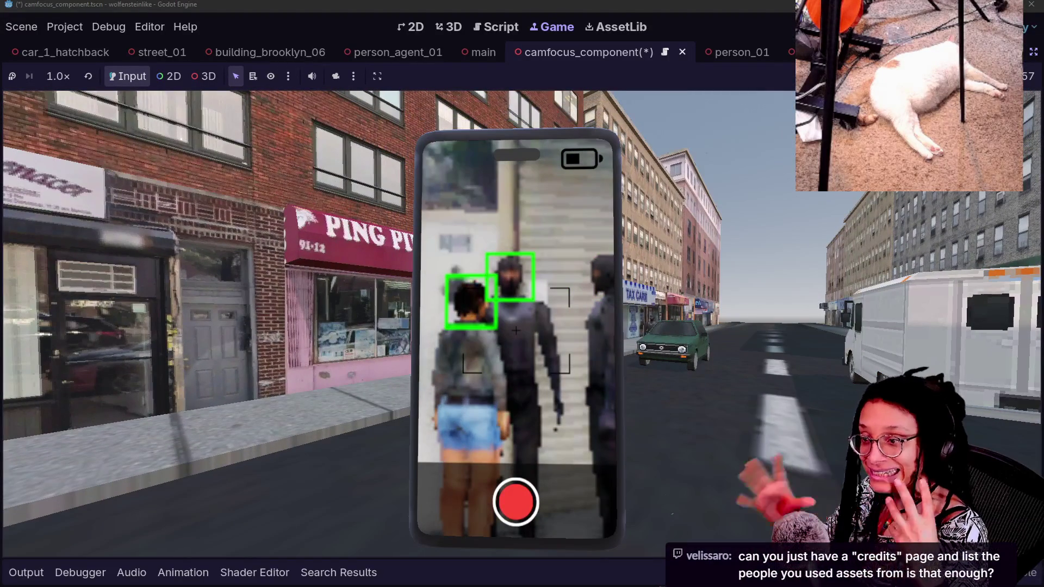
pyautogui.press('w')
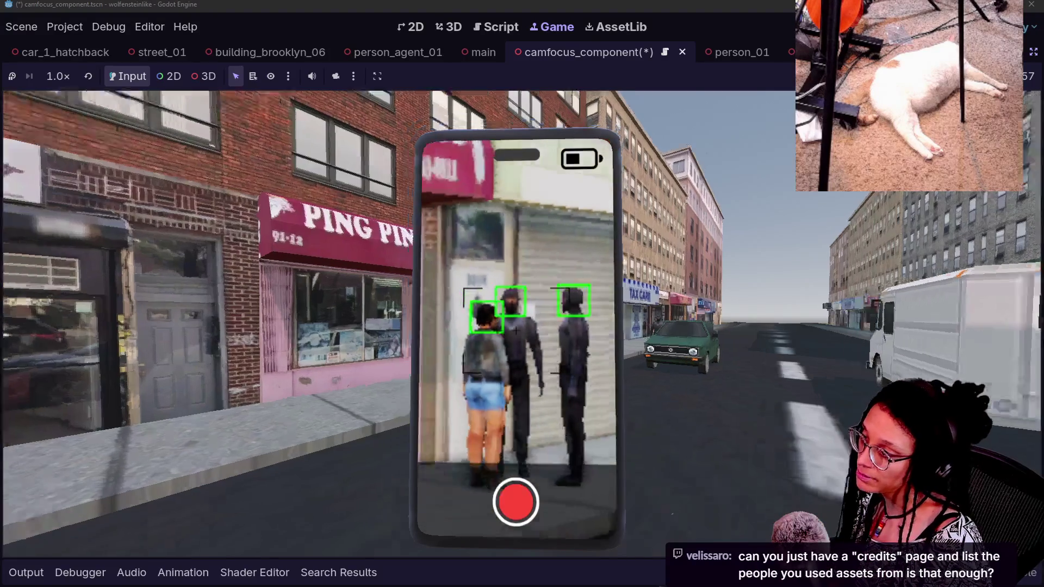
pyautogui.press('w')
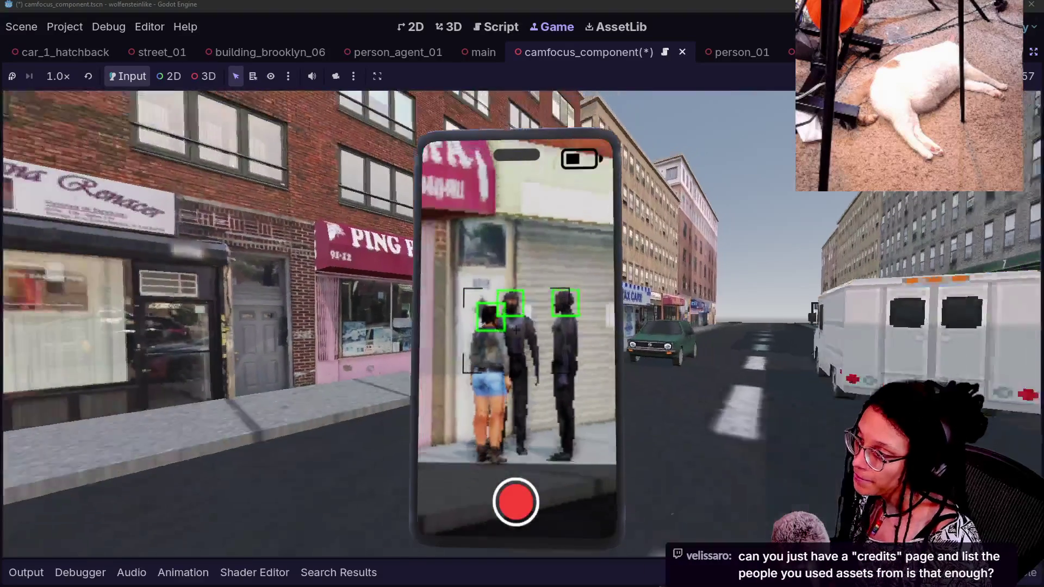
pyautogui.press('s')
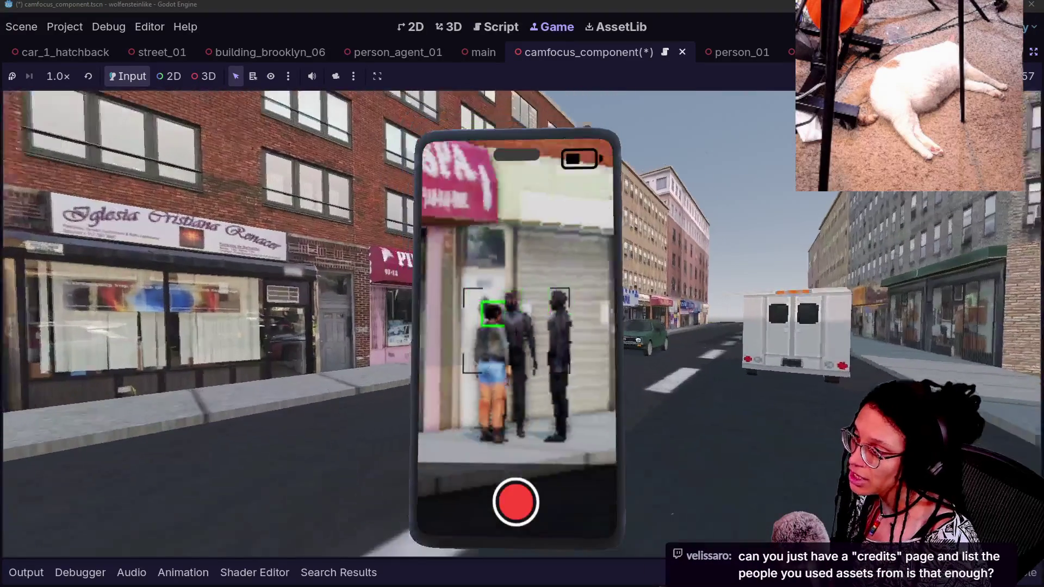
pyautogui.press('w')
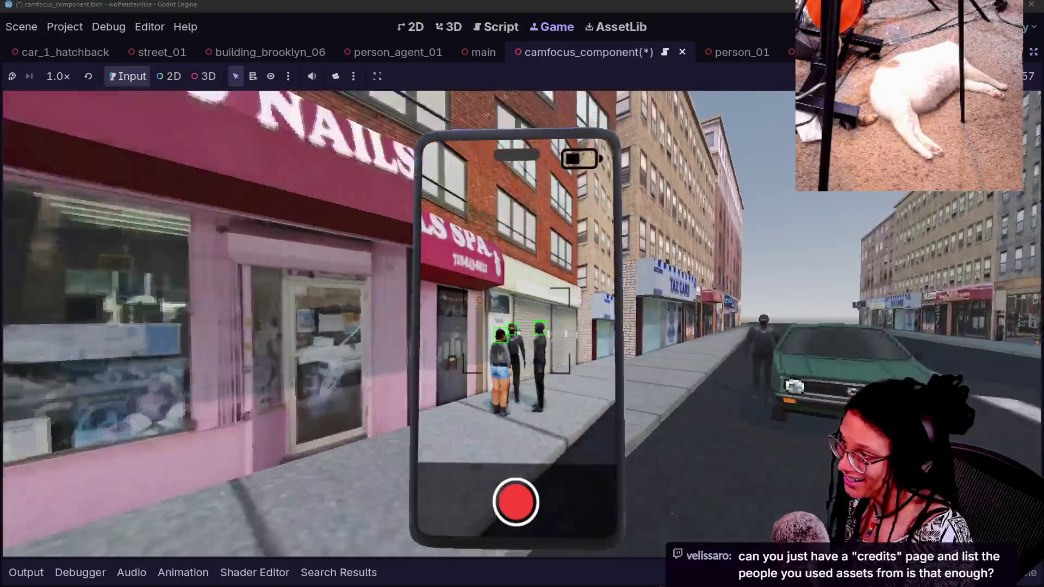
pyautogui.press('s')
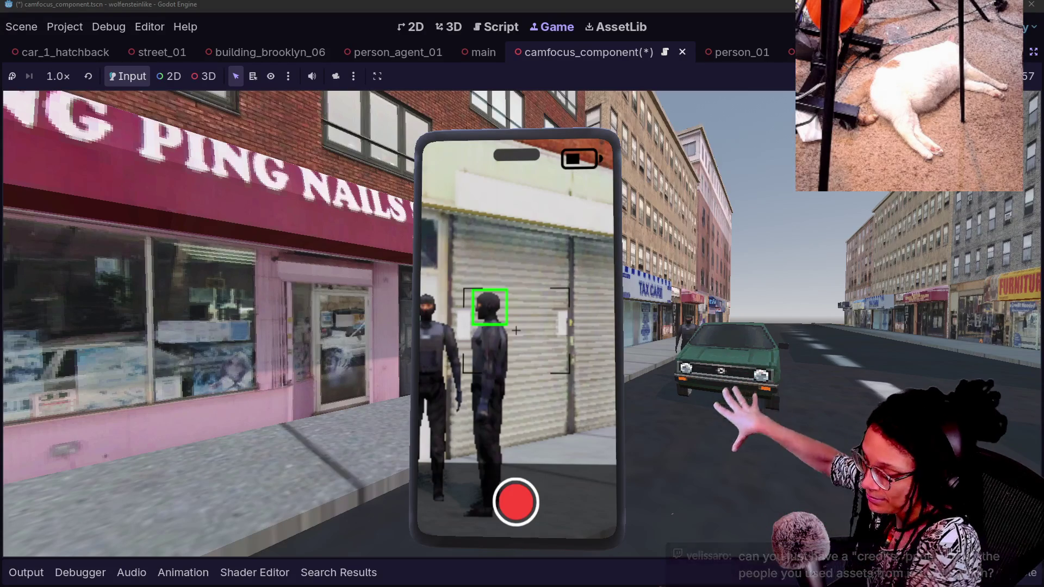
pyautogui.hotkey('alt', 'Tab')
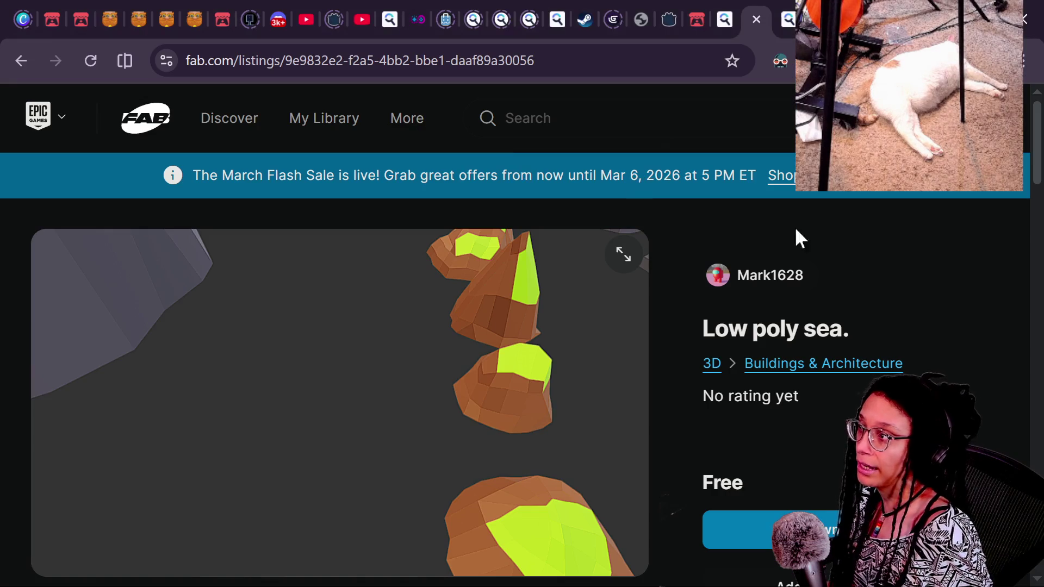
pyautogui.press('capslock')
pyautogui.hotkey('alt', 'Tab')
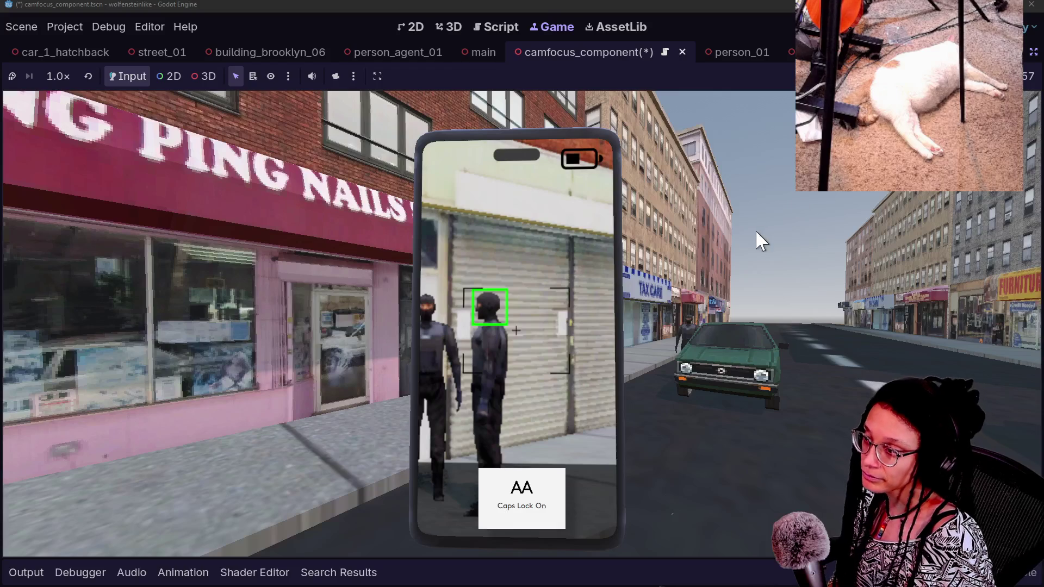
# Walk toward and away from the nail shop group, then switch to the Fab Low poly sea. listing.
pyautogui.click(754, 229)
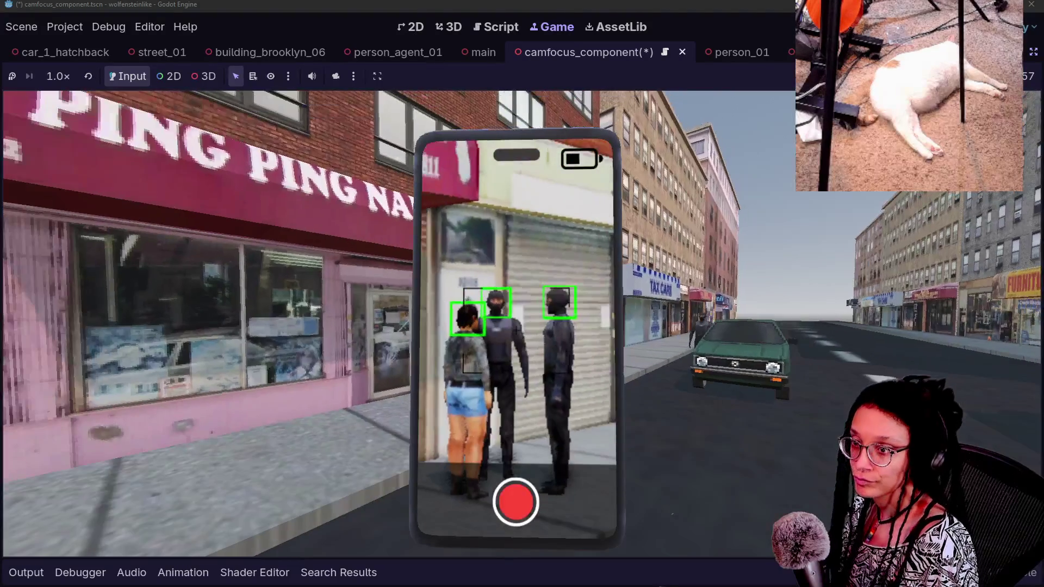
pyautogui.press('w')
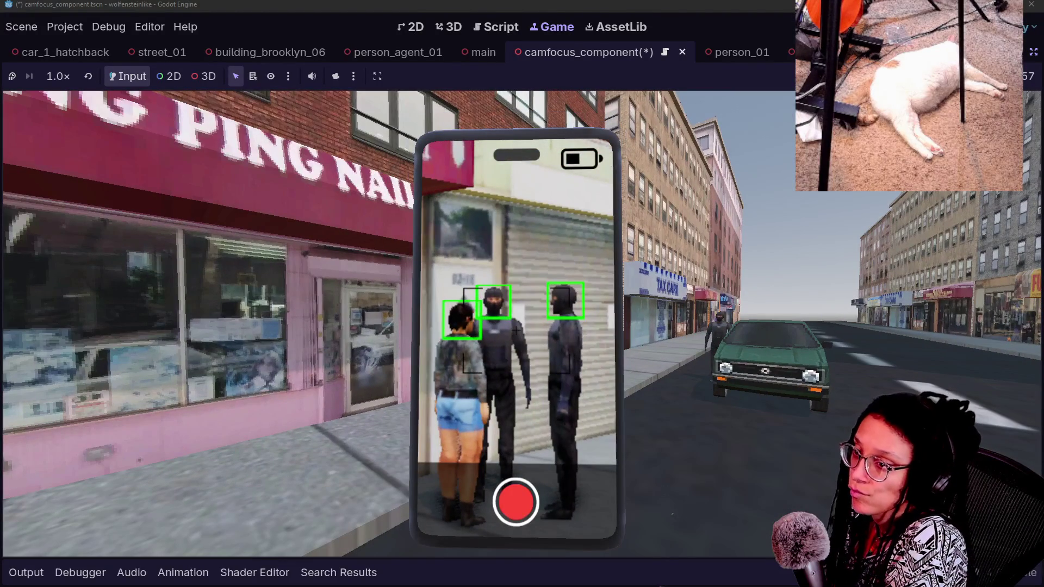
pyautogui.press('s')
pyautogui.press('s')
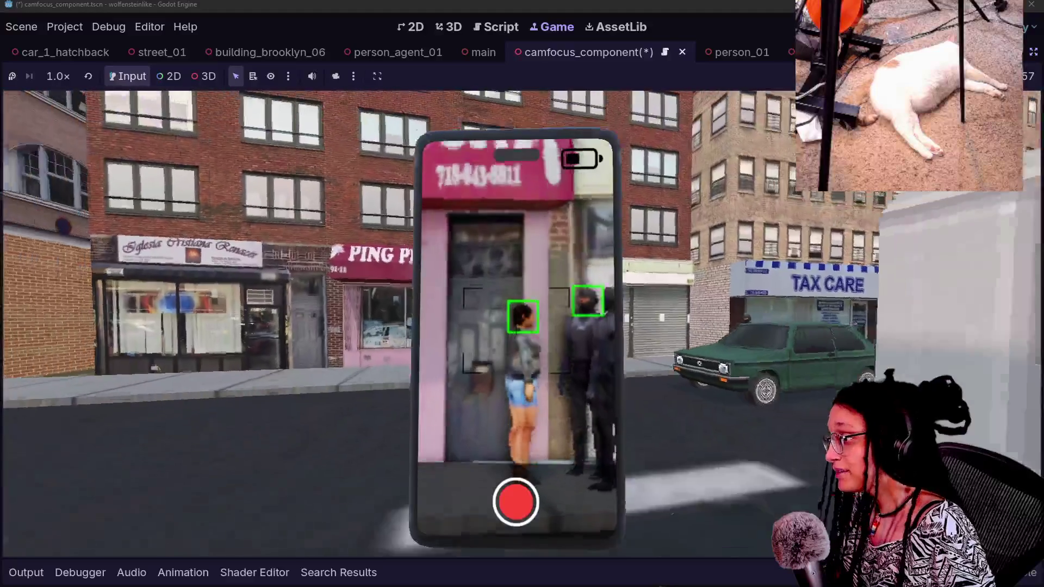
pyautogui.press('s')
pyautogui.press('w')
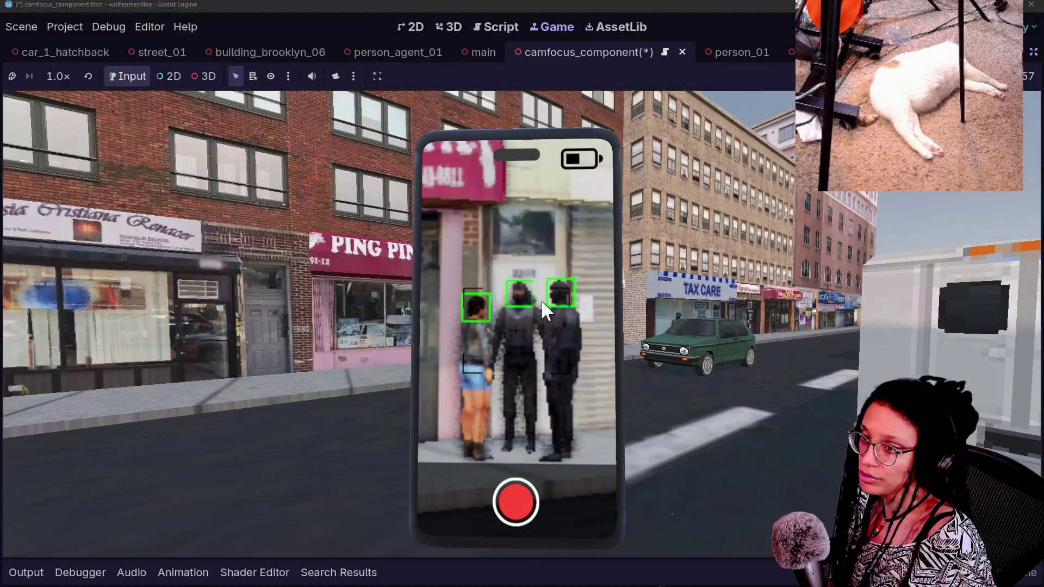
pyautogui.hotkey('alt', 'Tab')
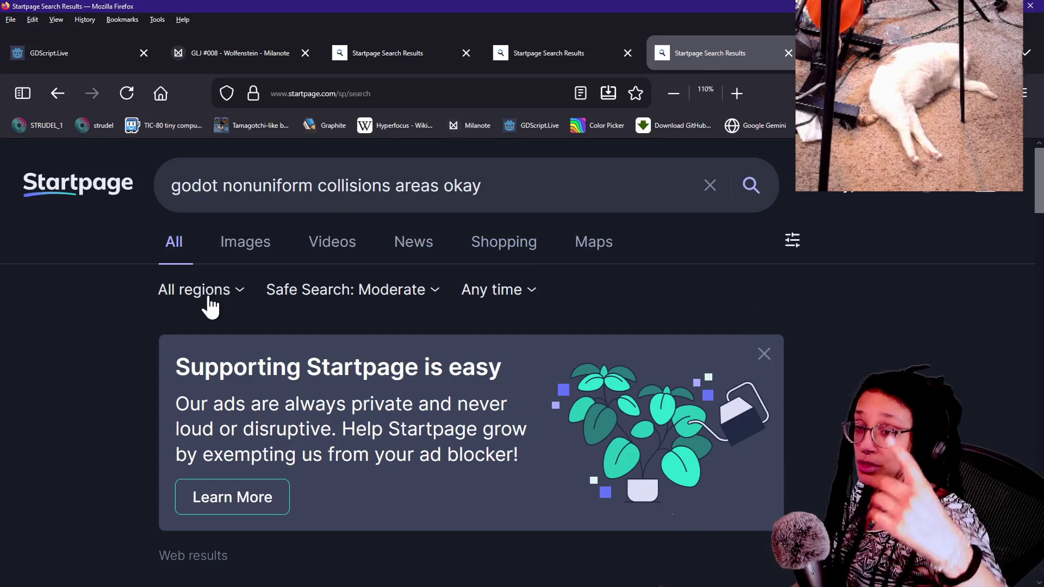
pyautogui.hotkey('alt', 'Tab')
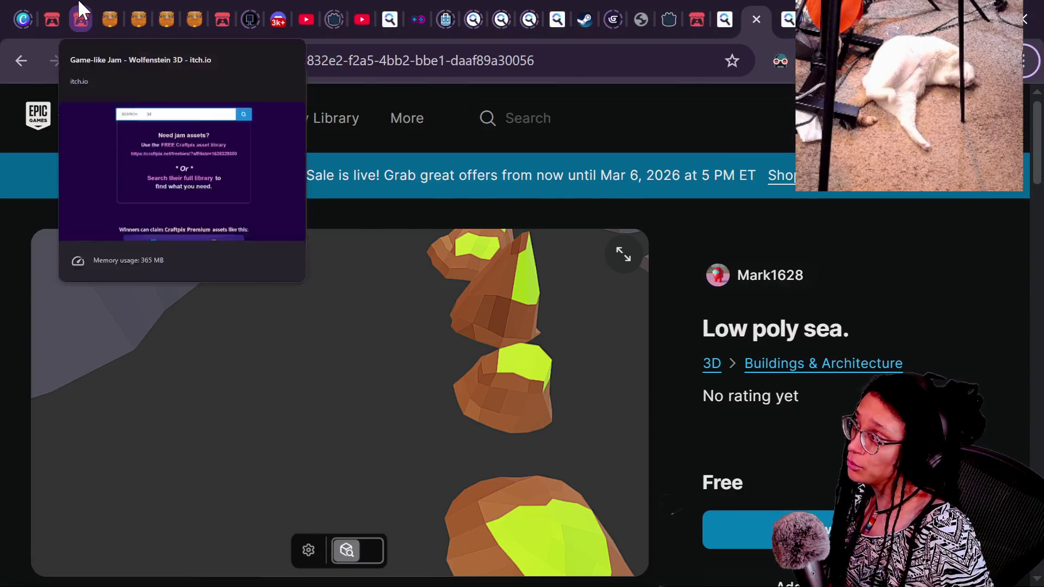
# Switch to the itch.io gamelike-jam-008 tab and show the top of the Wolfenstein 3D jam page.
pyautogui.click(81, 19)
pyautogui.click(268, 62)
pyautogui.scroll(10, 534, 381)
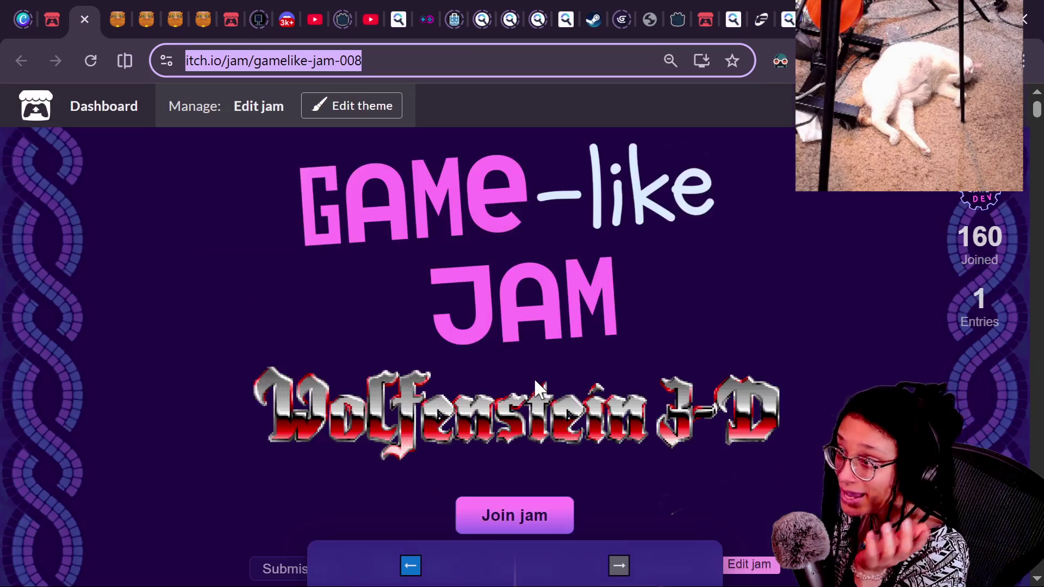
pyautogui.click(853, 359)
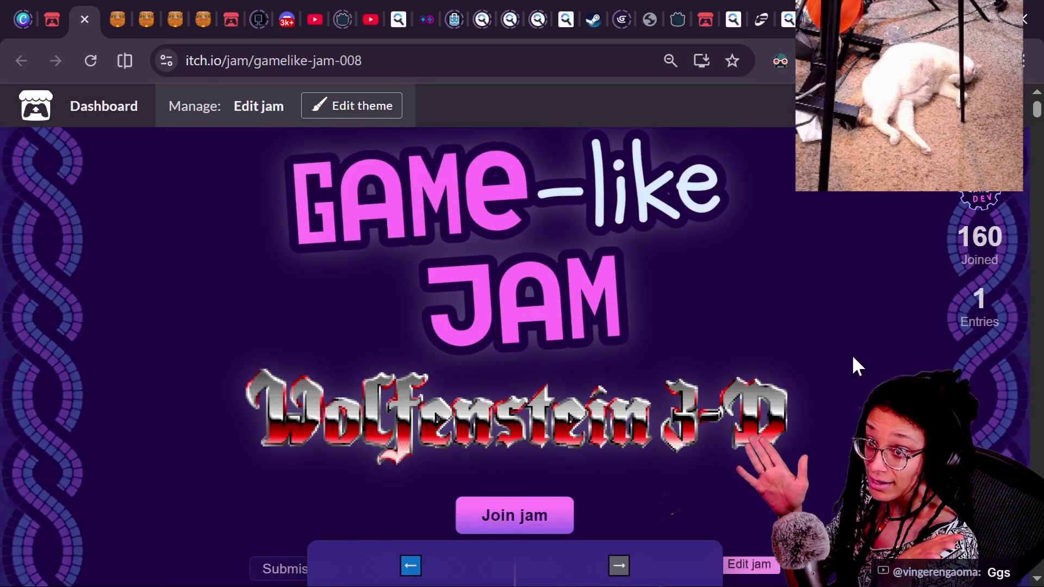
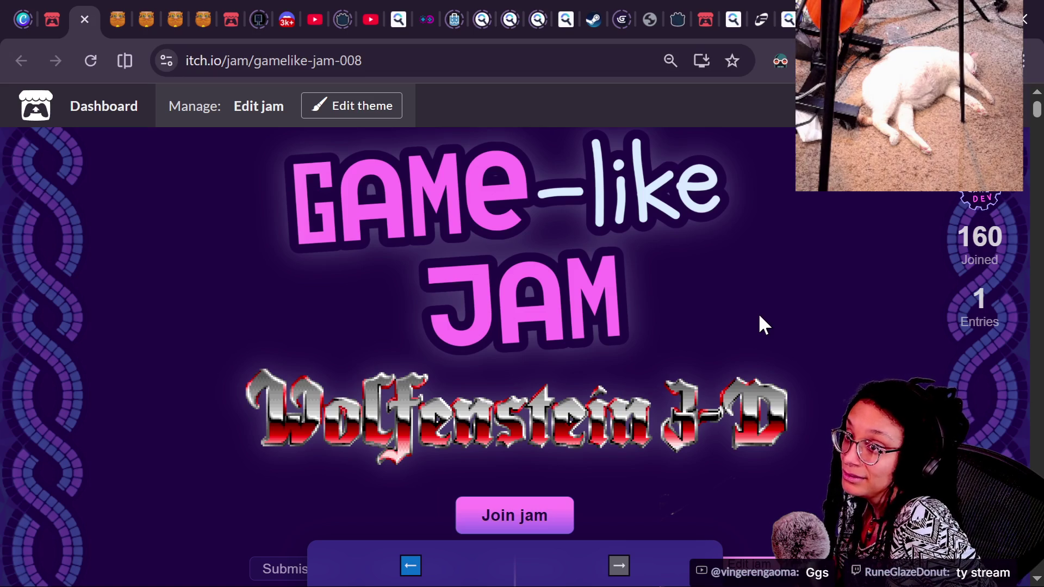
# Glance at the multistream chat window, then move from the itch.io Game-like Jam page to the YouTube tab.
pyautogui.hotkey('alt', 'Tab')
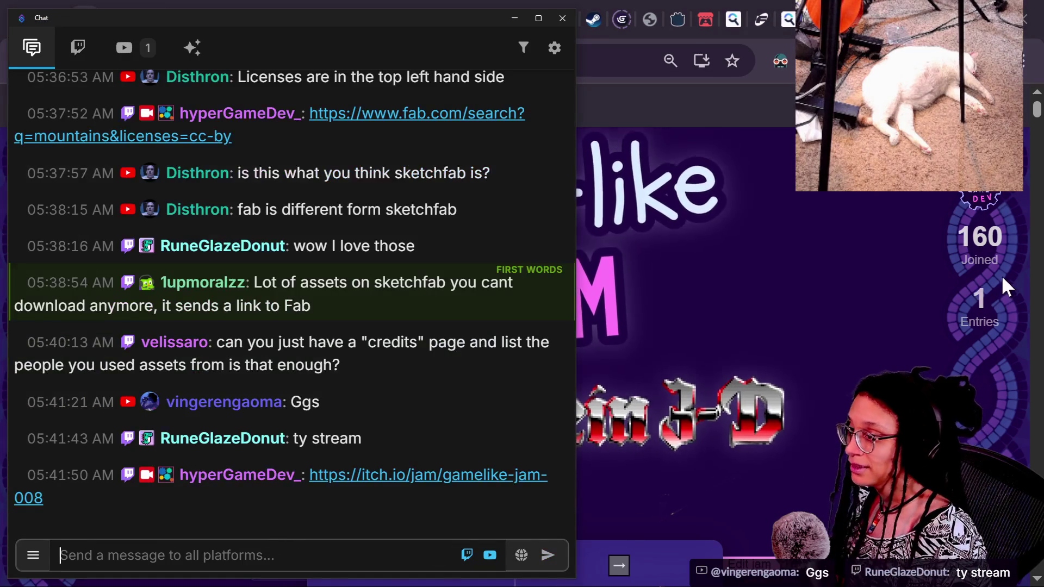
pyautogui.hotkey('alt', 'Tab')
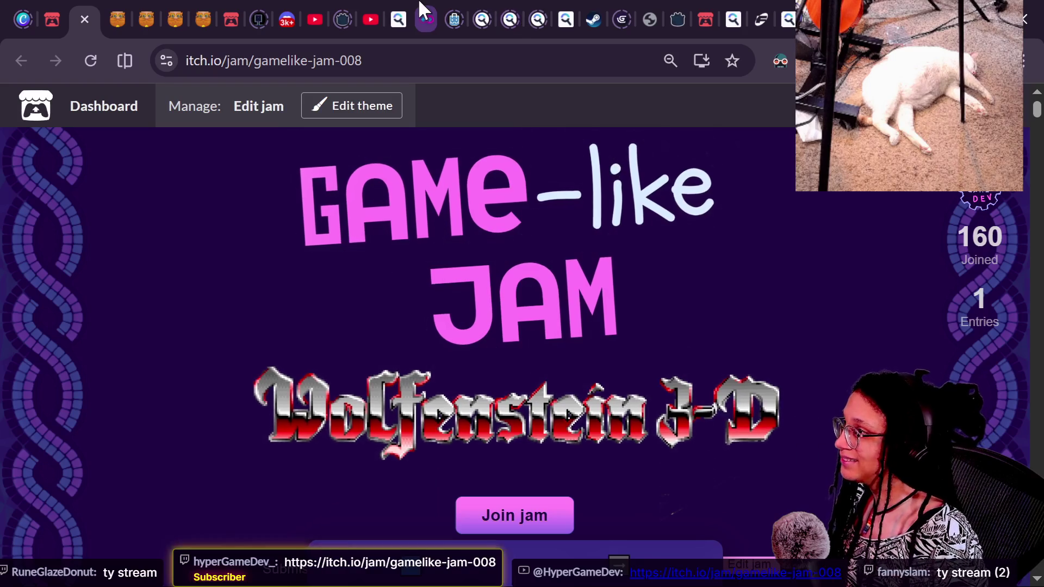
pyautogui.click(350, 16)
pyautogui.click(369, 17)
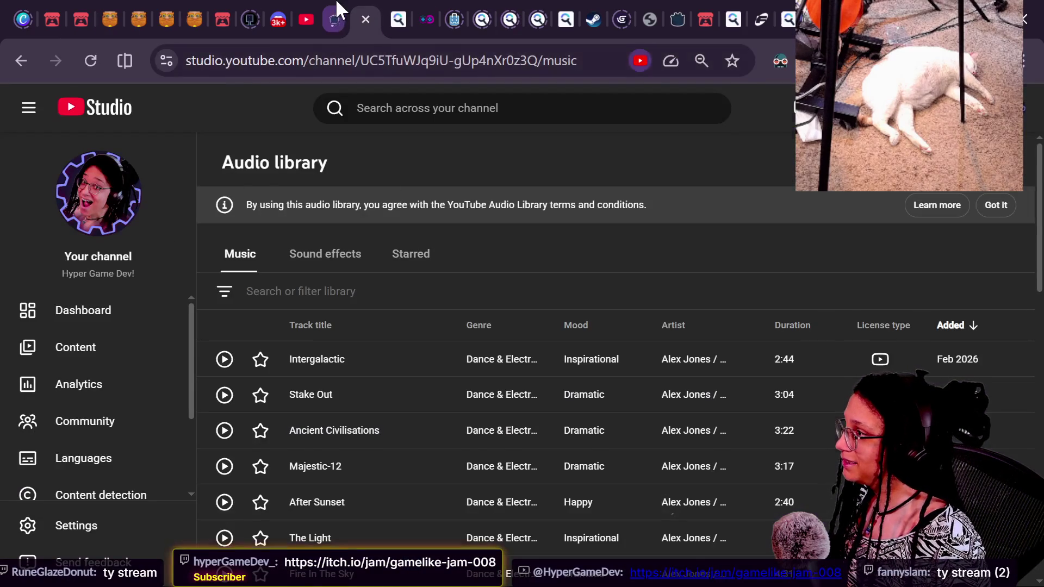
pyautogui.click(320, 17)
pyautogui.click(278, 19)
# Open the Subscriptions feed from the side menu and find the live 'Dark Forest Game Dev! #godot' card.
pyautogui.click(25, 104)
pyautogui.click(104, 223)
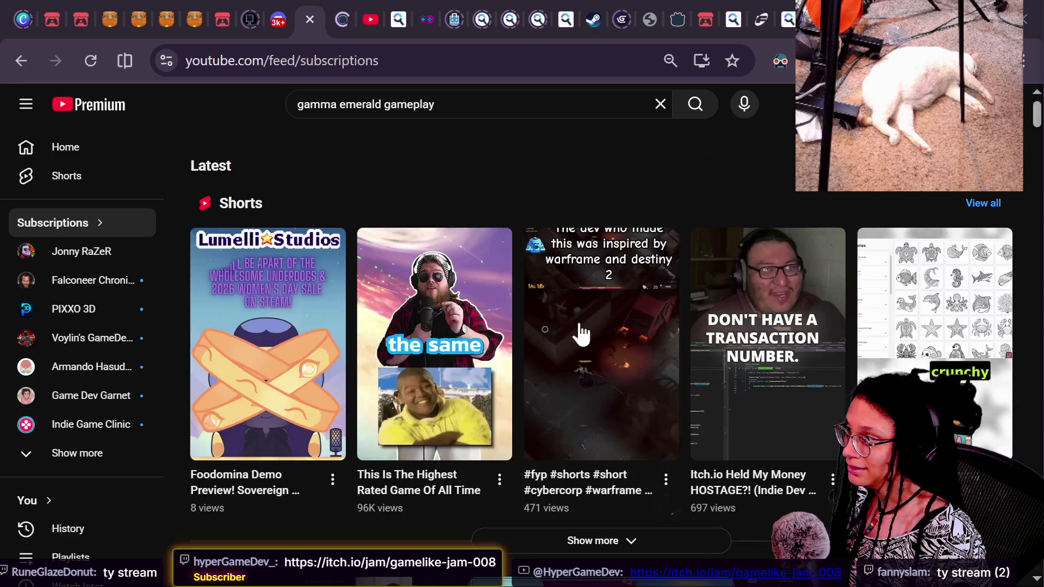
pyautogui.scroll(-5, 397, 384)
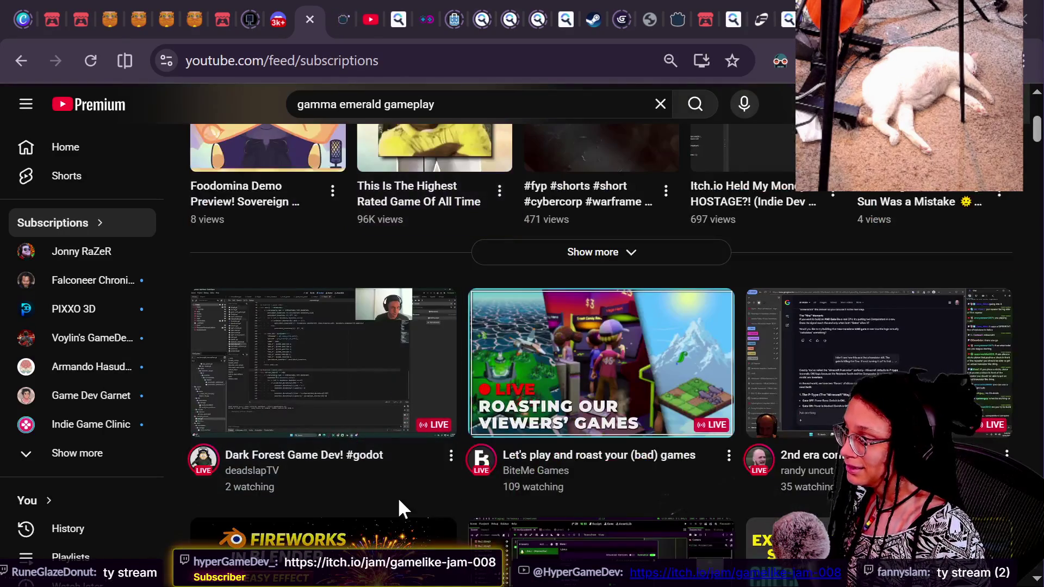
pyautogui.scroll(-2, 399, 499)
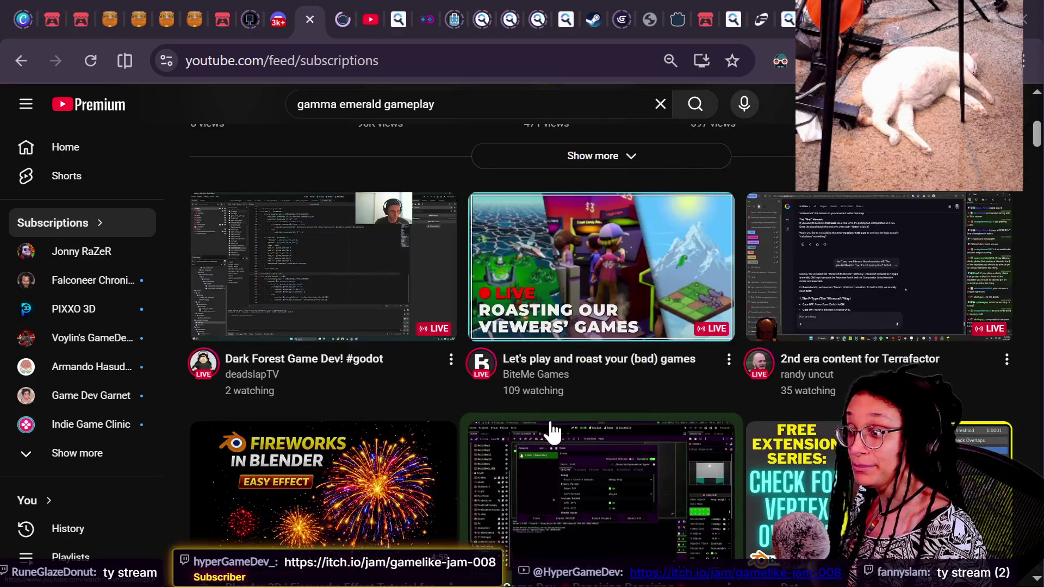
pyautogui.scroll(-3, 729, 402)
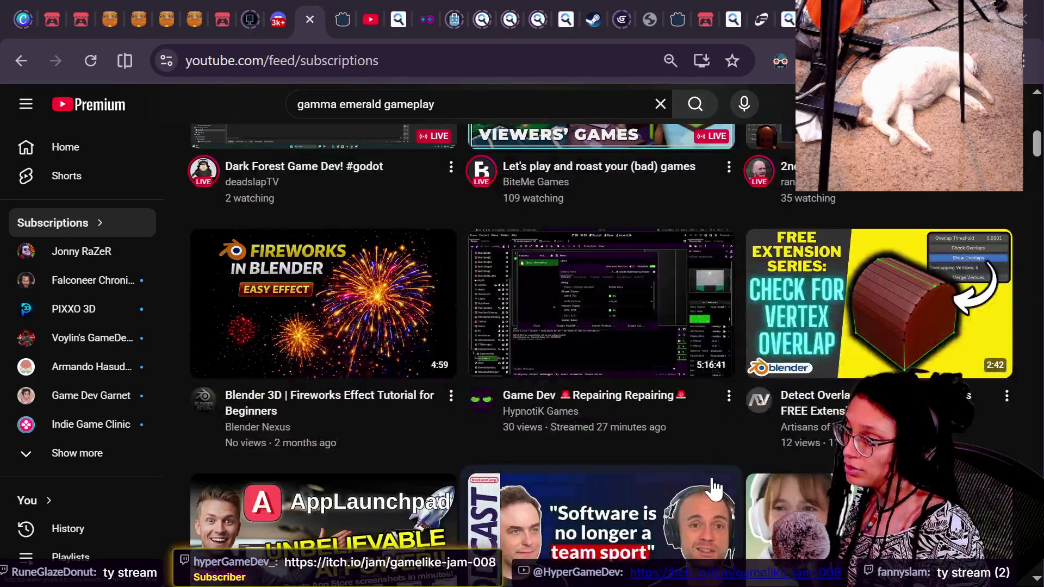
pyautogui.scroll(5, 713, 485)
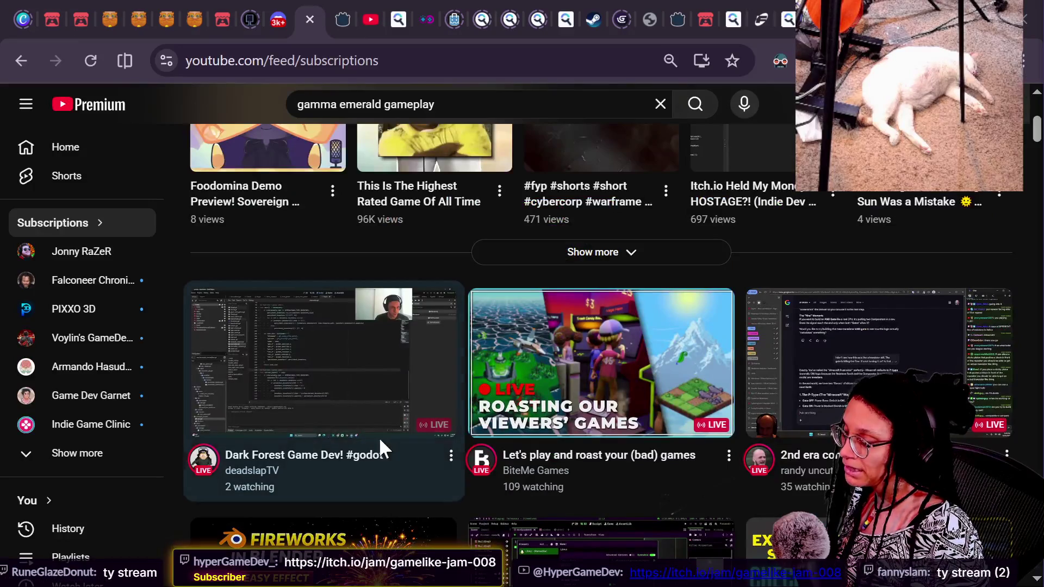
pyautogui.moveTo(471, 448)
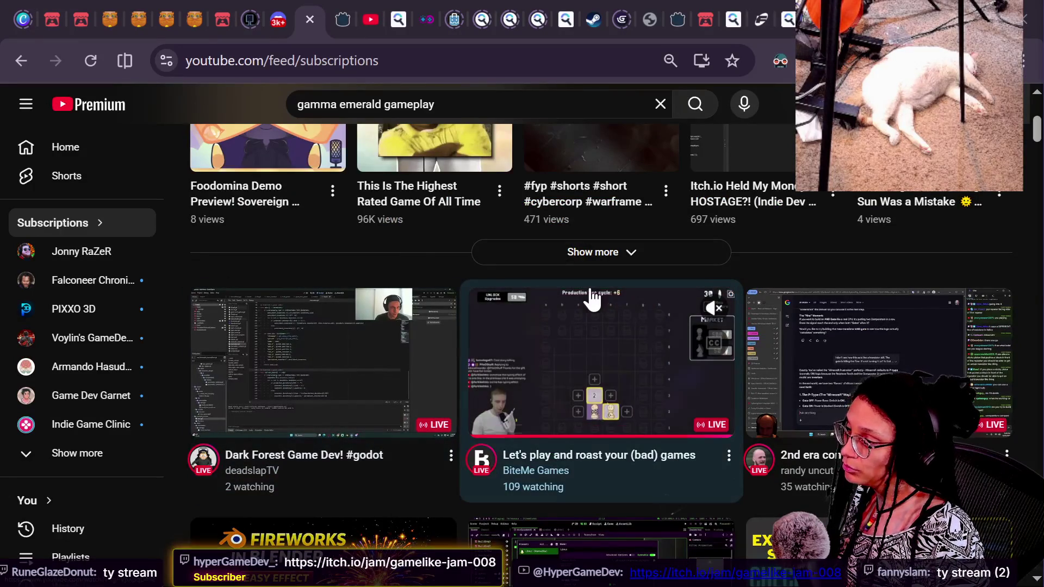
pyautogui.moveTo(436, 343)
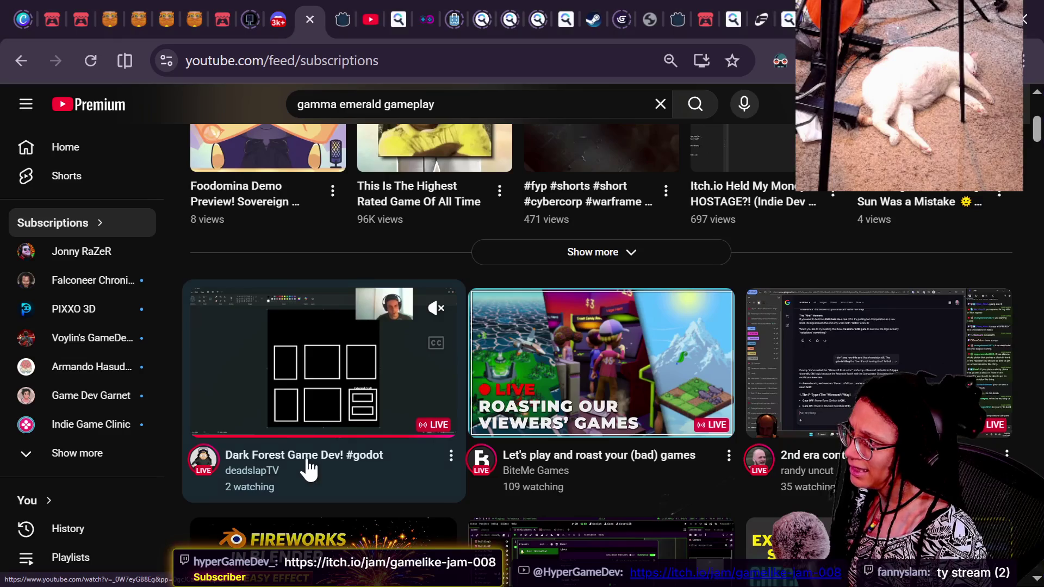
# Start playing the 'Dark Forest Game Dev! #godot' stream with sound on and check its details.
pyautogui.click(308, 461)
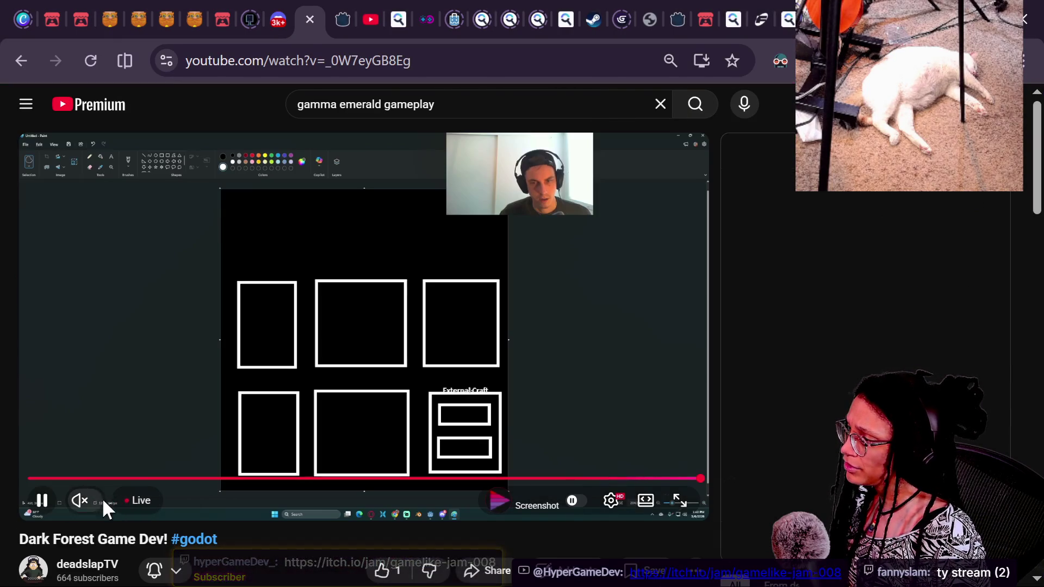
pyautogui.click(126, 501)
pyautogui.scroll(-2, 191, 526)
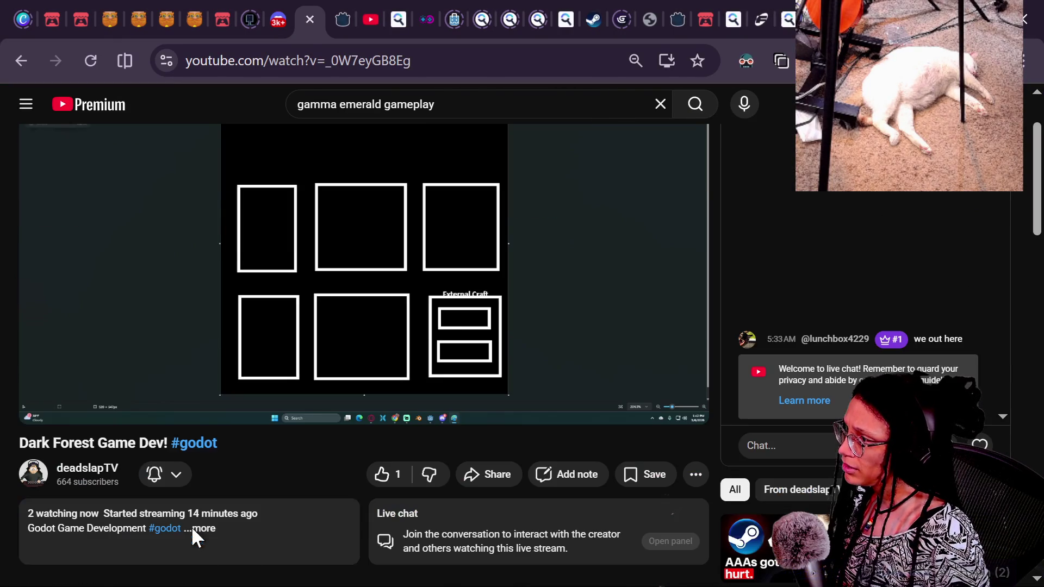
pyautogui.scroll(-2, 361, 526)
pyautogui.scroll(4, 361, 526)
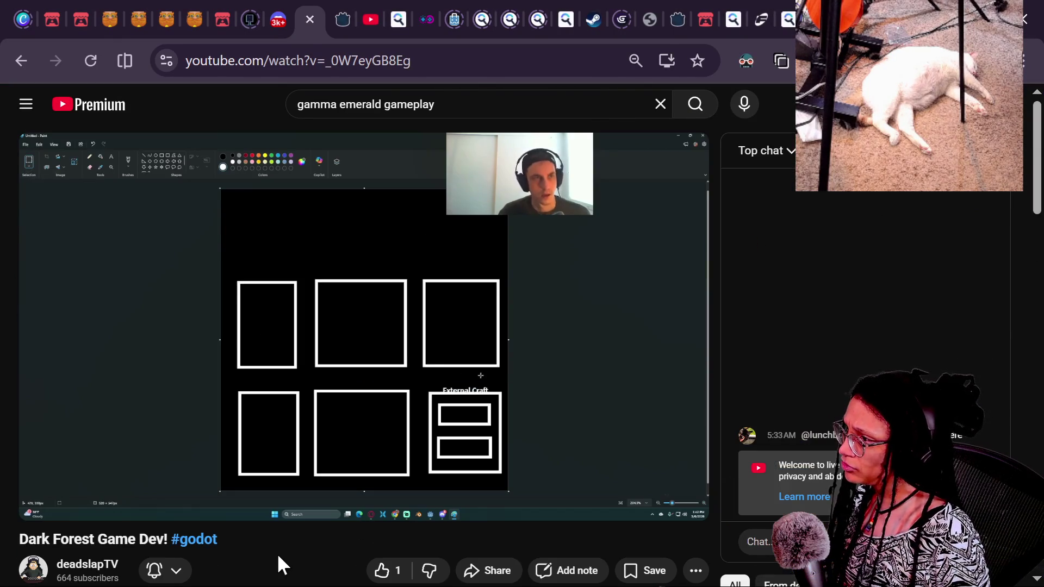
pyautogui.scroll(-2, 276, 553)
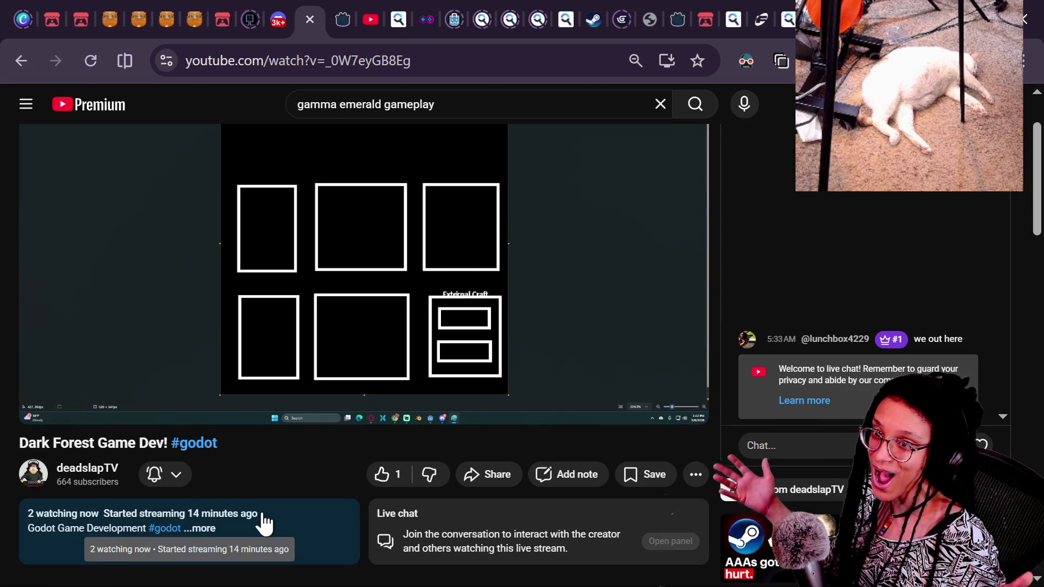
pyautogui.scroll(2, 265, 523)
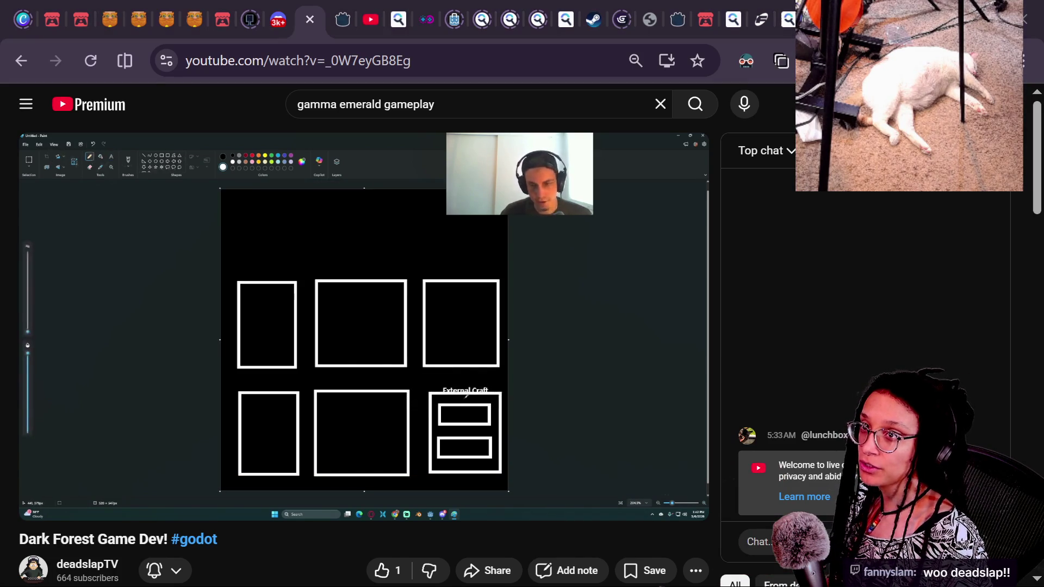
# Reposition the Twitch and YouTube Studio chat window, then close it.
pyautogui.moveTo(1043, 87)
pyautogui.mouseDown()
pyautogui.moveTo(615, 80)
pyautogui.moveTo(716, 99)
pyautogui.mouseUp()
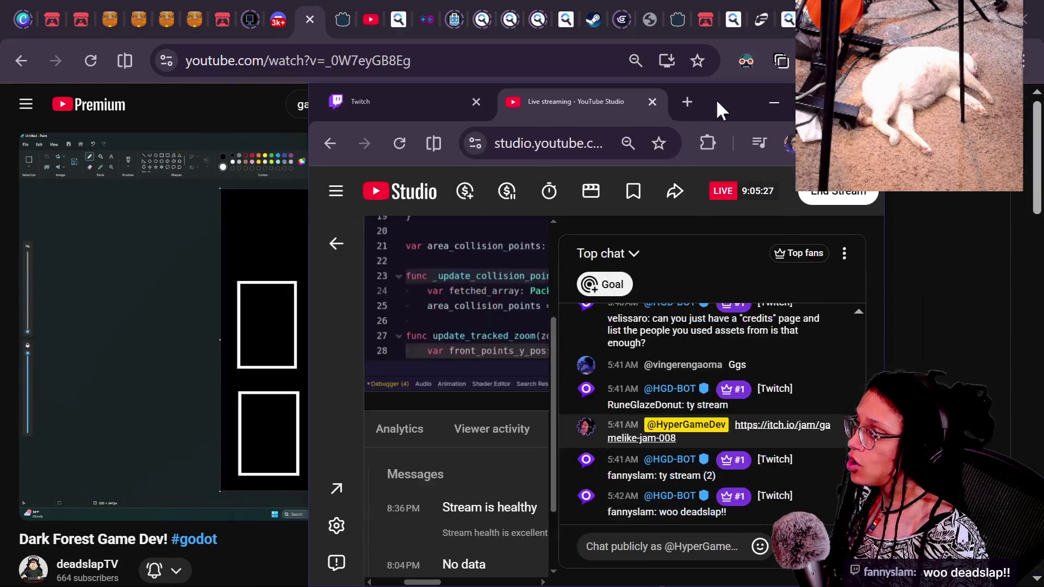
pyautogui.click(60, 508)
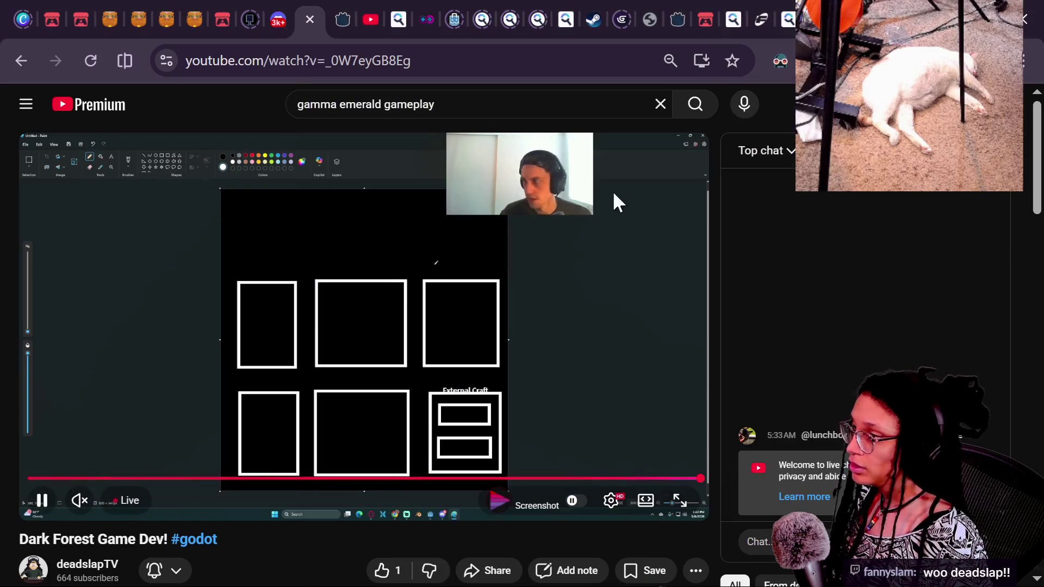
pyautogui.hotkey('alt', 'Tab')
pyautogui.moveTo(730, 99); pyautogui.dragTo(632, 101)
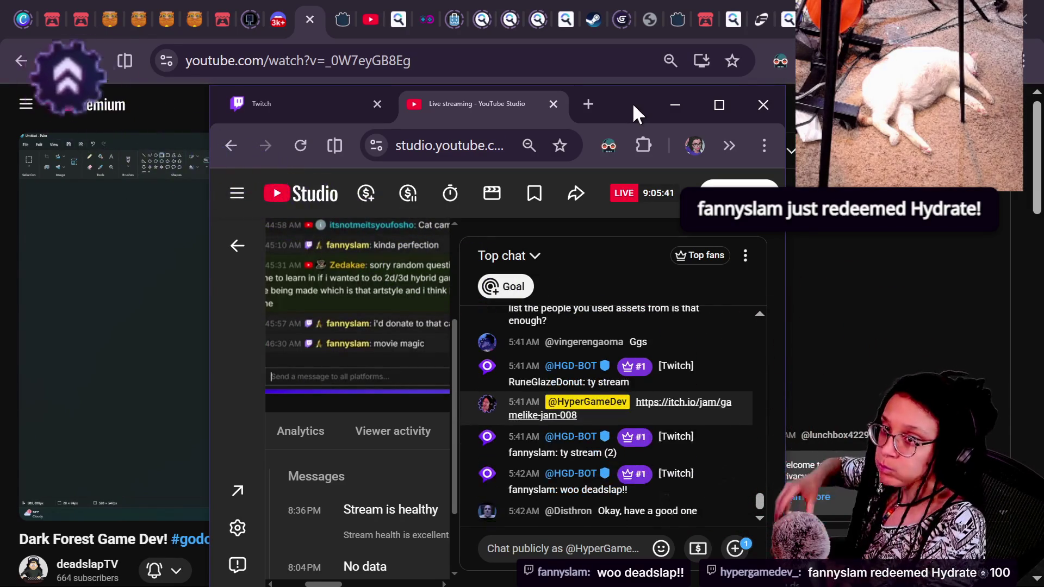
pyautogui.click(764, 105)
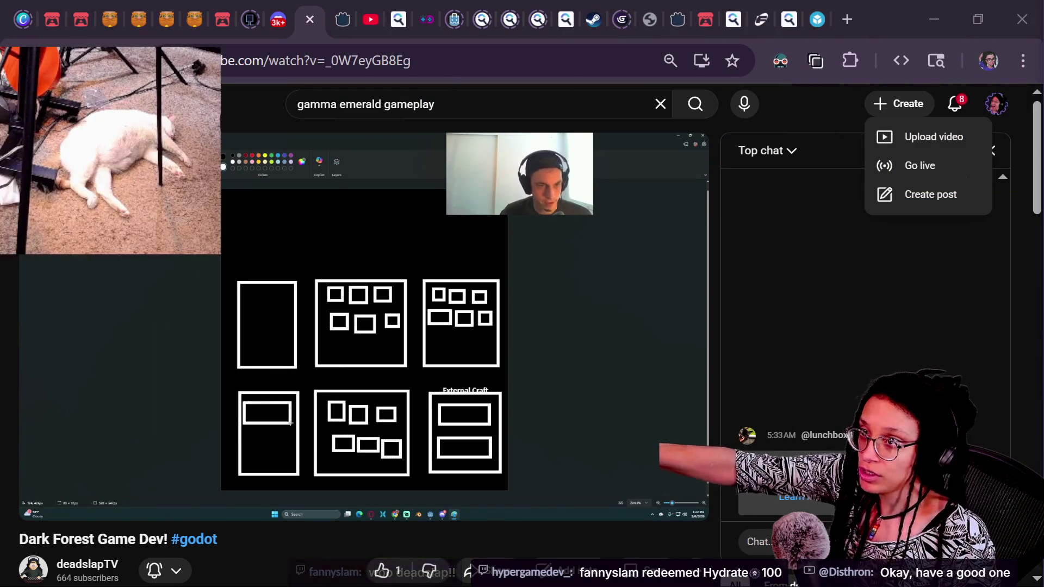
# Open the Studio livestreaming page and maximise the Twitch and Studio chat window.
pyautogui.click(932, 169)
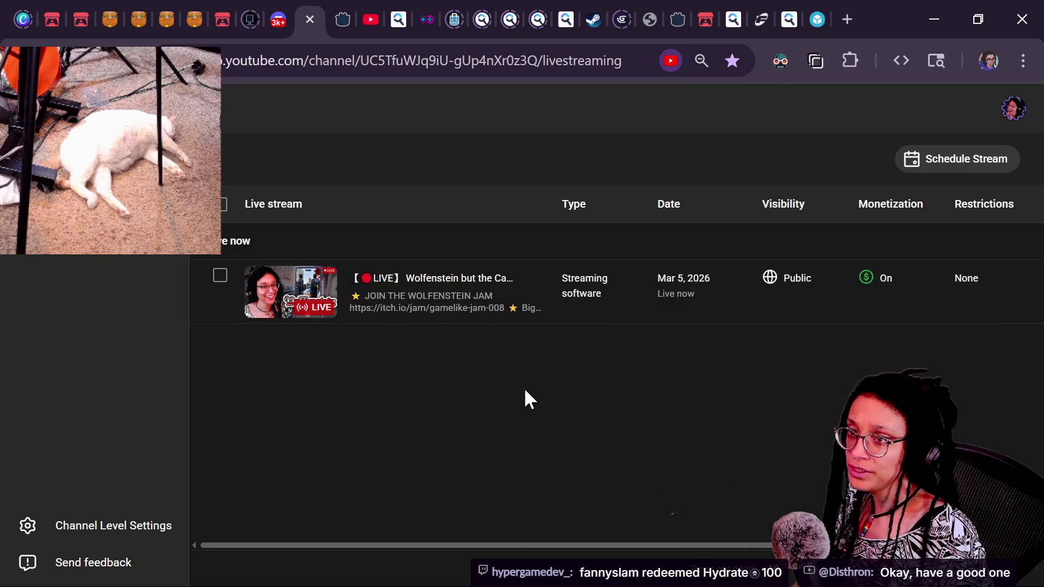
pyautogui.hotkey('alt', 'Tab')
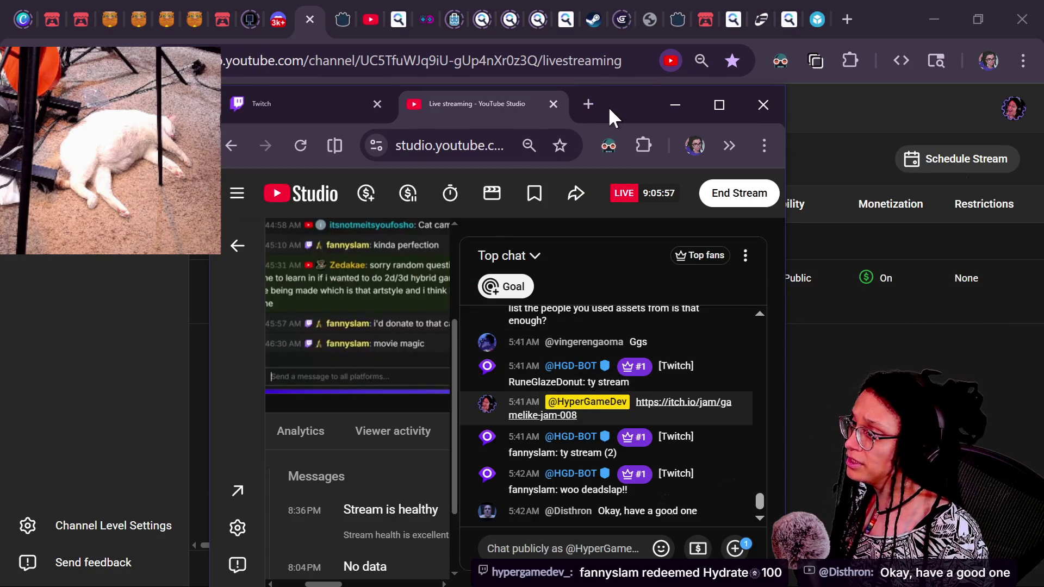
pyautogui.doubleClick(608, 107)
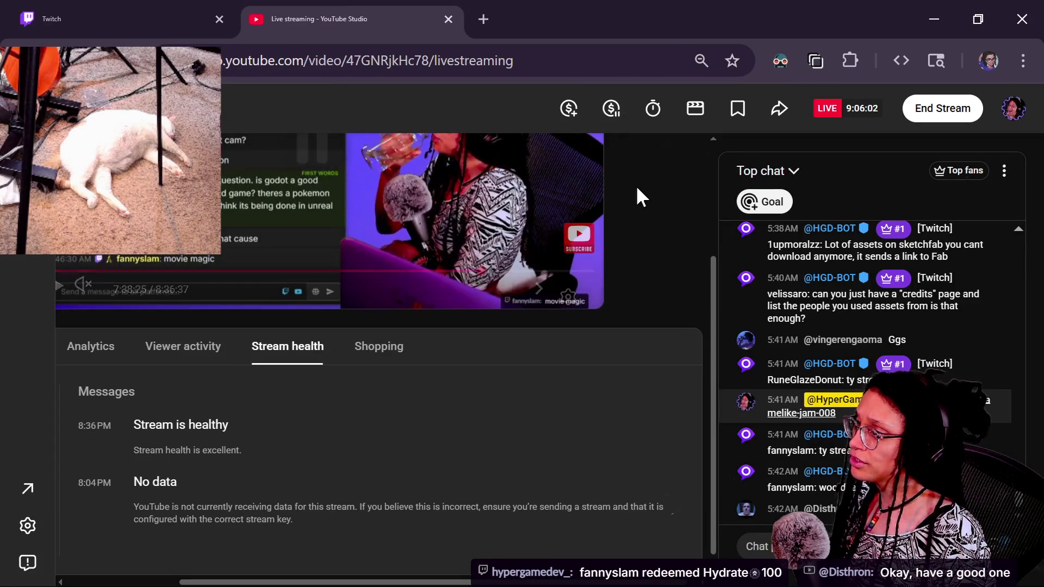
pyautogui.hotkey('alt', 'Tab')
pyautogui.hotkey('alt', 'Tab')
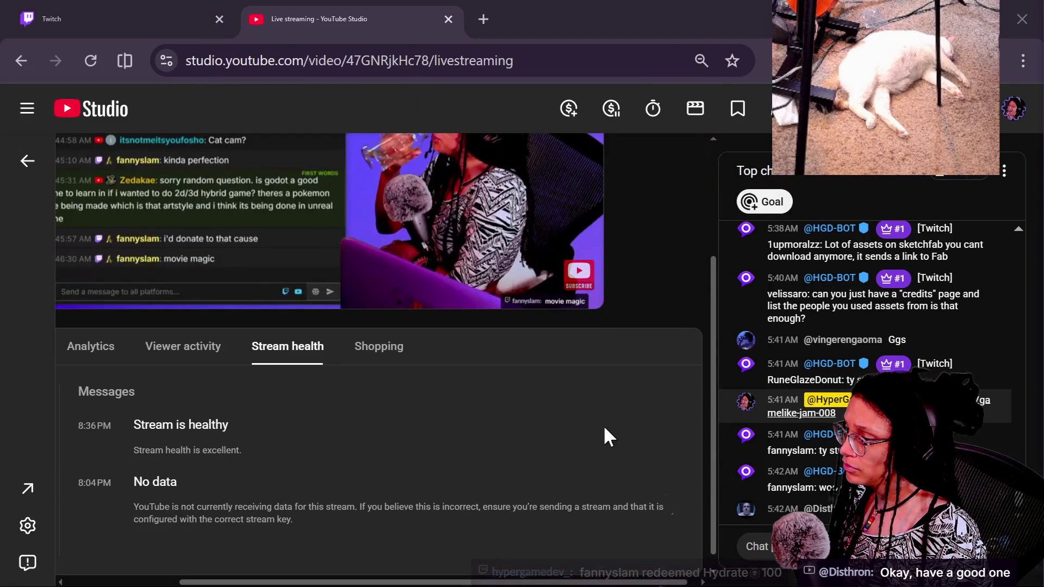
pyautogui.moveTo(713, 418); pyautogui.dragTo(720, 288)
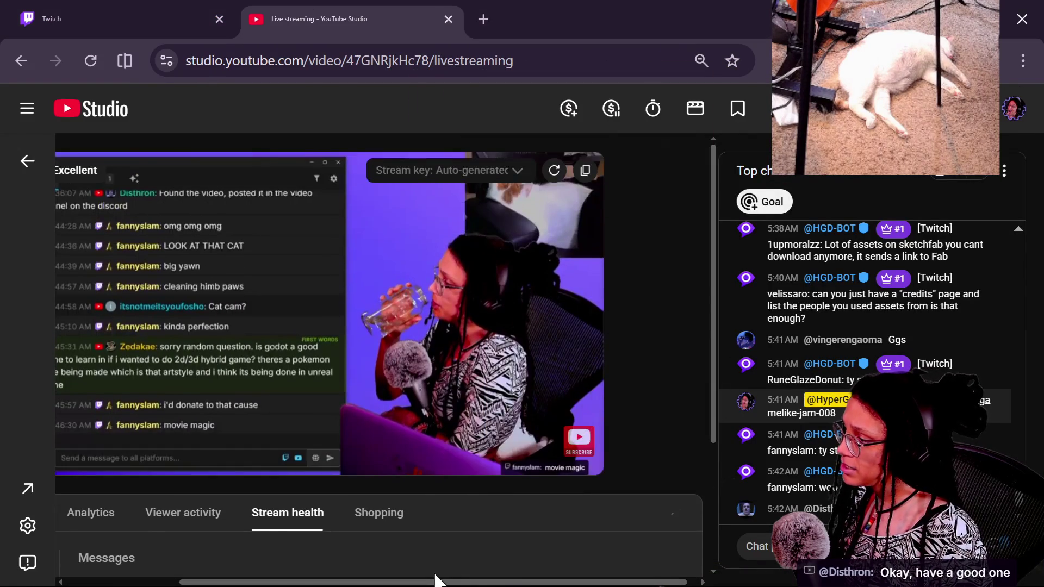
pyautogui.moveTo(435, 579); pyautogui.dragTo(275, 565)
# Bring up the live stream's settings in Edit mode on the Customization tab.
pyautogui.click(162, 528)
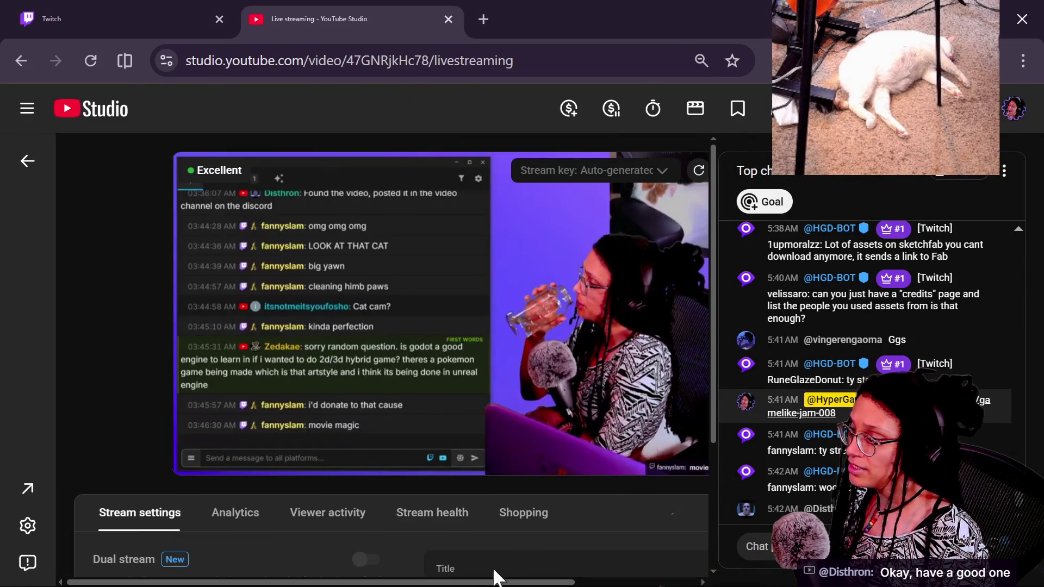
pyautogui.hscroll(3, 511, 549)
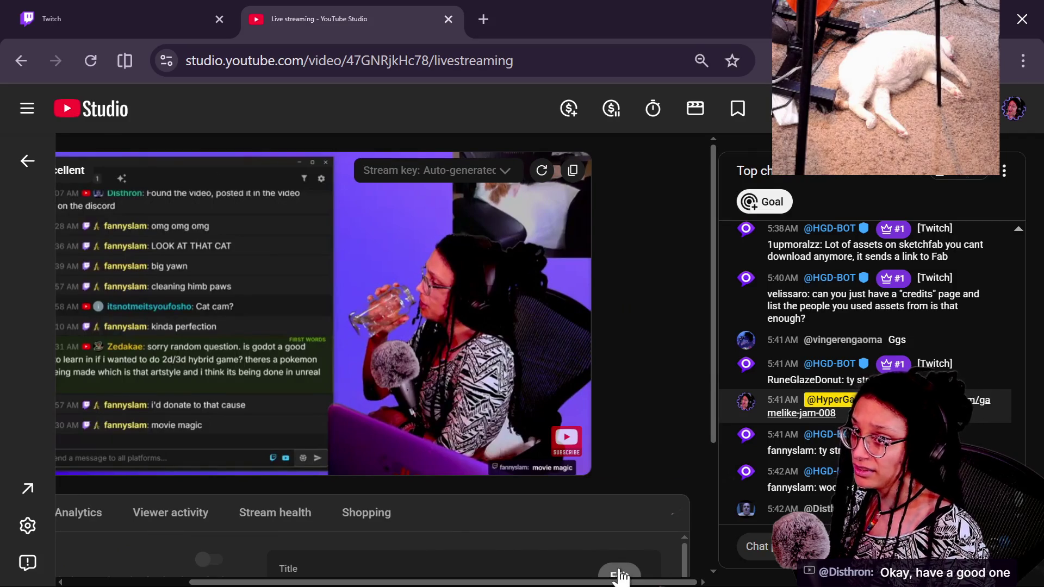
pyautogui.click(620, 575)
pyautogui.click(224, 227)
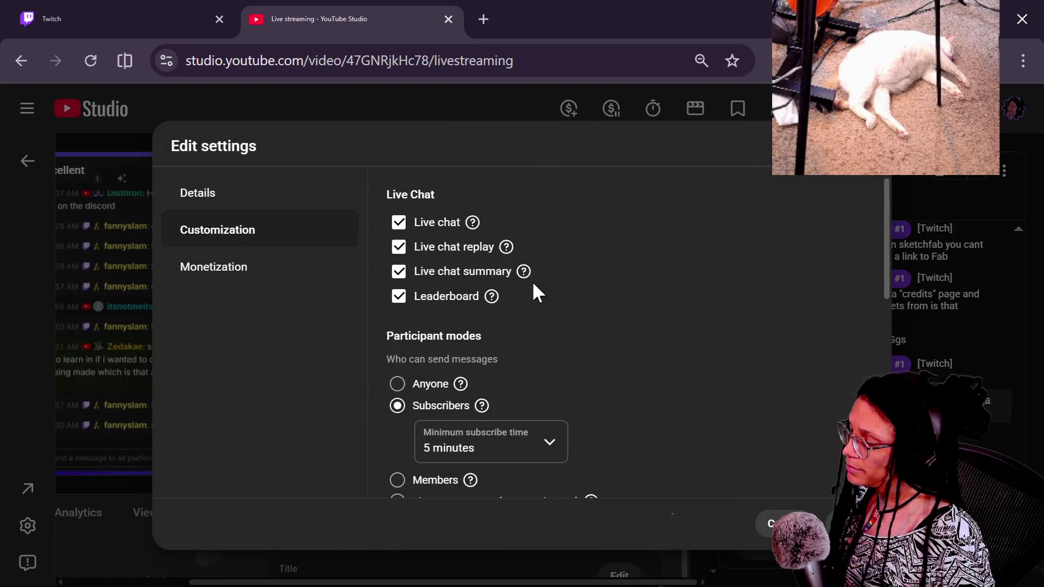
# Add a redirect to deadslap's live 'Dark Forest Game Dev! #godot' stream from other channels and save.
pyautogui.scroll(-5, 532, 280)
pyautogui.click(389, 365)
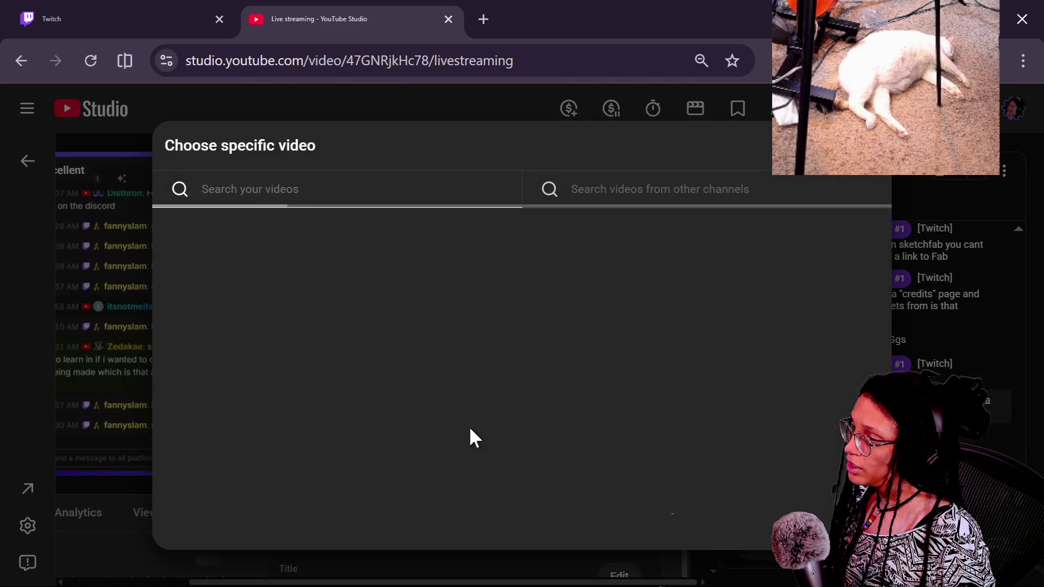
pyautogui.click(693, 191)
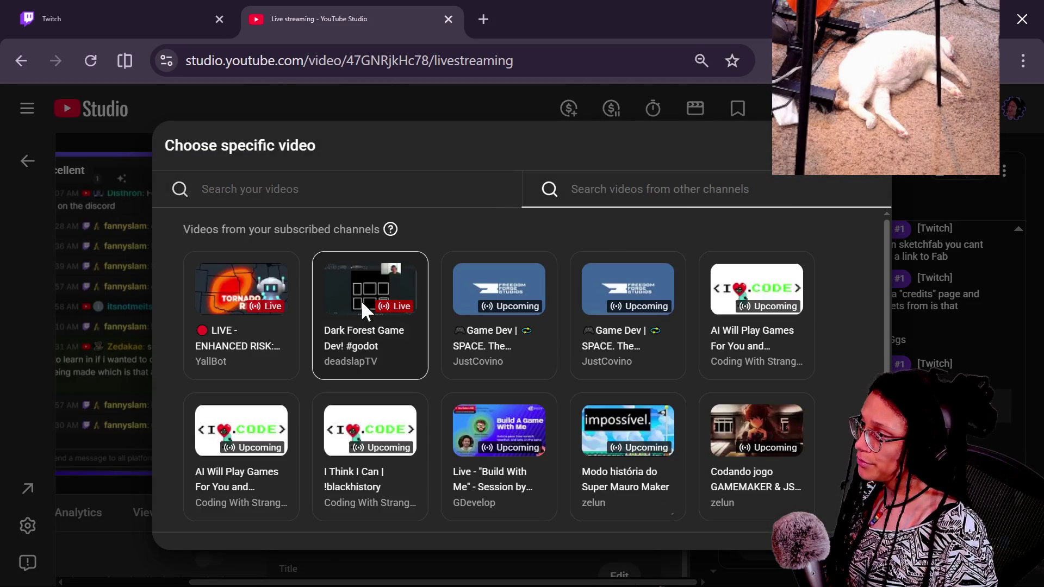
pyautogui.click(341, 316)
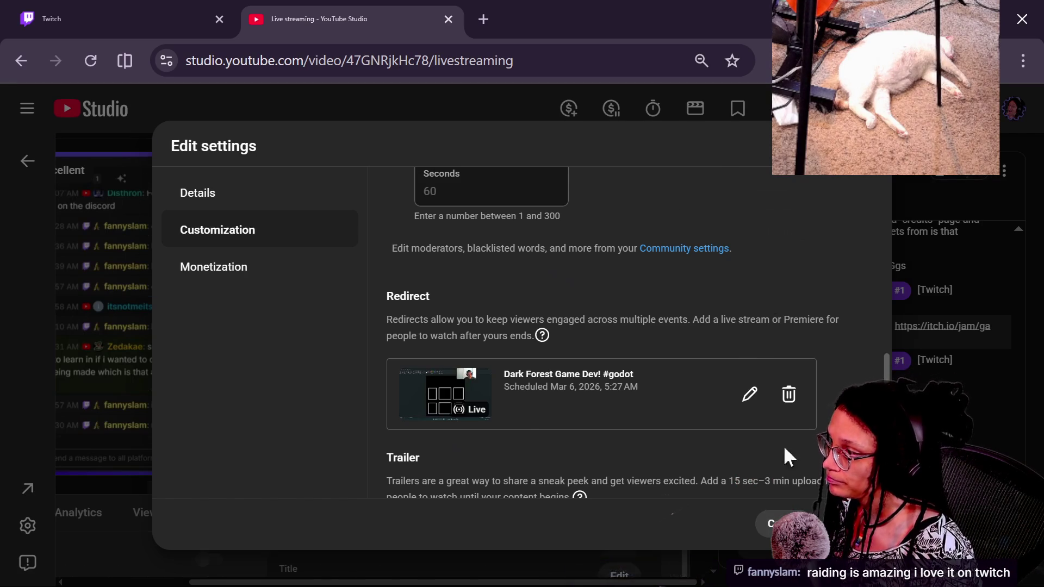
pyautogui.click(853, 523)
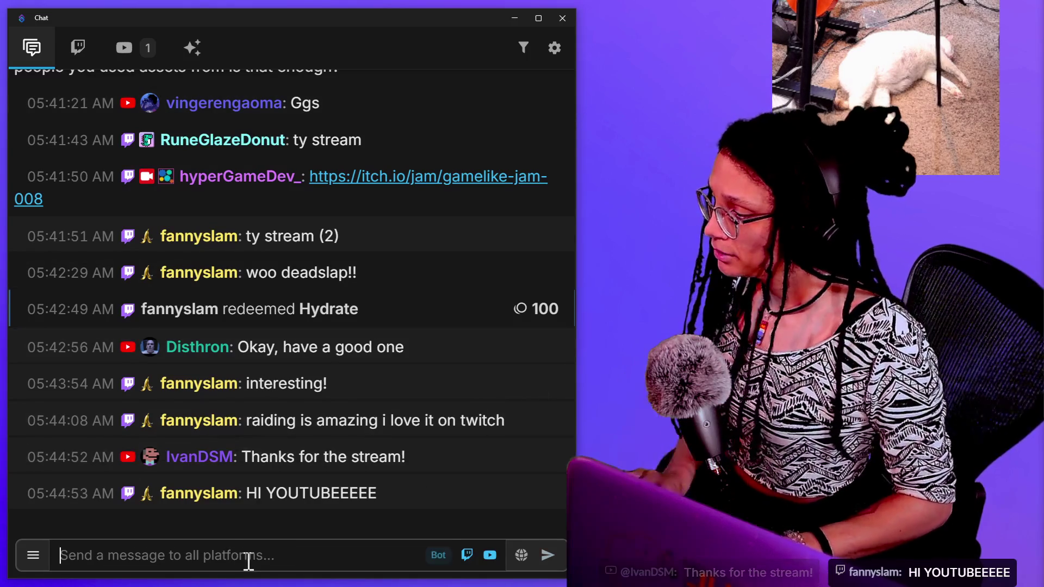
# Send the 'HYPER DOUBLE PLATFORM RAAAAIIIDD' message to chat from clipboard history.
pyautogui.press('super+v')
pyautogui.scroll(-3, 201, 380)
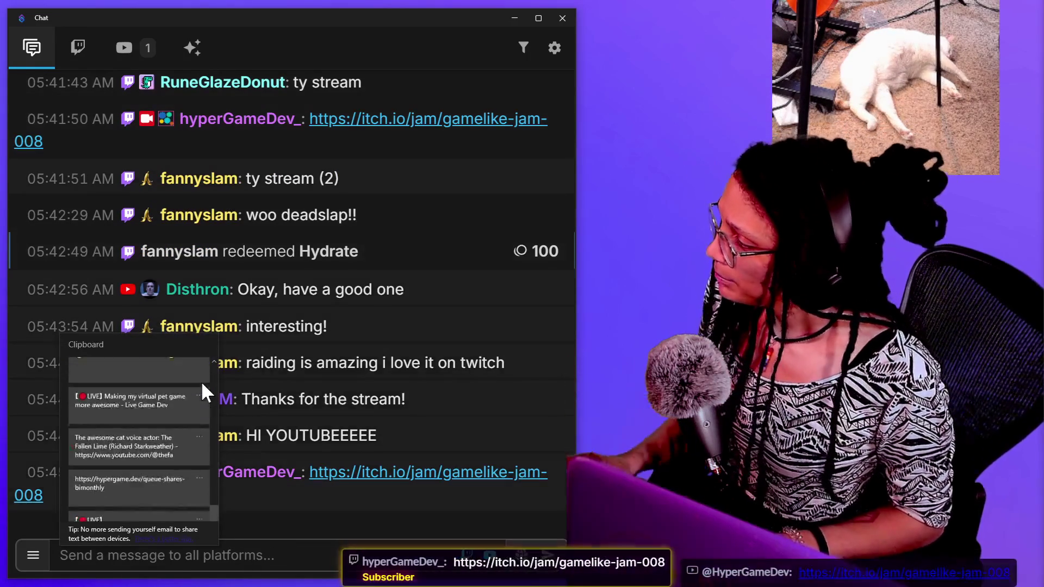
pyautogui.scroll(5, 201, 380)
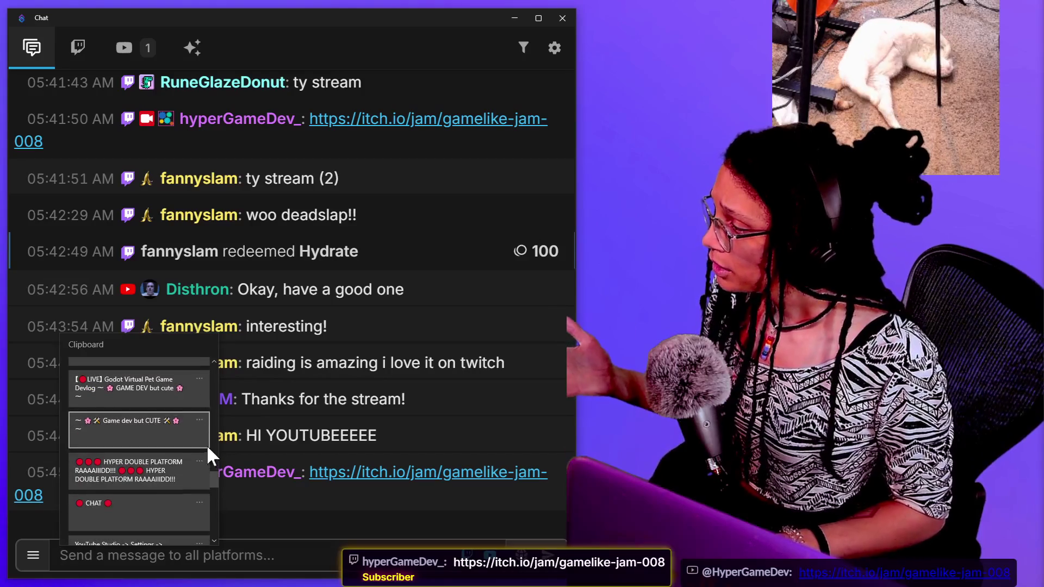
pyautogui.click(147, 468)
pyautogui.press('Return')
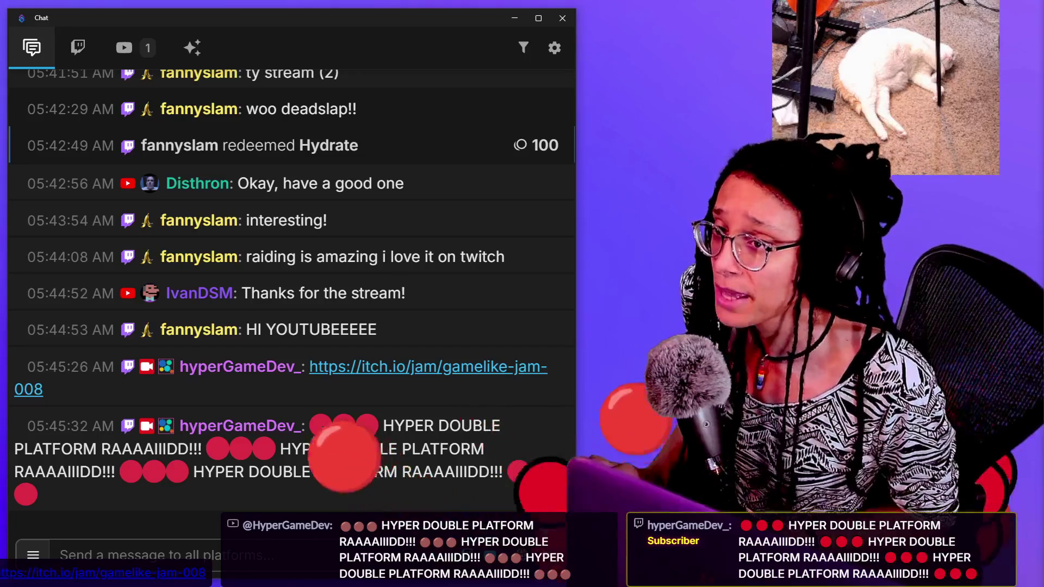
# Return to the YouTube Studio browser window and select its address bar.
pyautogui.hotkey('alt', 'Tab')
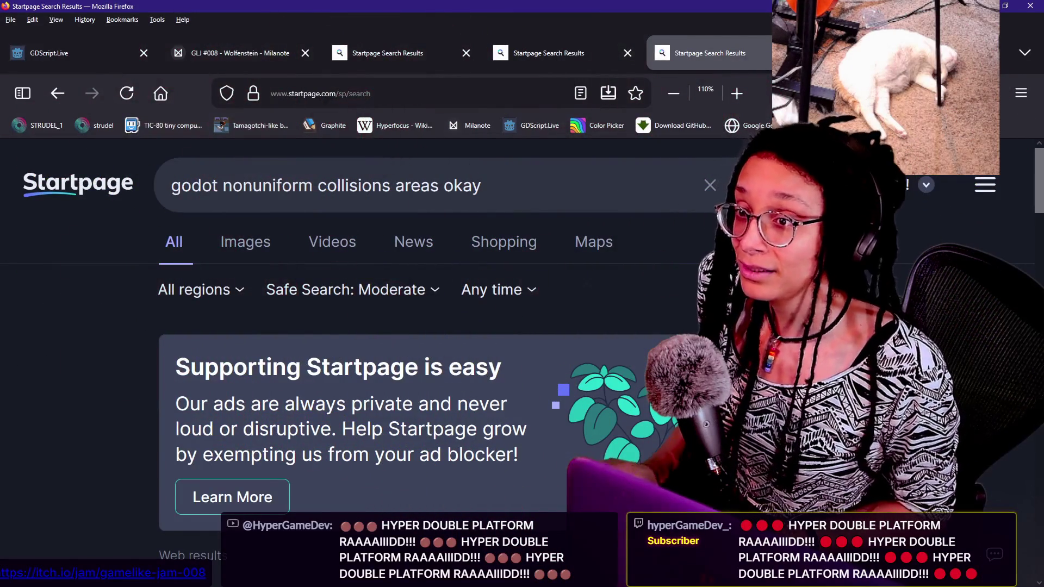
pyautogui.hotkey('alt', 'Tab')
pyautogui.click(480, 61)
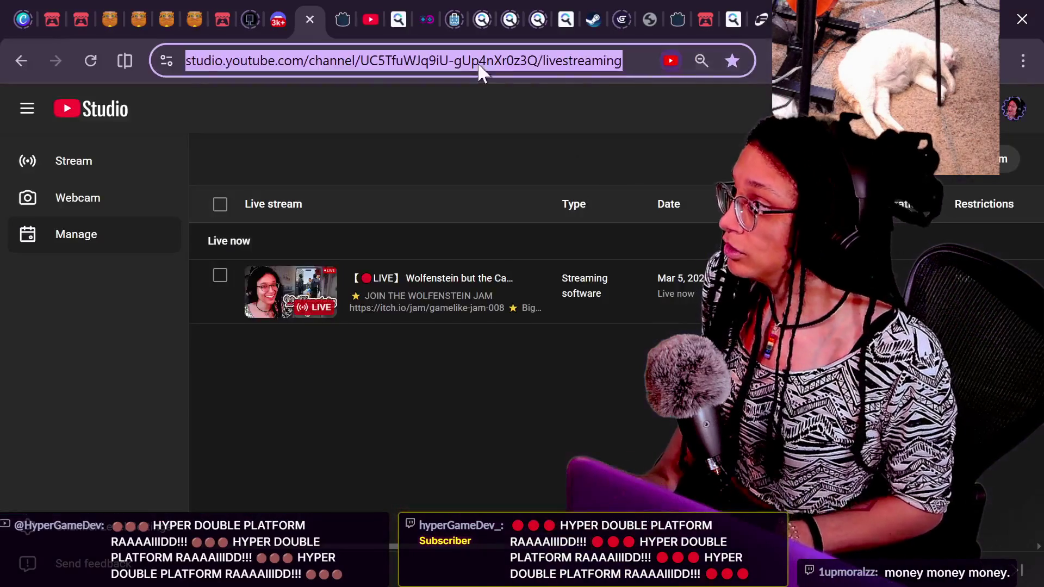
# Go to twitch.tv/deadslap and start a 37-viewer raid on deadslap.
pyautogui.write('TWIT')
pyautogui.press('Right')
pyautogui.write('.')
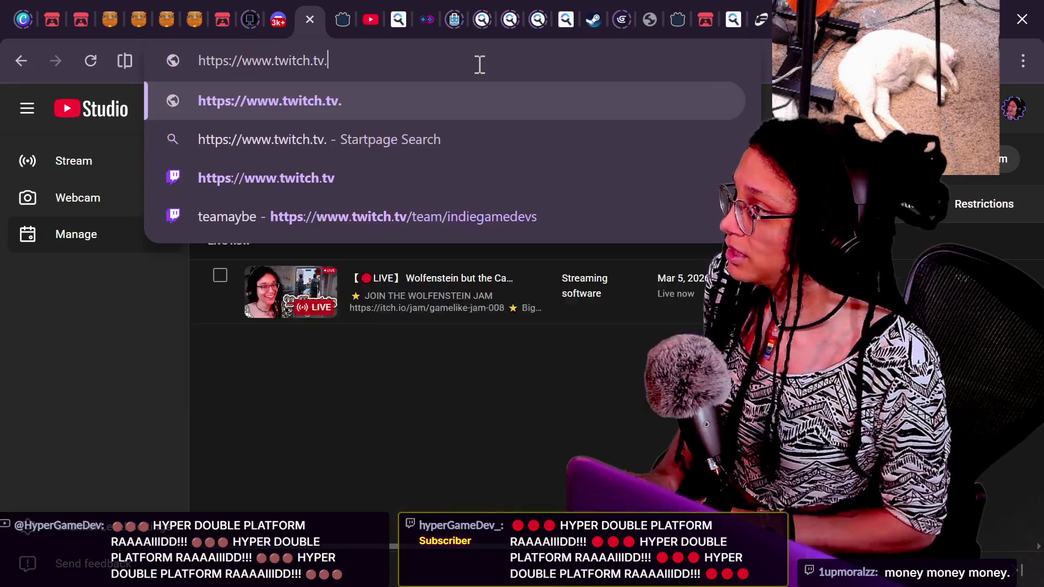
pyautogui.press('BackSpace')
pyautogui.write('/D')
pyautogui.press('capslock')
pyautogui.press('BackSpace')
pyautogui.press('BackSpace')
pyautogui.press('BackSpace')
pyautogui.write('dea')
pyautogui.hotkey('alt', 'Tab')
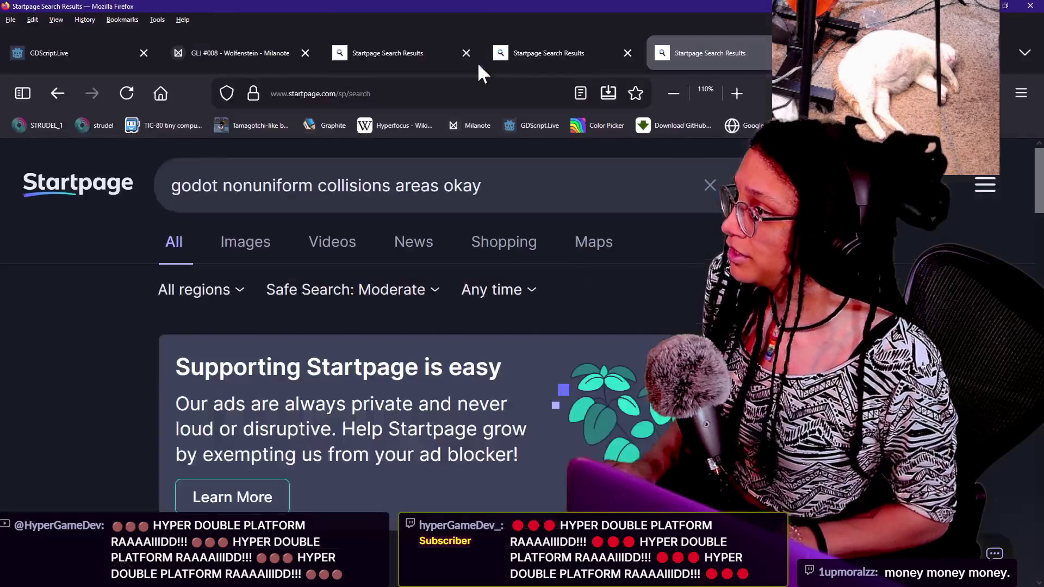
pyautogui.hotkey('alt', 'Tab')
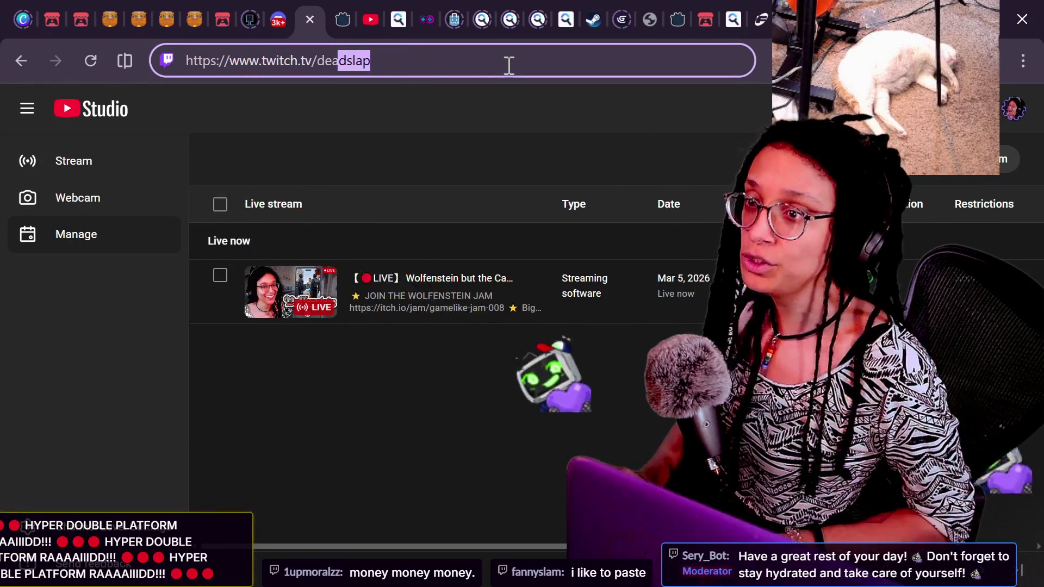
pyautogui.hotkey('alt', 'Tab')
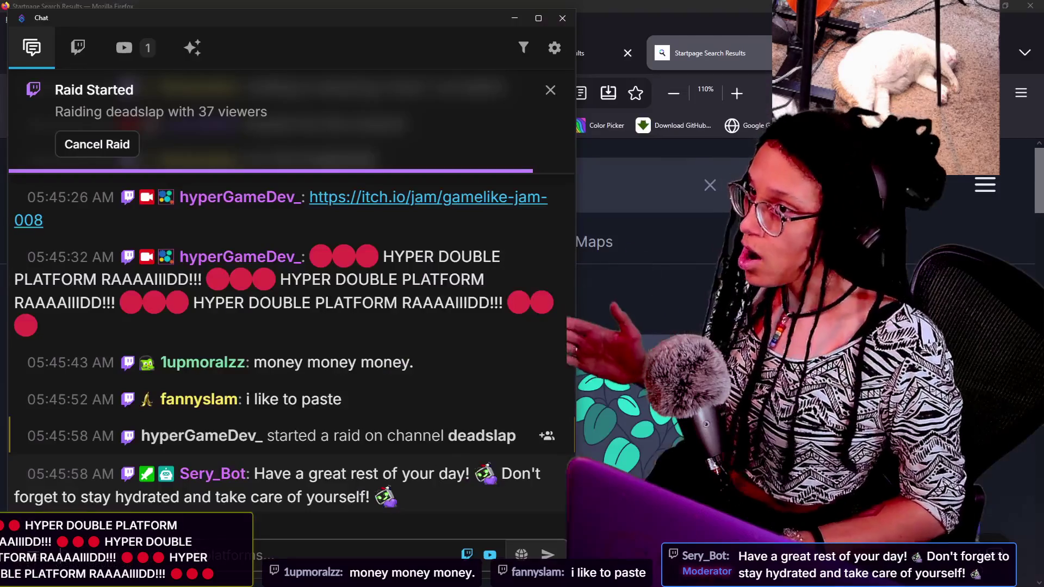
# Paste the HYPER DOUBLE PLATFORM RAAAAIIIDD emote message into chat and send it.
pyautogui.hotkey('ctrl', 'v')
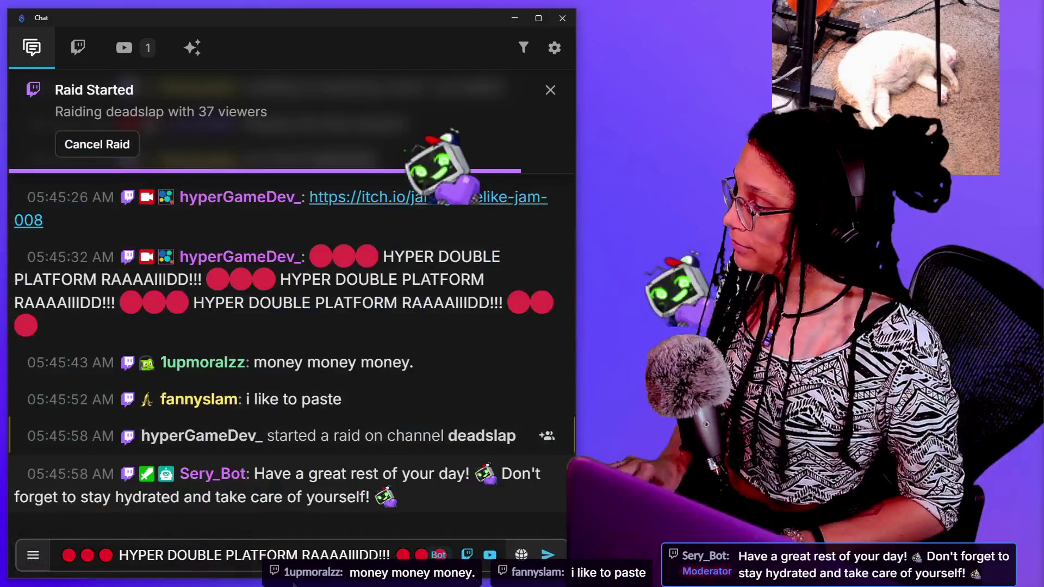
pyautogui.press('Return')
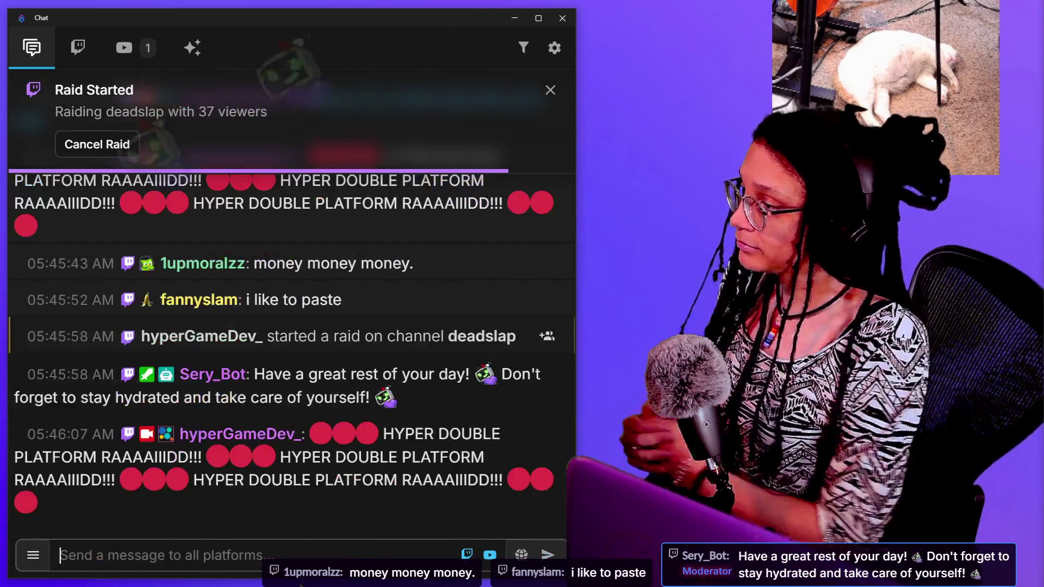